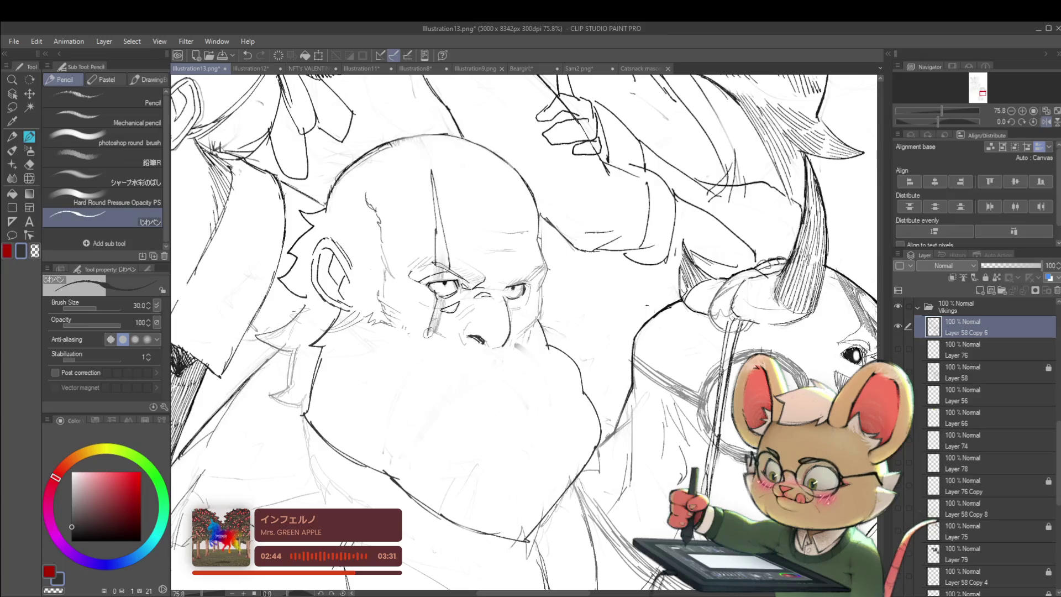
Darken the bald dwarf's eyebrow above his eye with a pencil stroke
scroll(524, 331, down, 8)
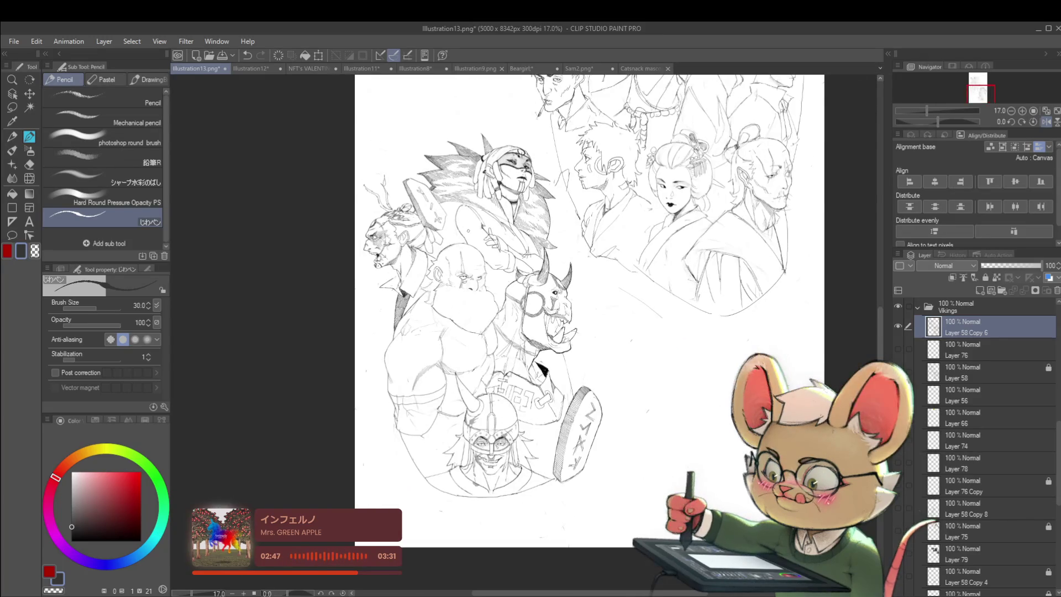
scroll(479, 272, up, 8)
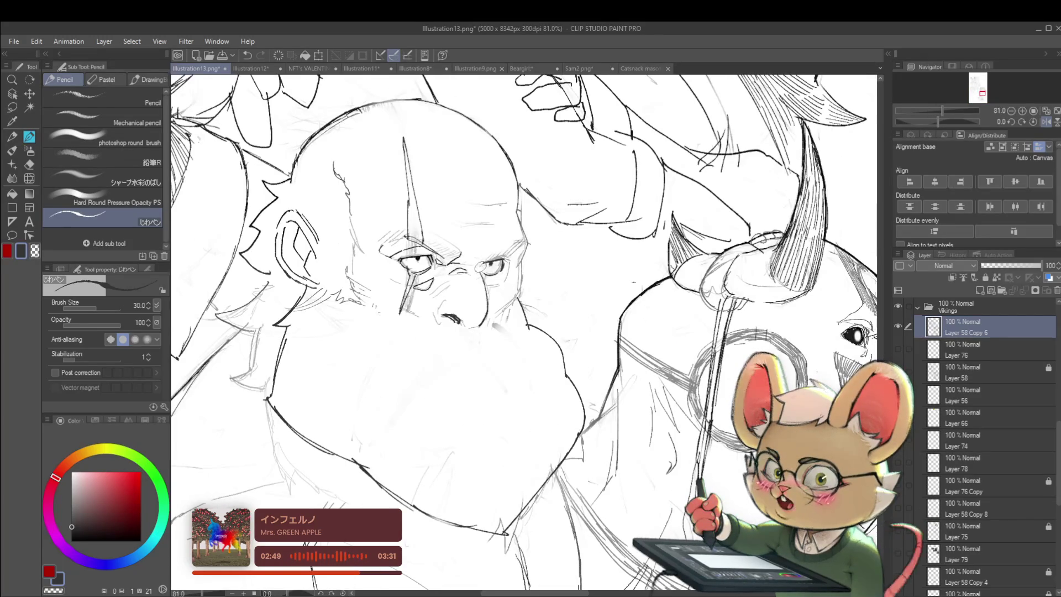
drag(487, 259, 509, 248)
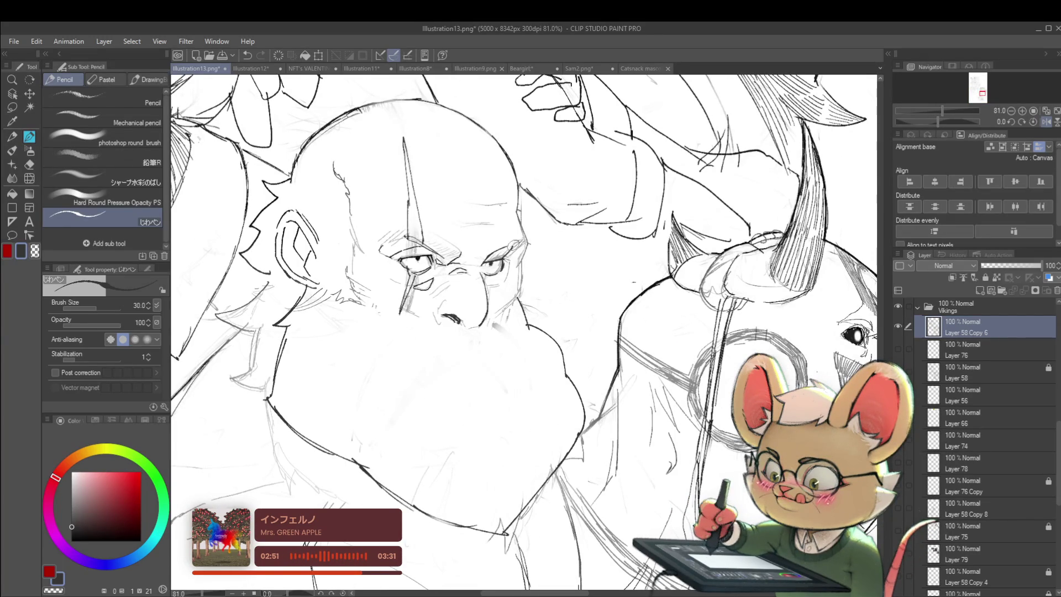
scroll(511, 244, down, 6)
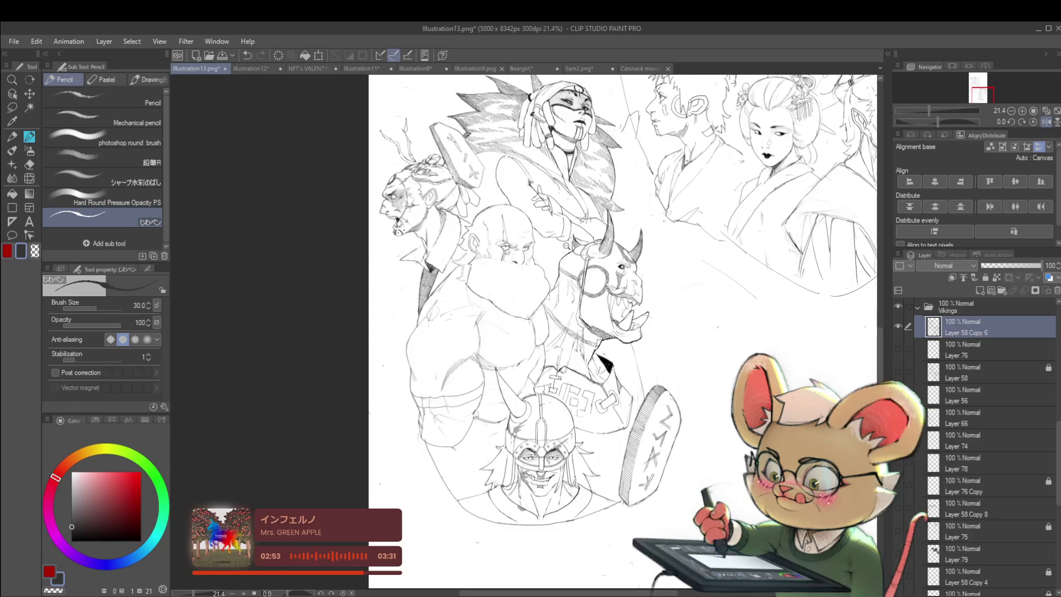
scroll(569, 246, down, 3)
Mirror the canvas view and add a short pencil line on the dwarf's beard
click(1048, 122)
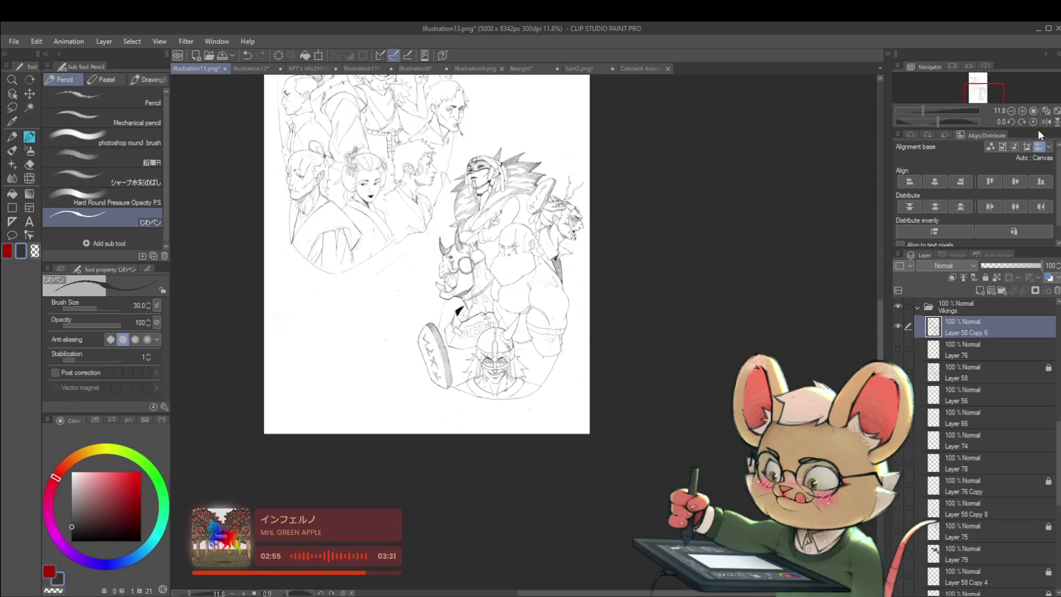
scroll(562, 262, up, 6)
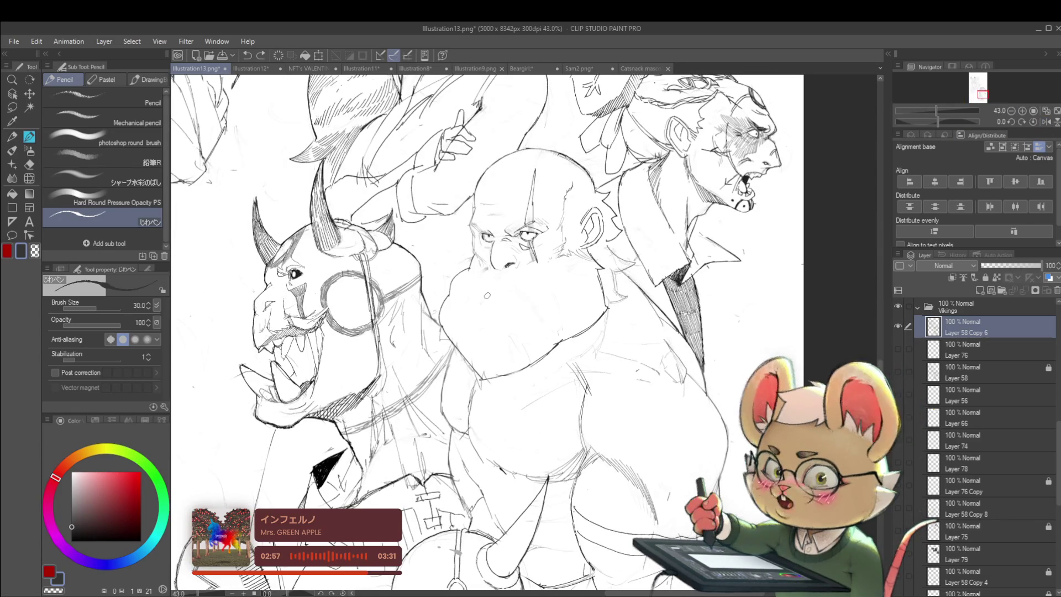
drag(485, 288, 511, 295)
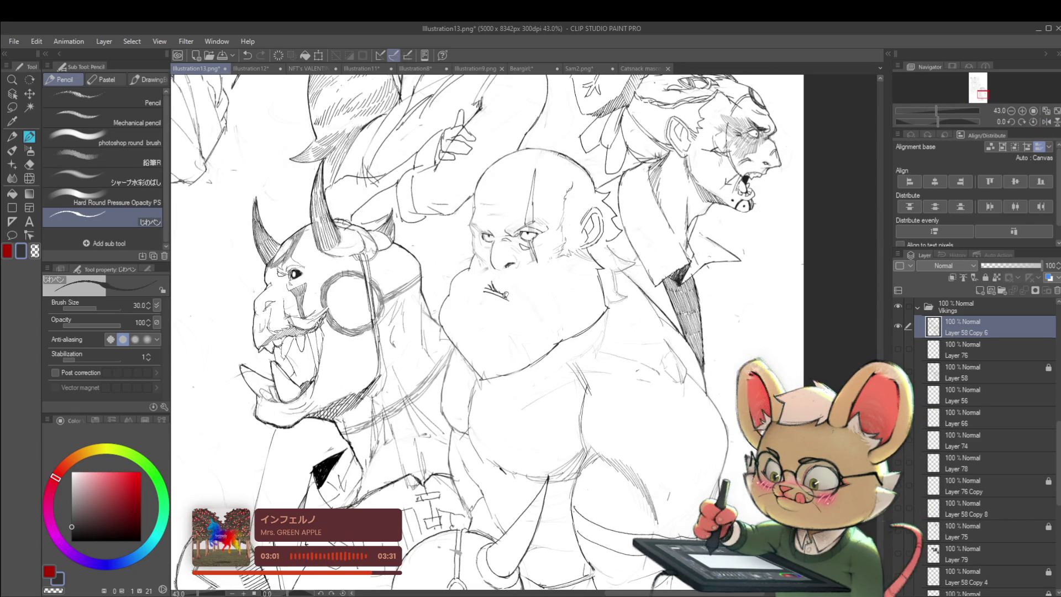
scroll(513, 297, down, 4)
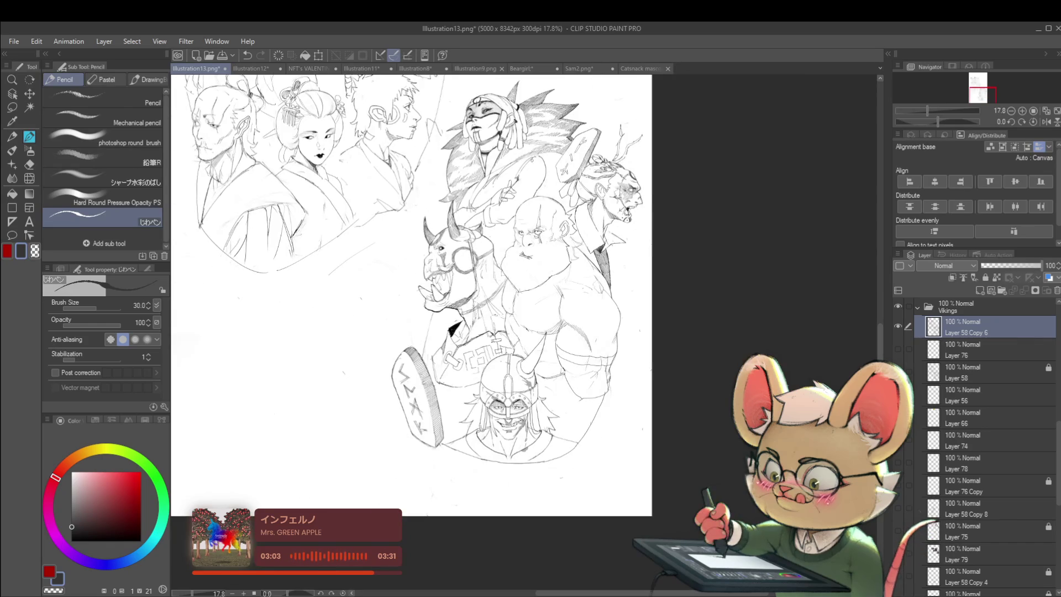
scroll(522, 259, up, 4)
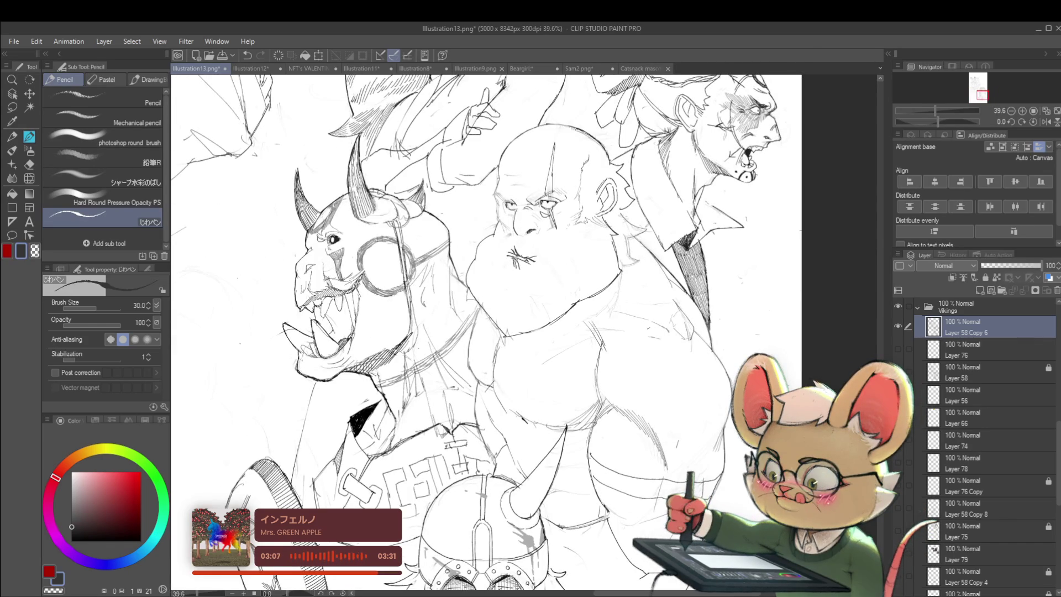
scroll(540, 226, down, 4)
scroll(540, 226, up, 3)
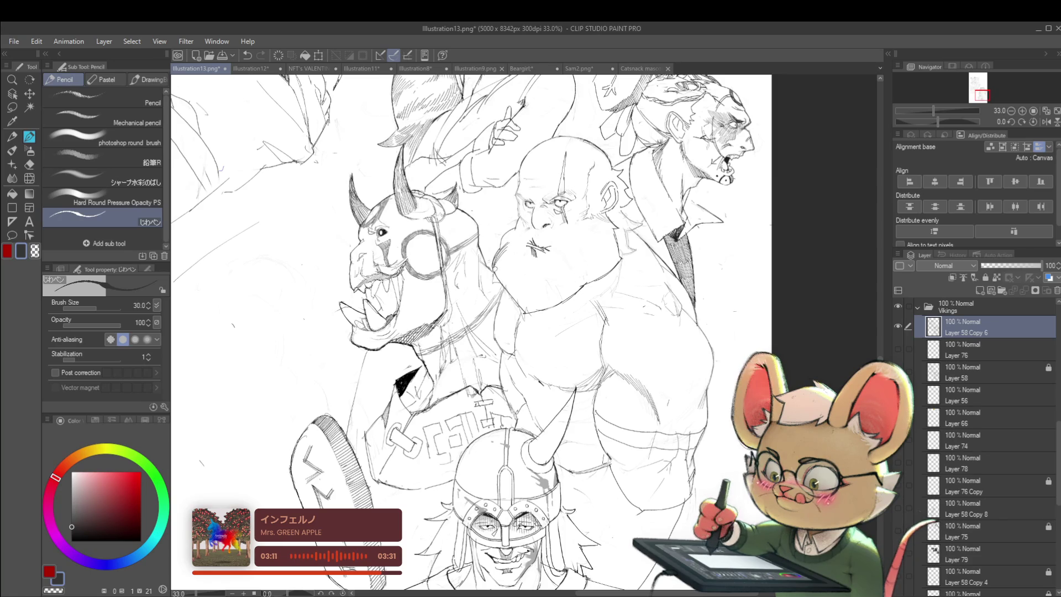
Hatch along the beard's left edge, switching the colour to white and back to black
mouse_move(507, 256)
mouse_down()
mouse_move(500, 266)
mouse_move(527, 309)
mouse_up()
scroll(532, 306, down, 3)
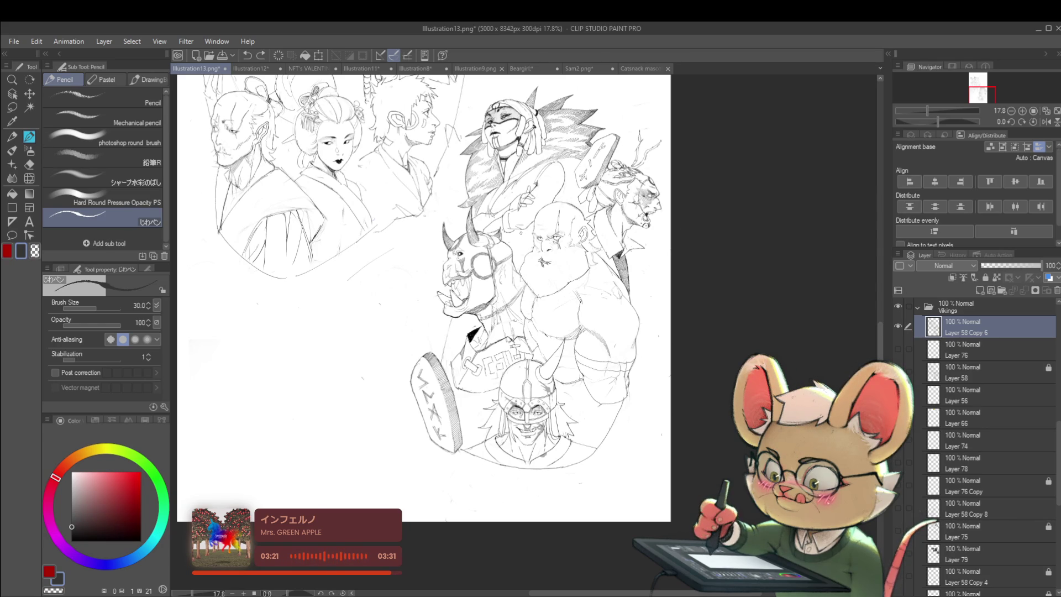
scroll(526, 267, up, 3)
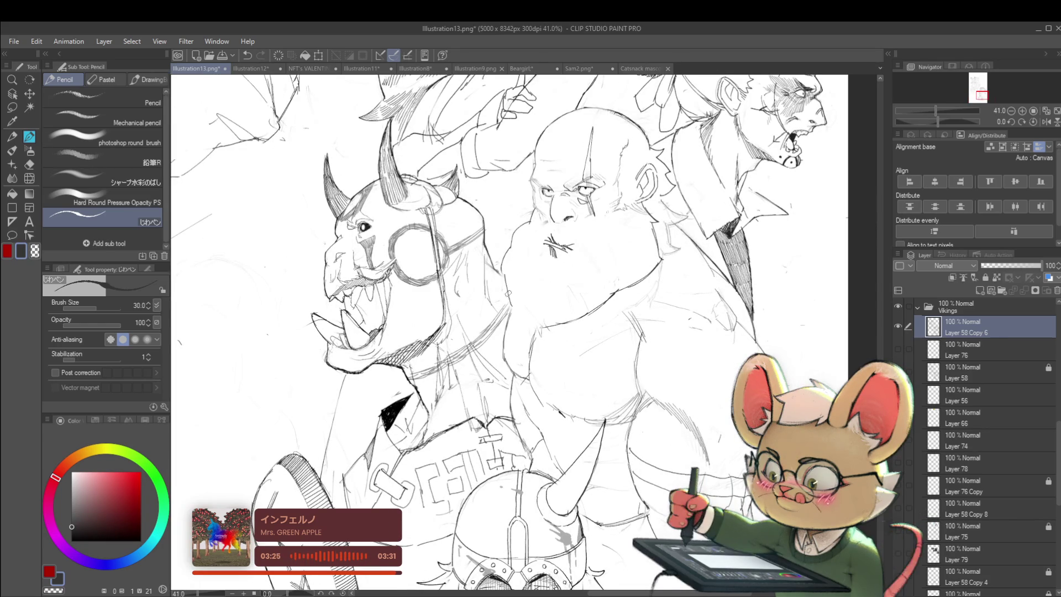
scroll(532, 325, down, 4)
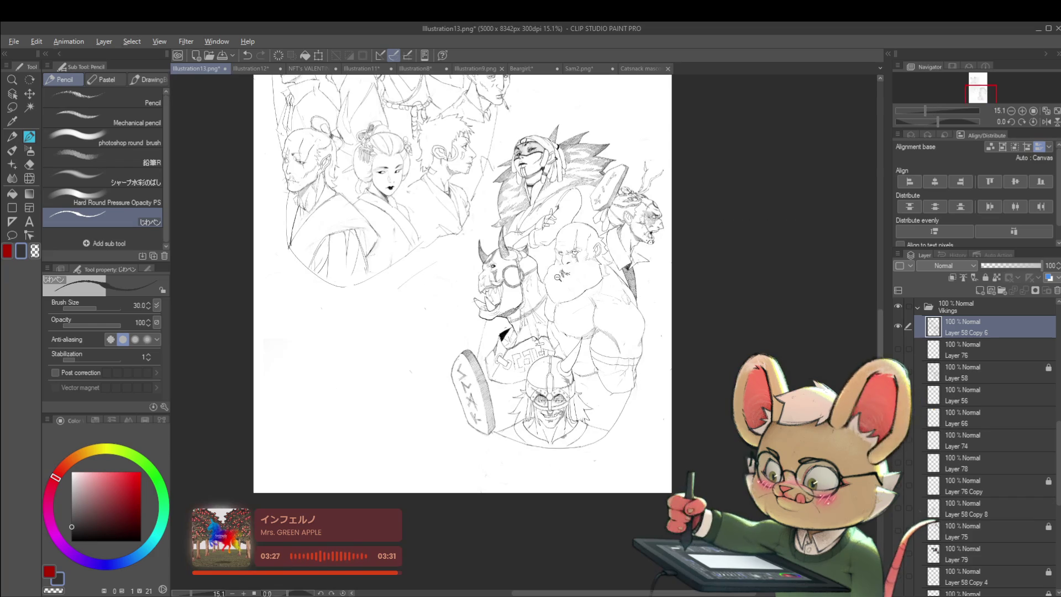
scroll(525, 265, up, 5)
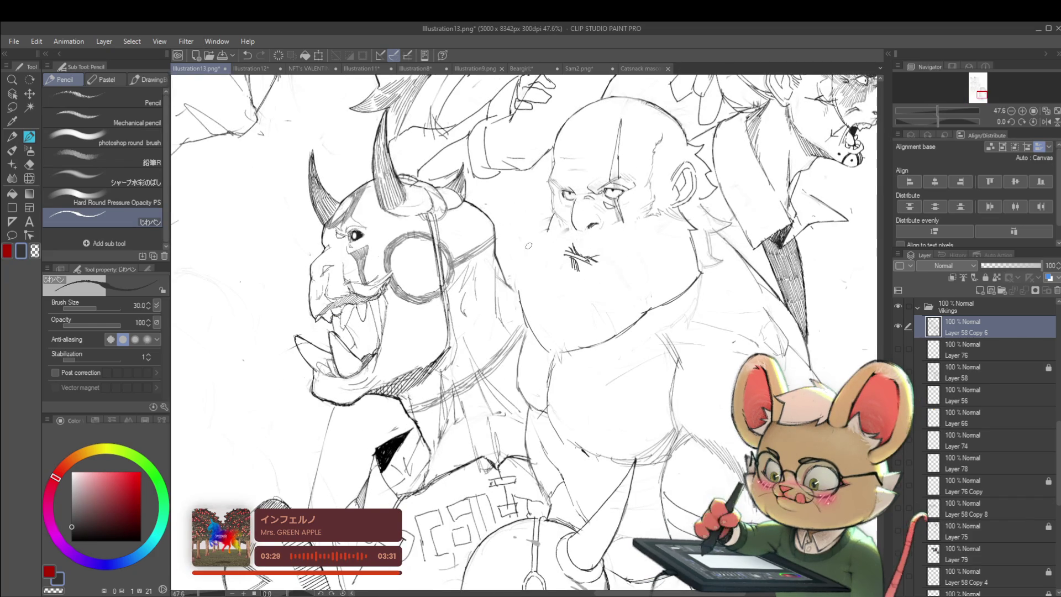
alt+click(544, 238)
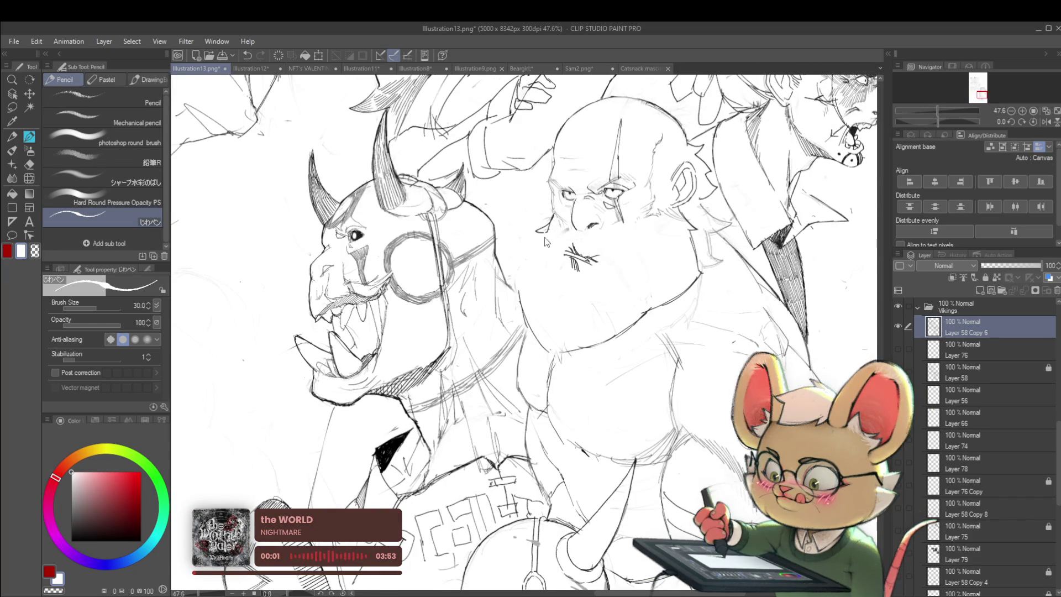
alt+click(548, 242)
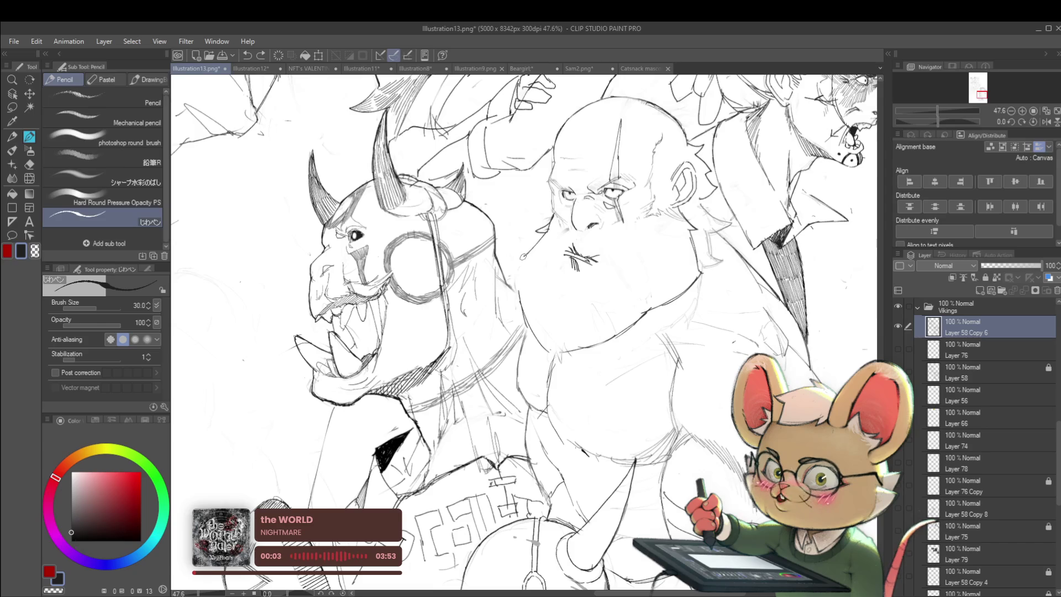
Flip the canvas view back to its normal orientation
scroll(590, 263, down, 5)
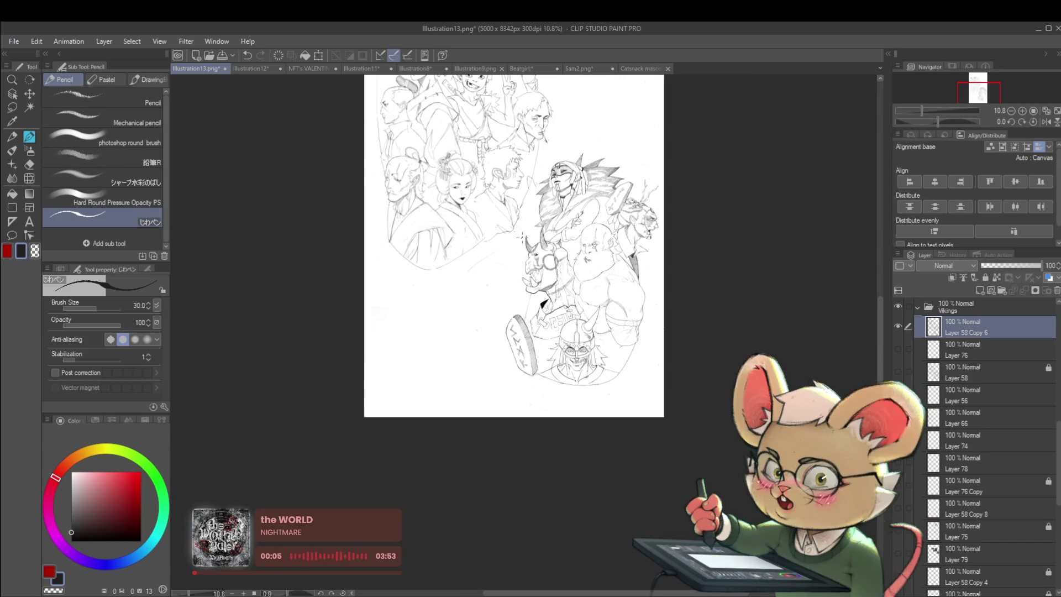
click(1046, 121)
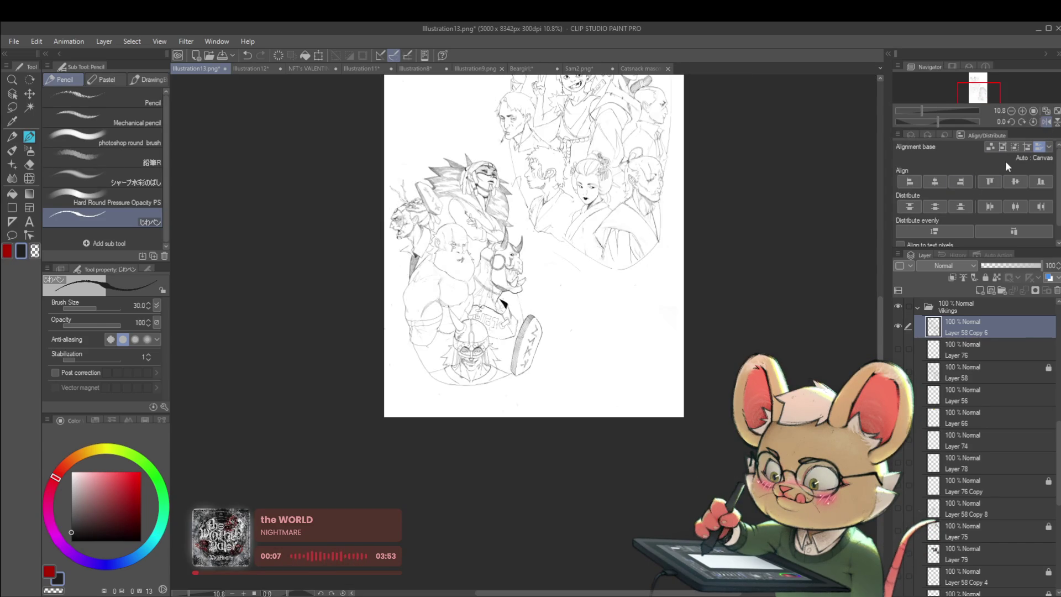
scroll(445, 258, up, 4)
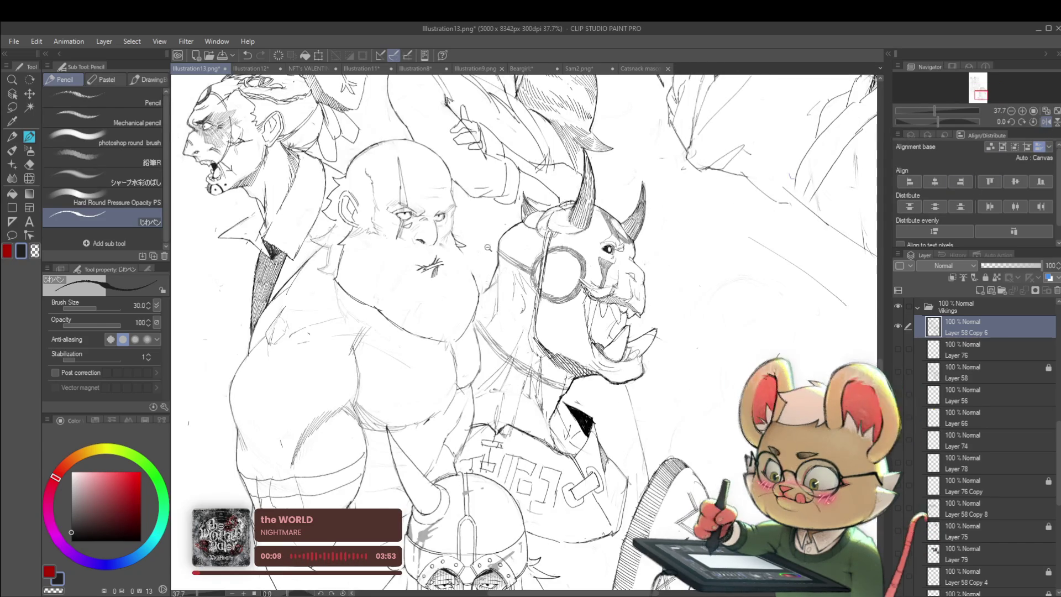
scroll(475, 268, down, 4)
scroll(473, 260, up, 5)
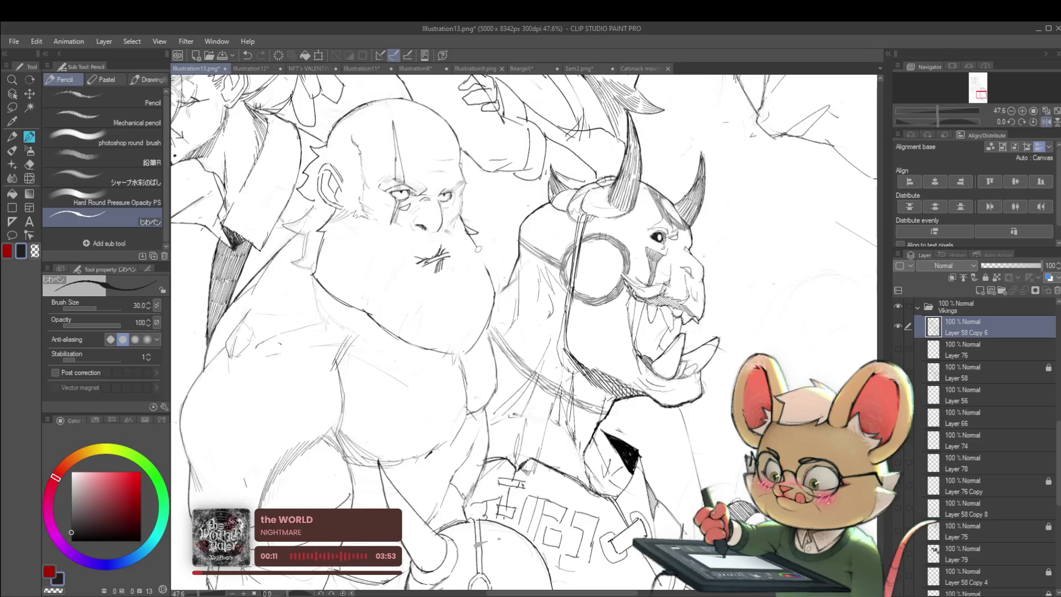
scroll(485, 274, down, 3)
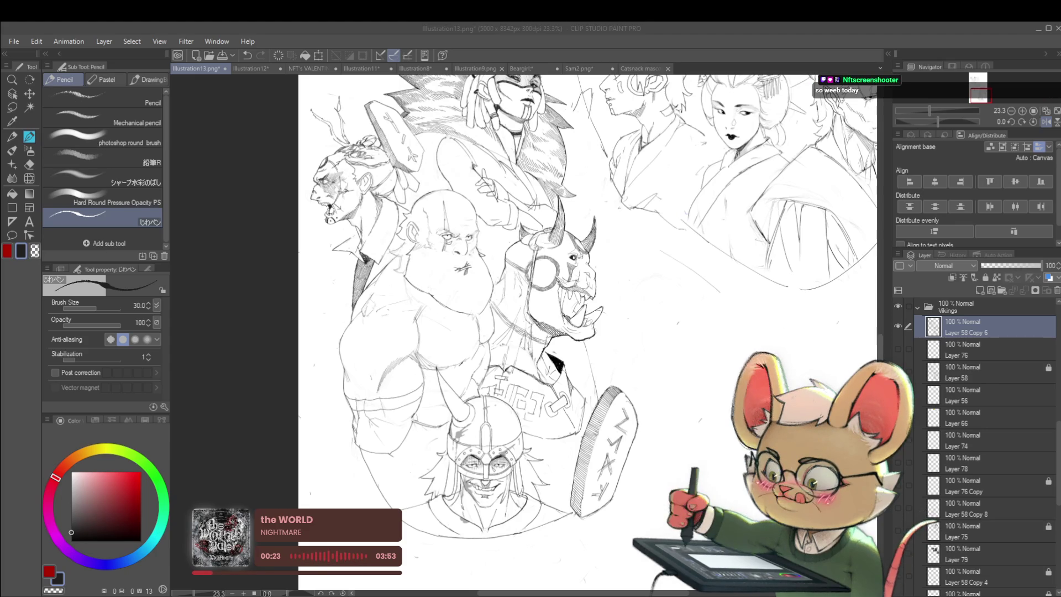
click(615, 240)
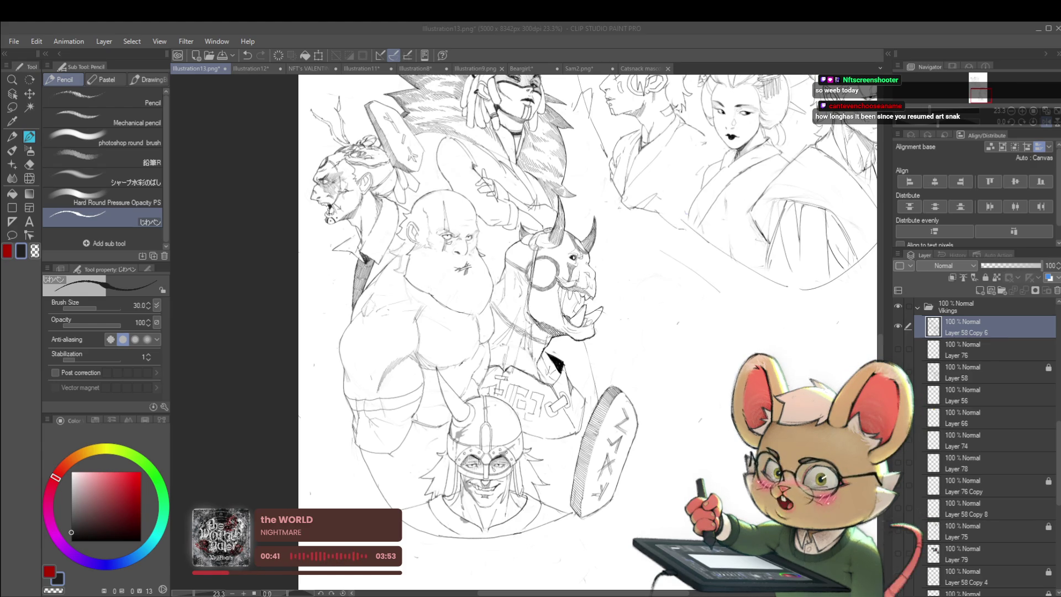
key(h)
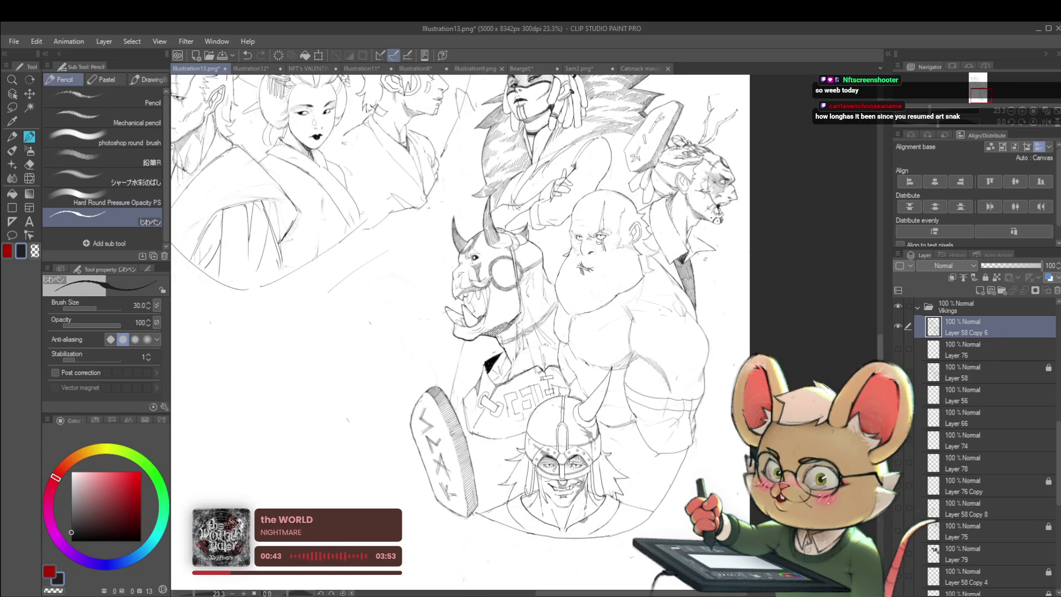
Pan the canvas to centre the Viking group and zoom in on the bald Viking
drag(688, 339, 714, 272)
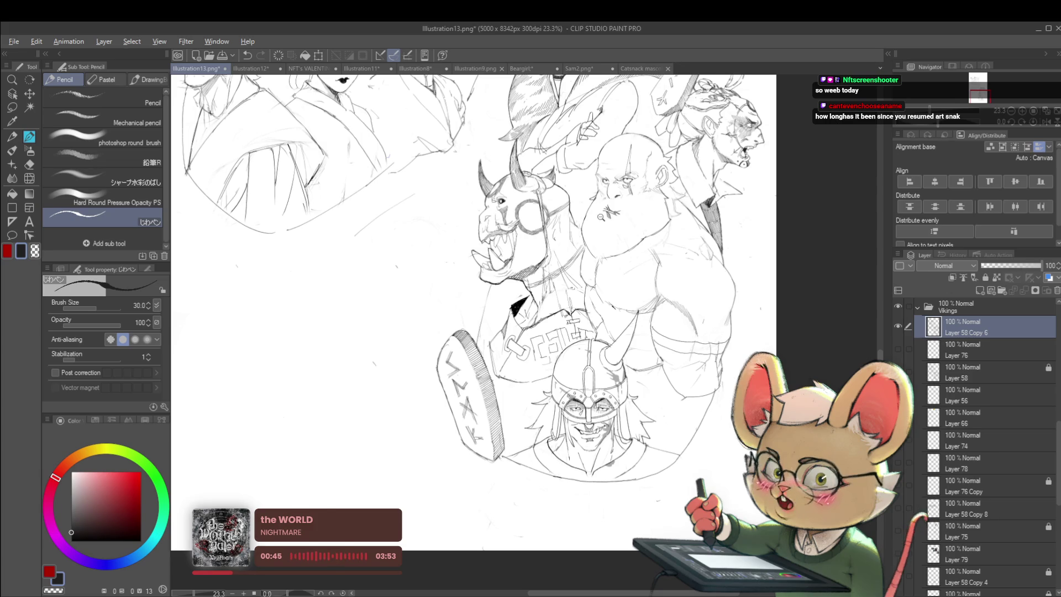
scroll(595, 214, up, 3)
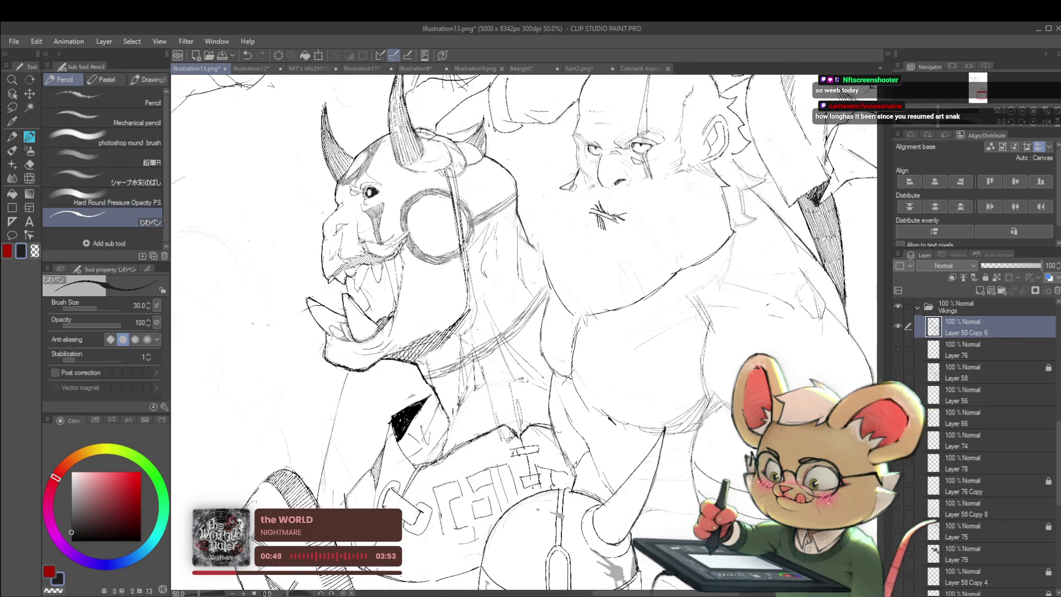
scroll(580, 232, down, 5)
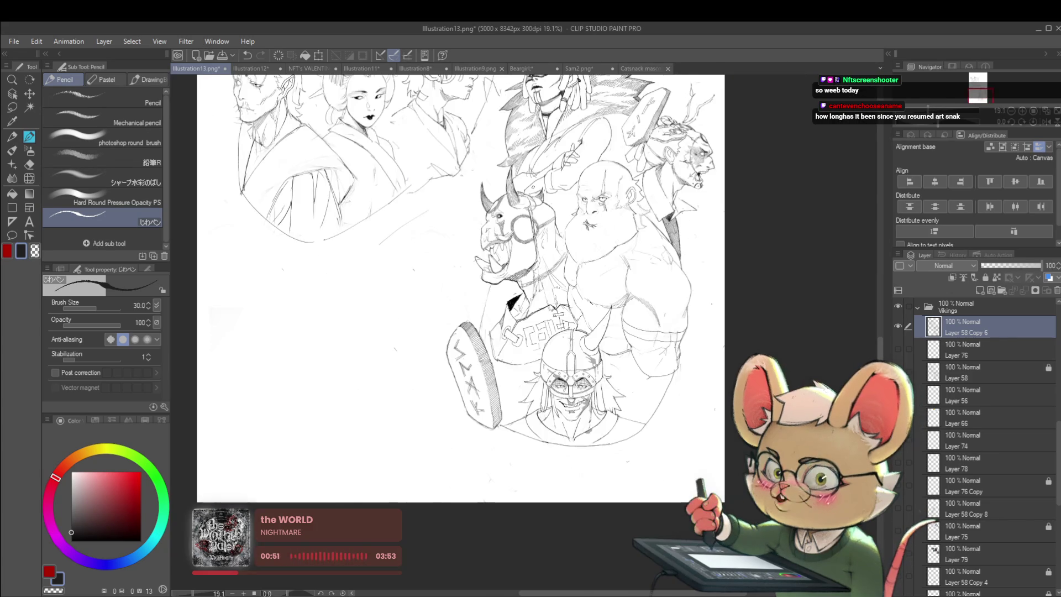
scroll(576, 178, up, 3)
scroll(577, 178, up, 2)
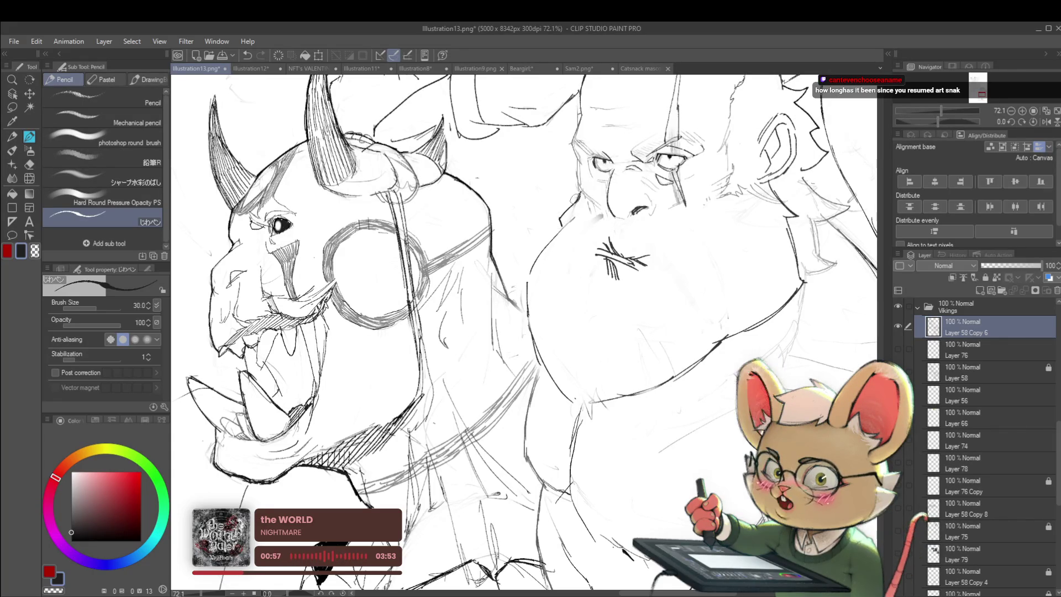
scroll(589, 211, down, 6)
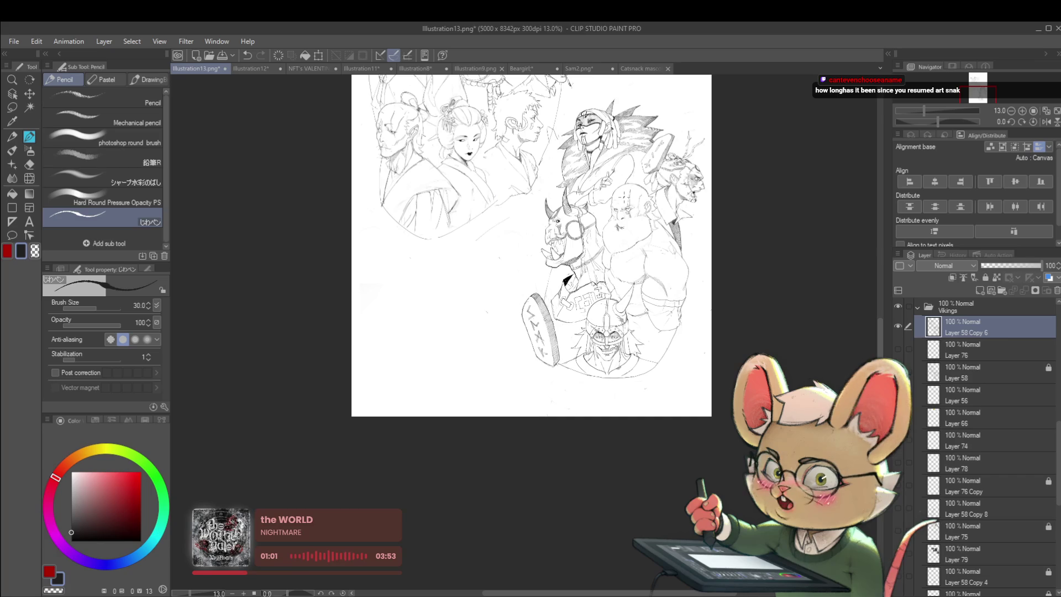
scroll(625, 197, up, 4)
scroll(629, 234, up, 2)
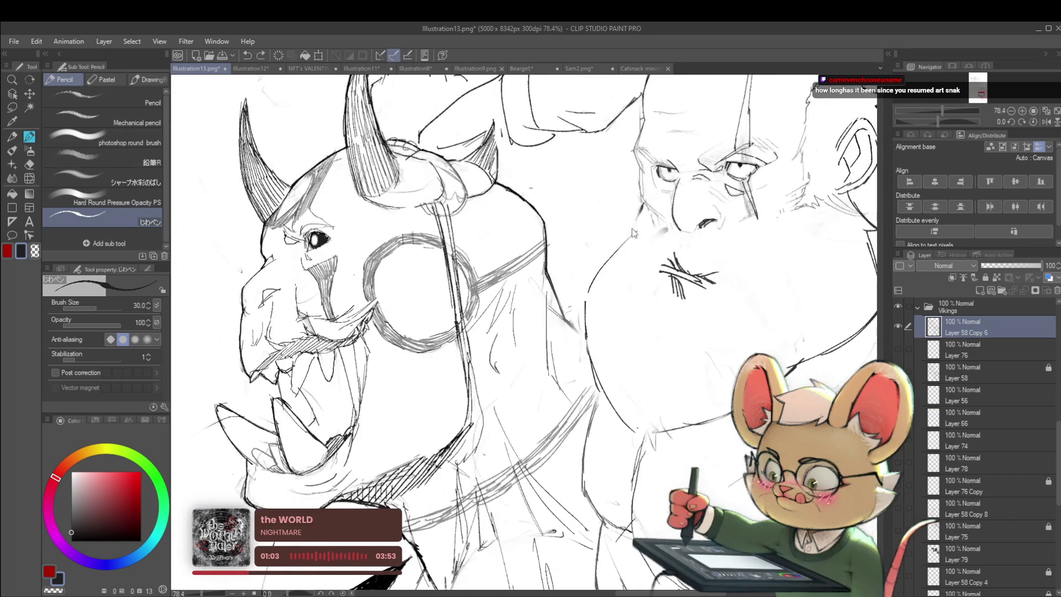
scroll(643, 229, down, 5)
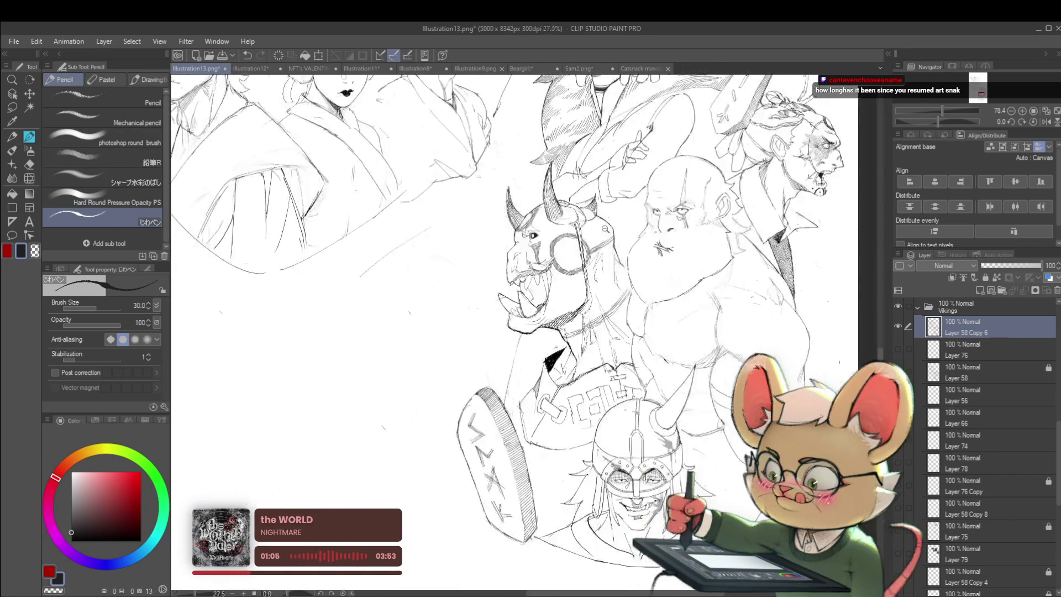
Mirror the canvas view and bring the bald Viking's face into view
click(1046, 122)
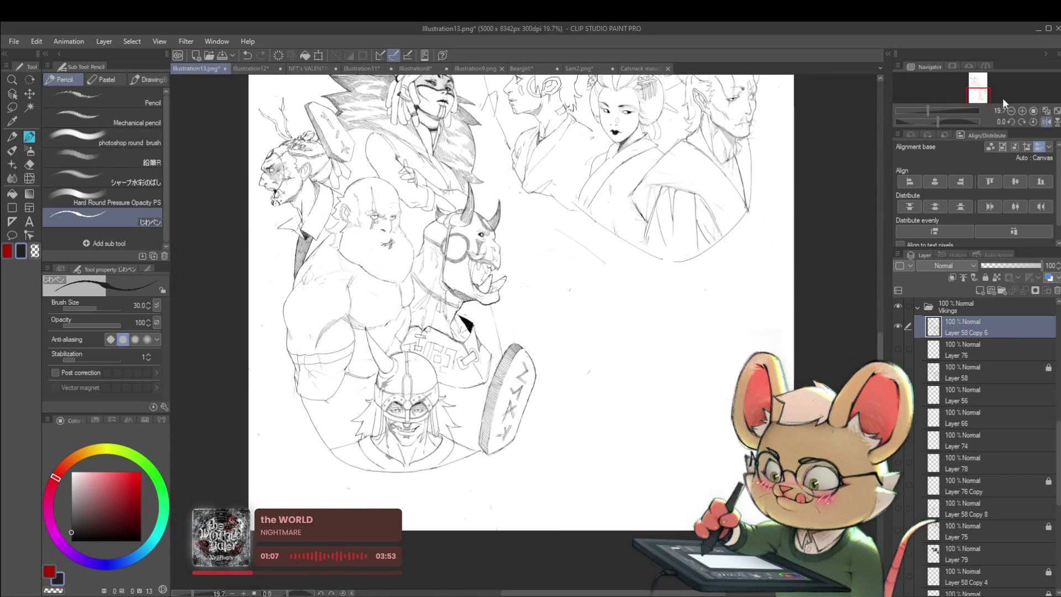
scroll(380, 253, up, 2)
scroll(380, 253, up, 1)
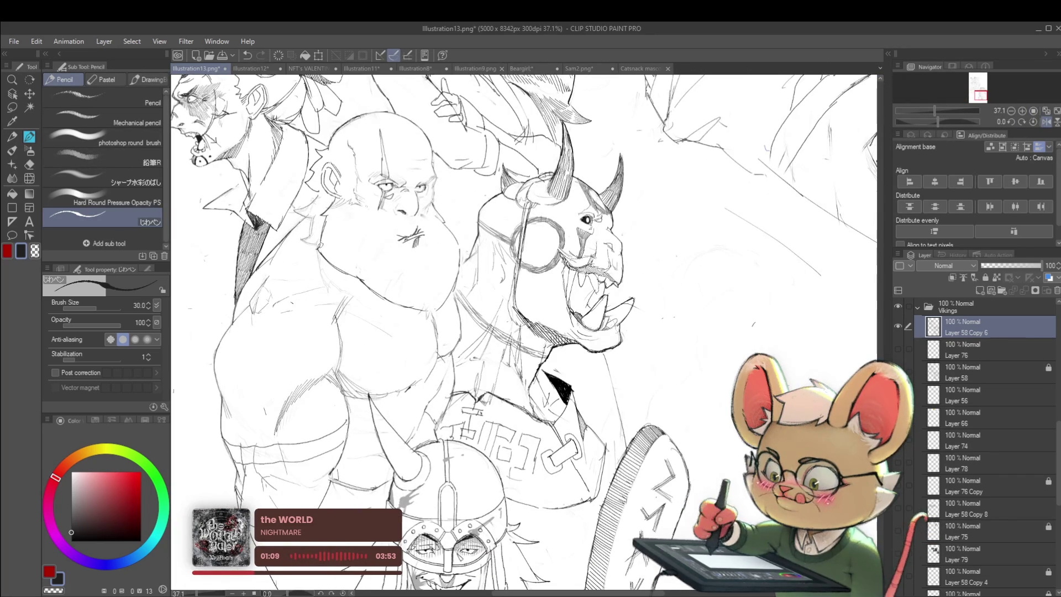
drag(355, 209, 489, 289)
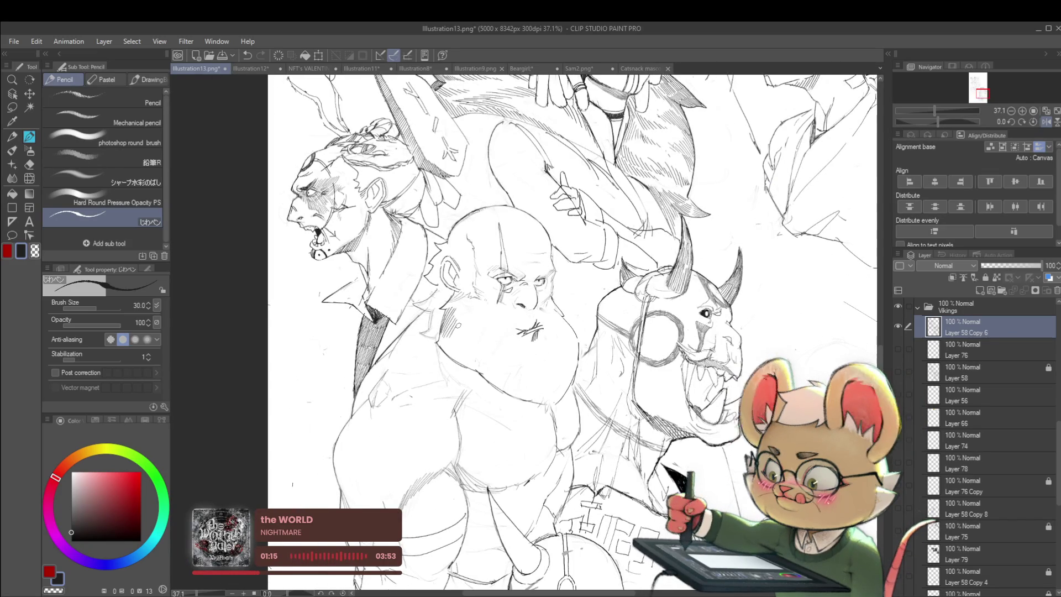
scroll(490, 327, down, 5)
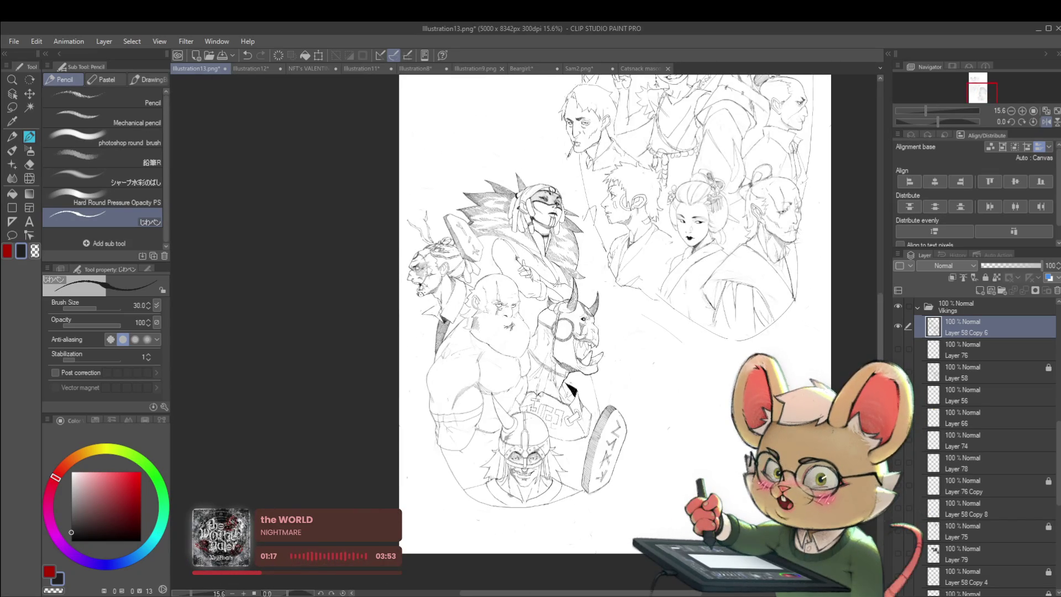
scroll(489, 327, up, 4)
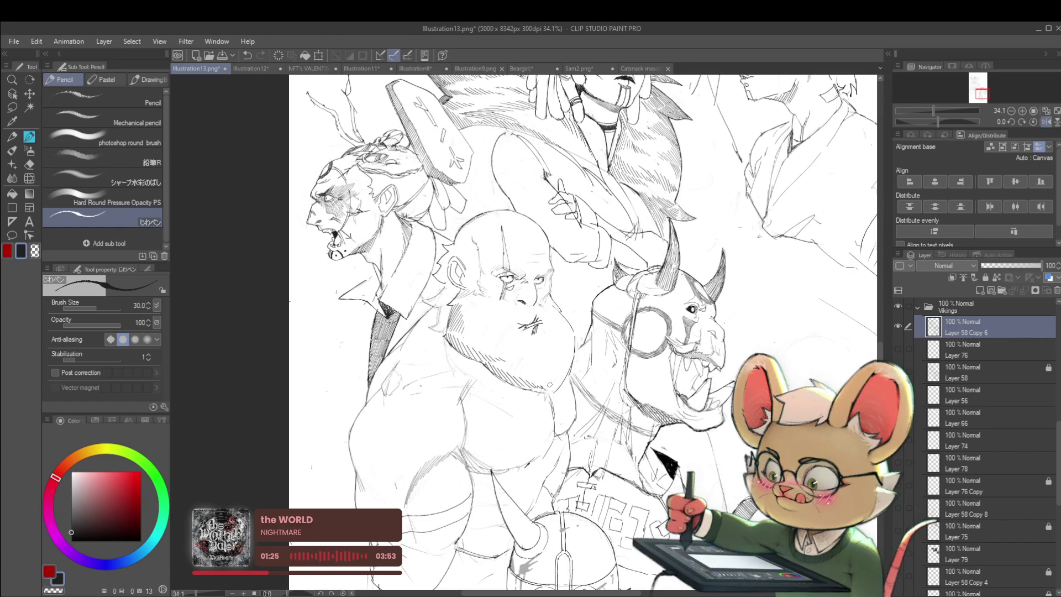
scroll(550, 387, down, 5)
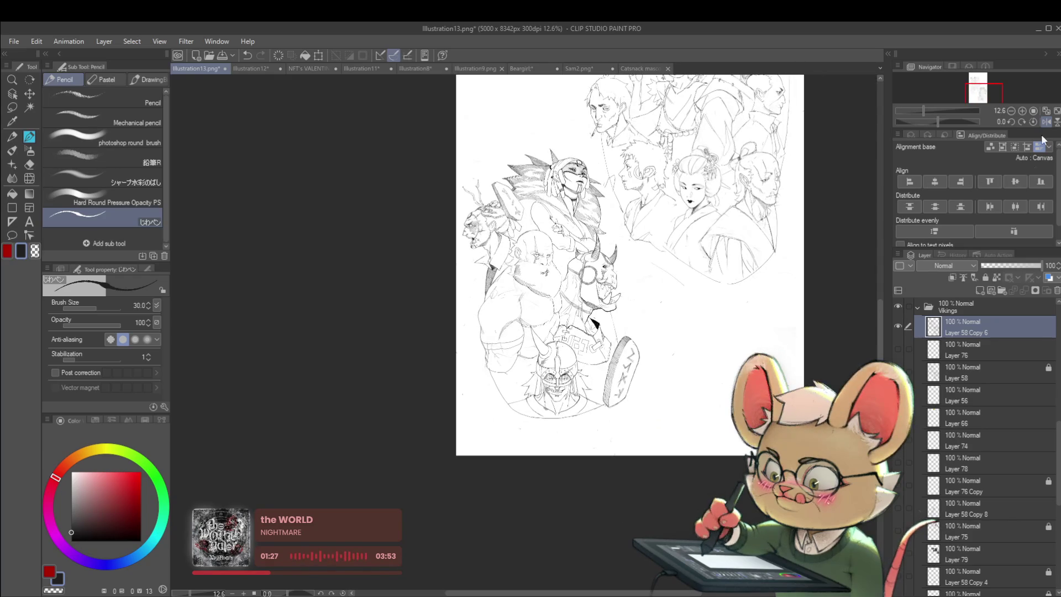
Flip the view back, then mirror it again to check the hatching under the beard
click(1047, 121)
scroll(515, 298, up, 5)
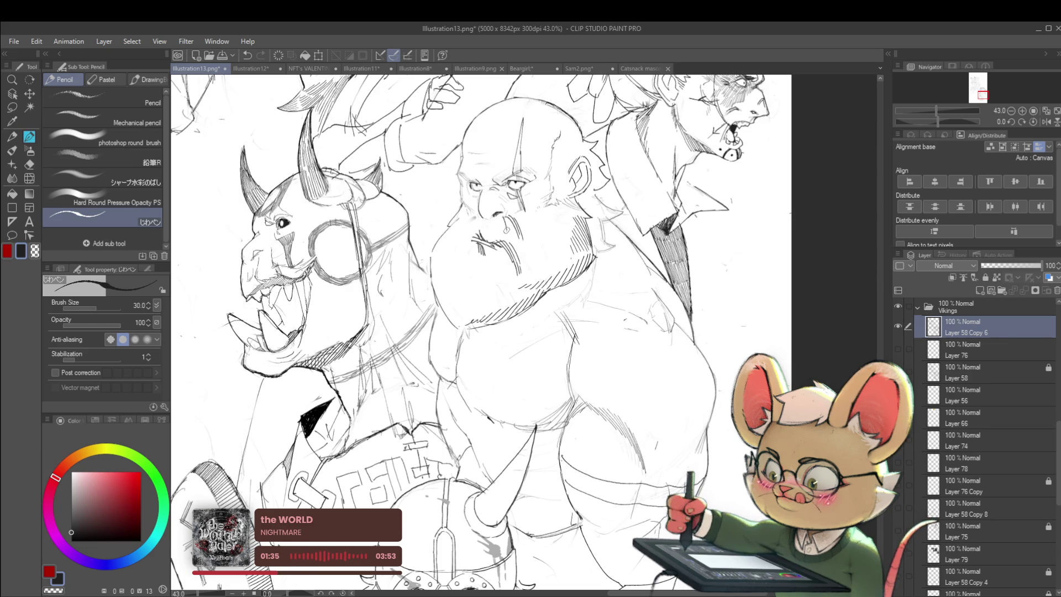
scroll(511, 221, down, 5)
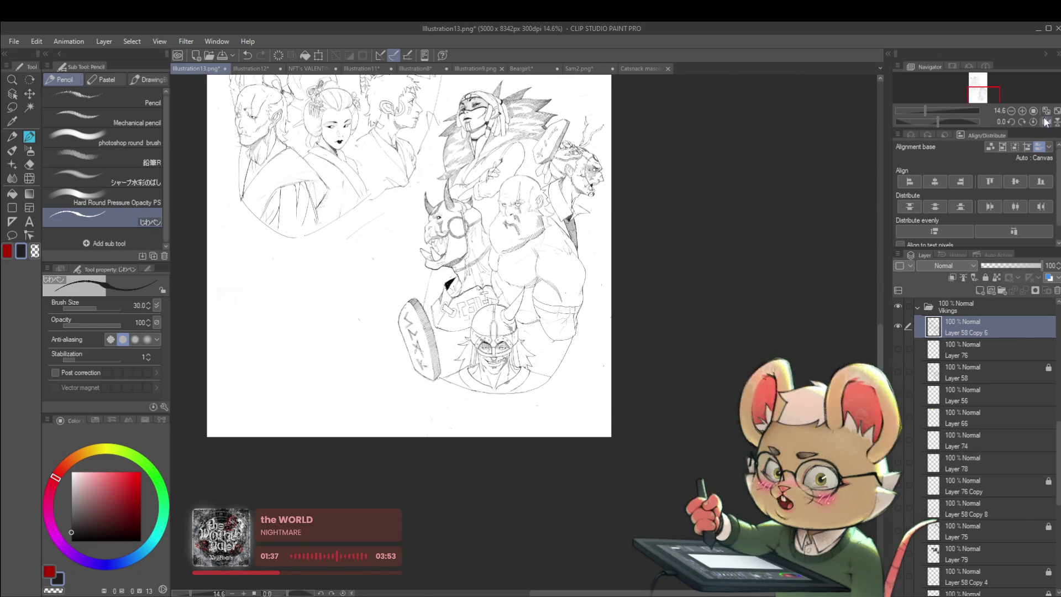
click(1047, 122)
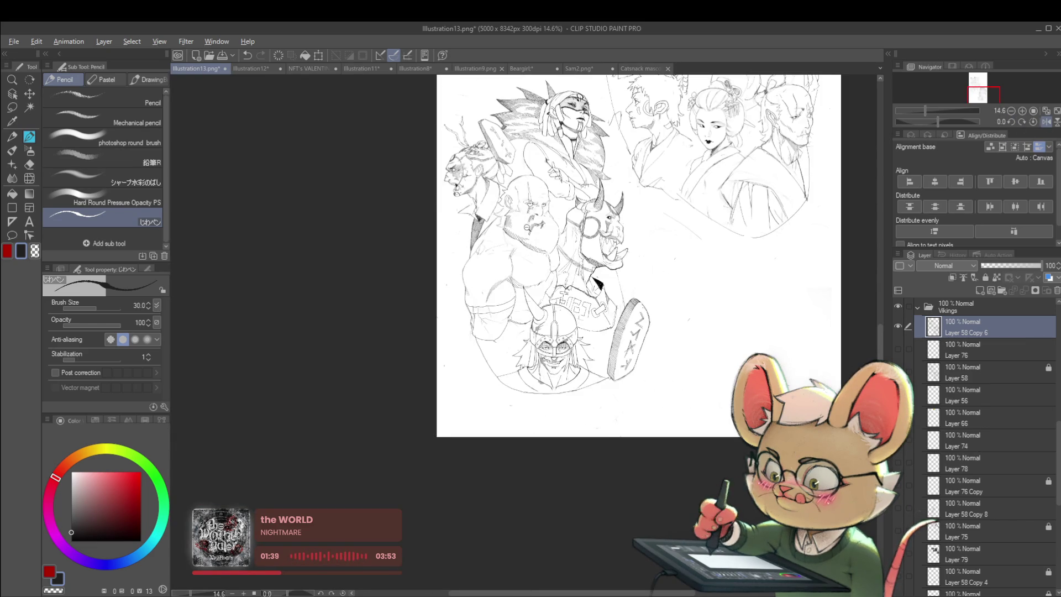
scroll(563, 174, up, 5)
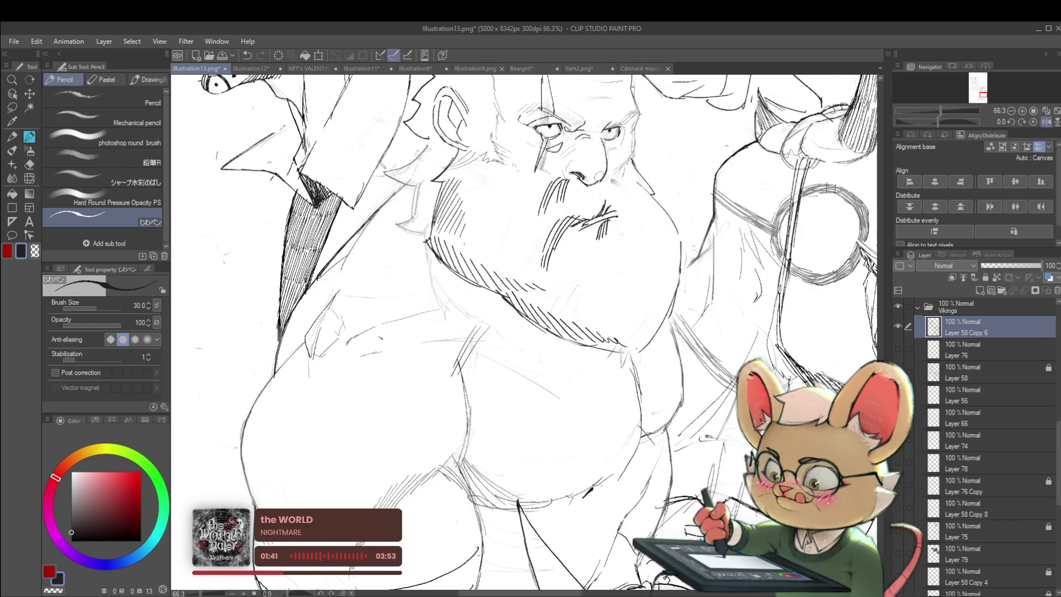
scroll(596, 181, down, 4)
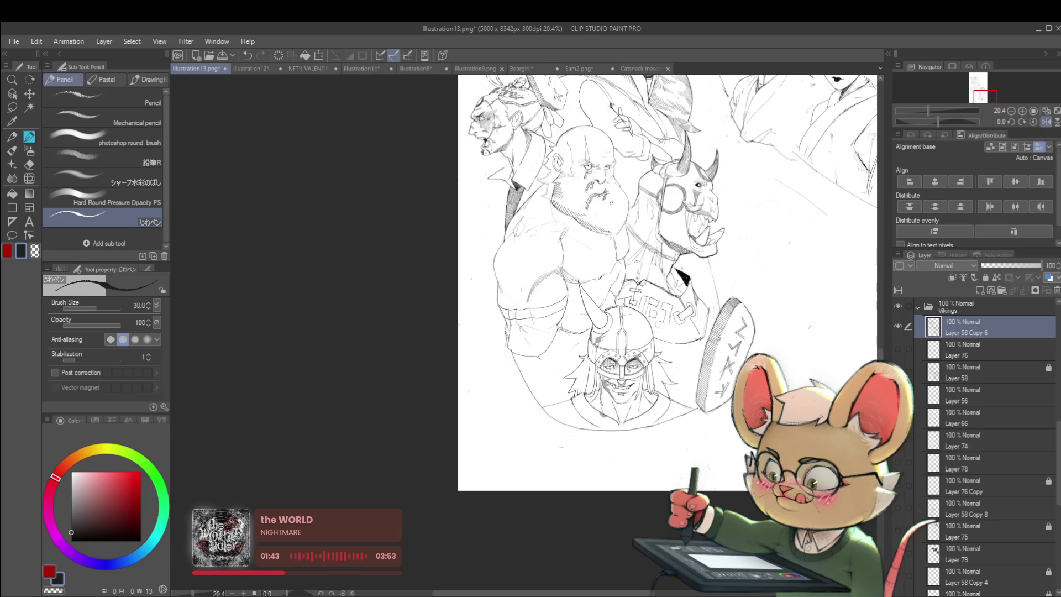
scroll(596, 181, up, 3)
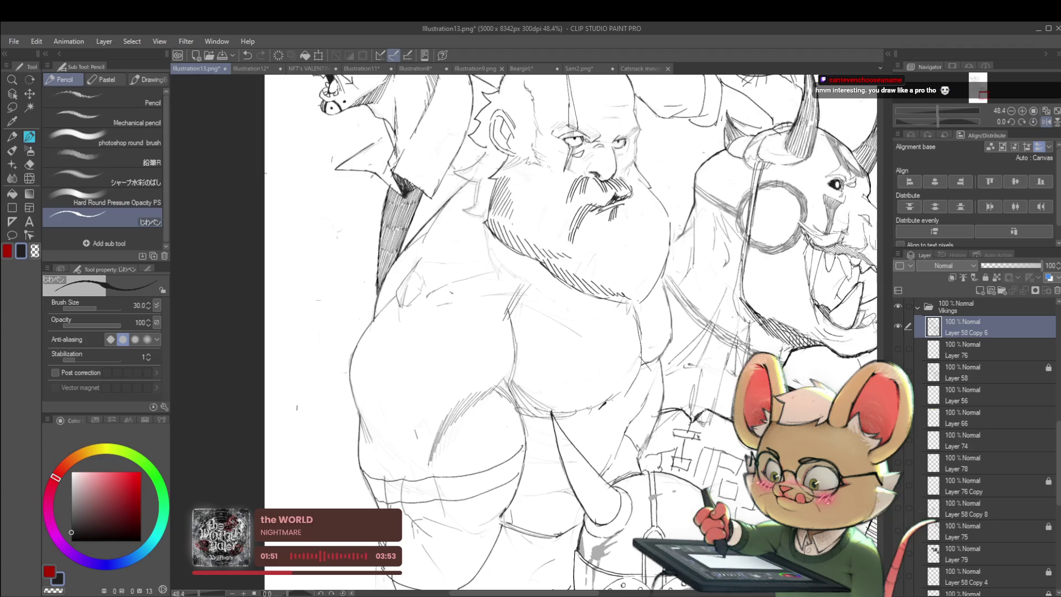
scroll(629, 196, down, 5)
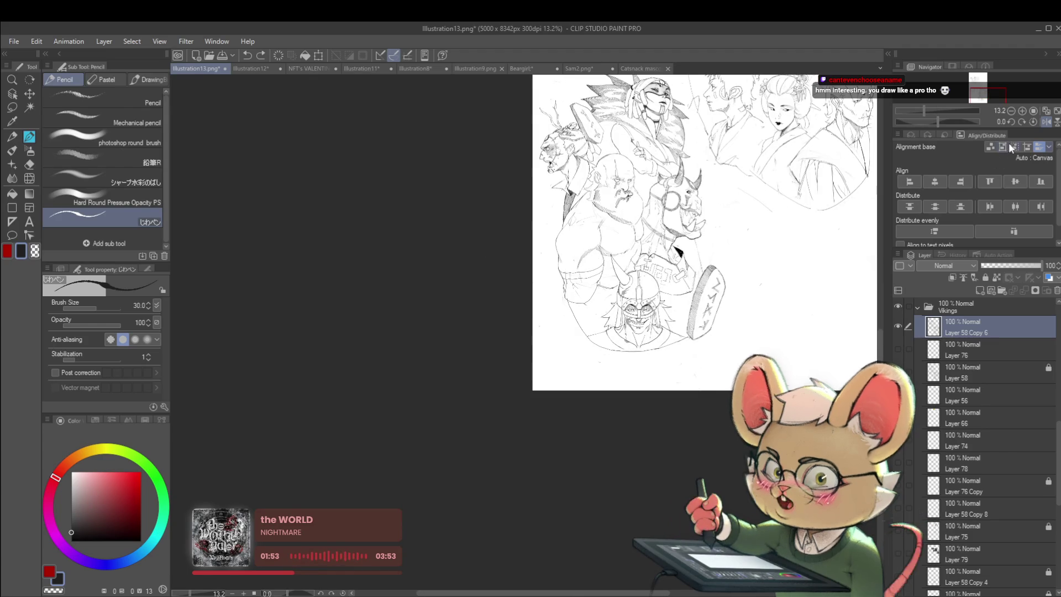
Flip the canvas view back to normal to compare the drawing
click(1047, 121)
scroll(442, 202, up, 5)
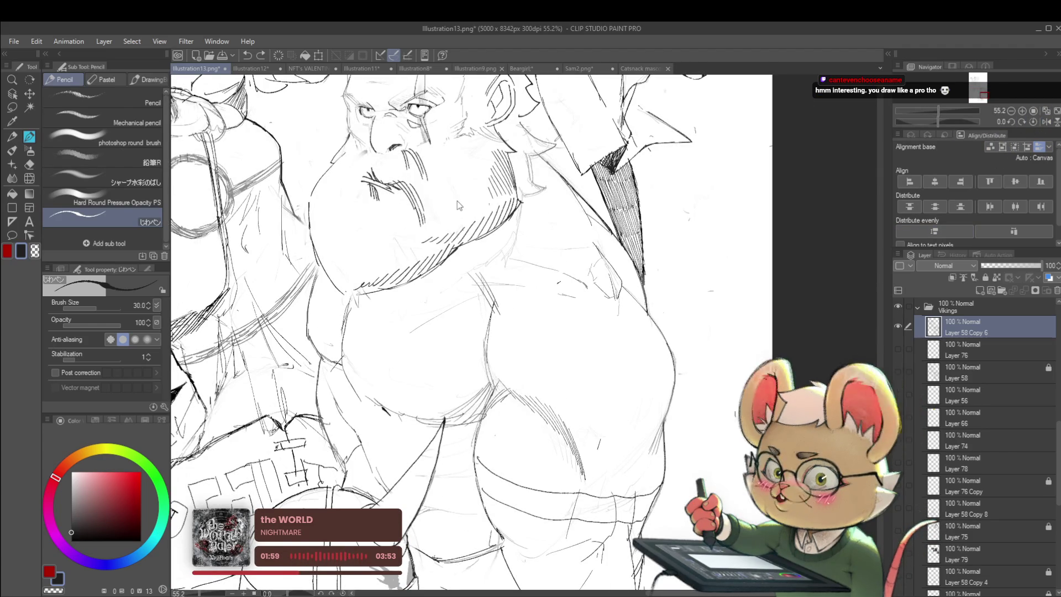
scroll(447, 242, down, 5)
scroll(435, 225, up, 5)
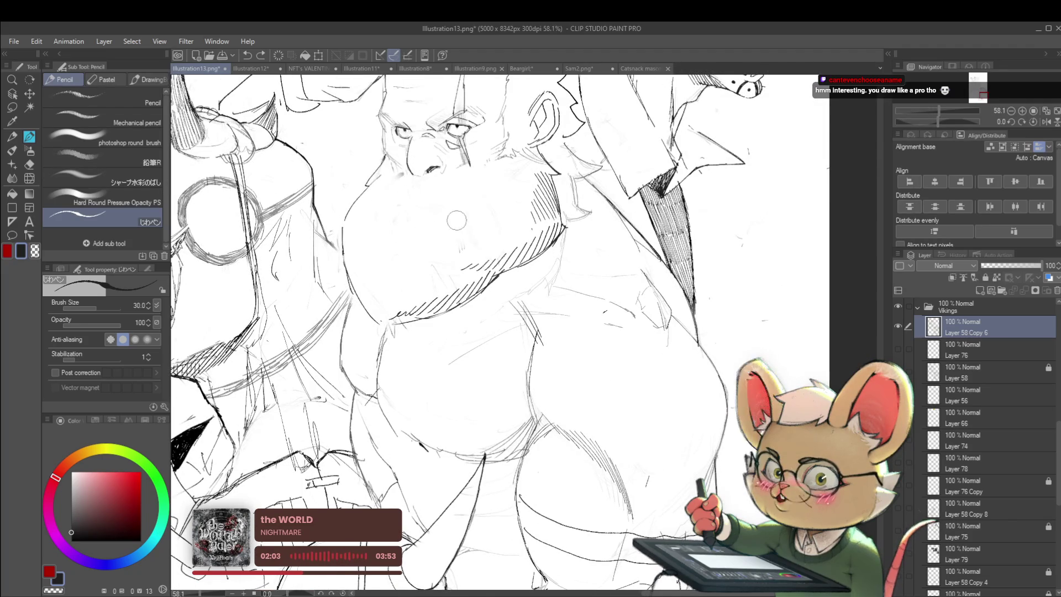
scroll(402, 202, down, 5)
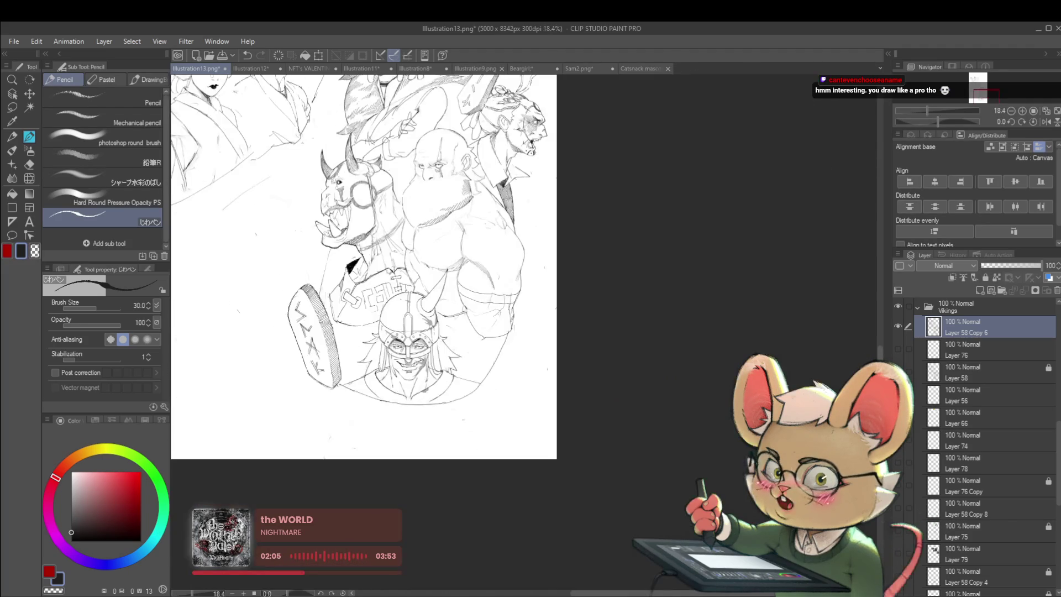
scroll(425, 166, up, 8)
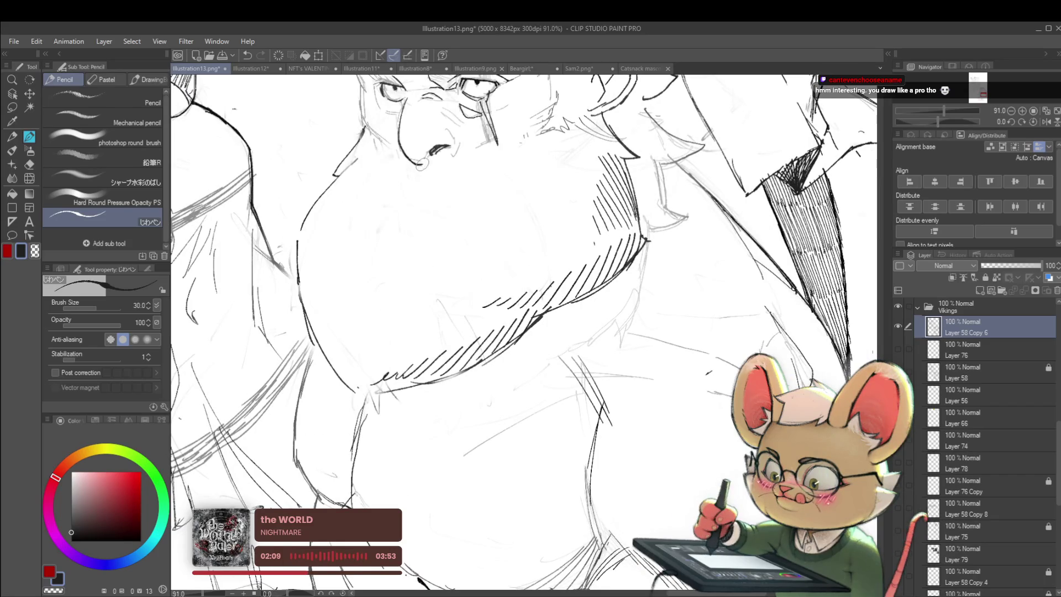
Zoom in and out around the bald Viking's beard, head and coat lapel to review the hatching
scroll(437, 147, down, 6)
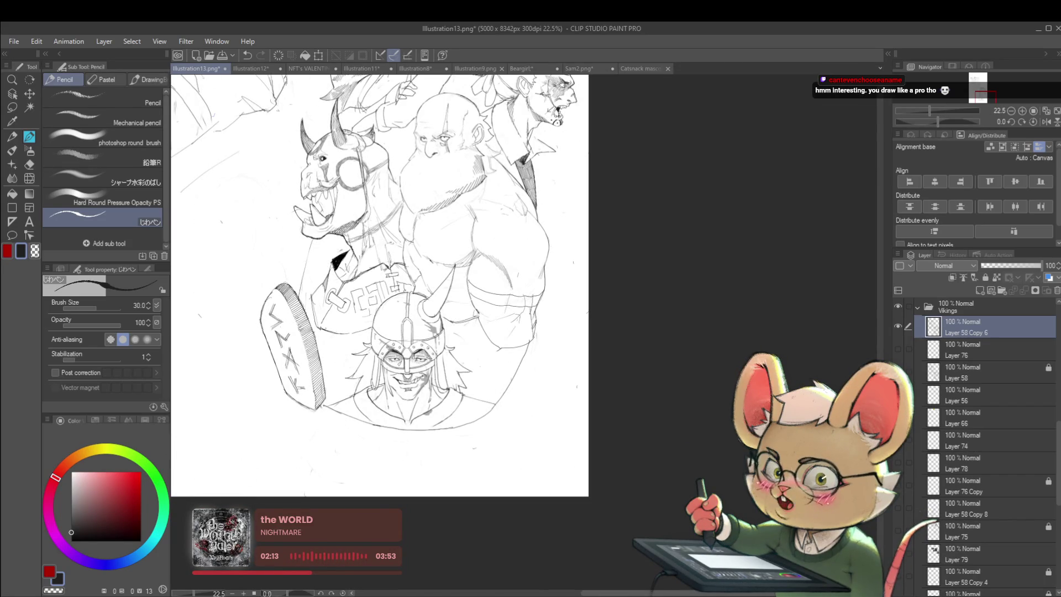
scroll(436, 155, up, 6)
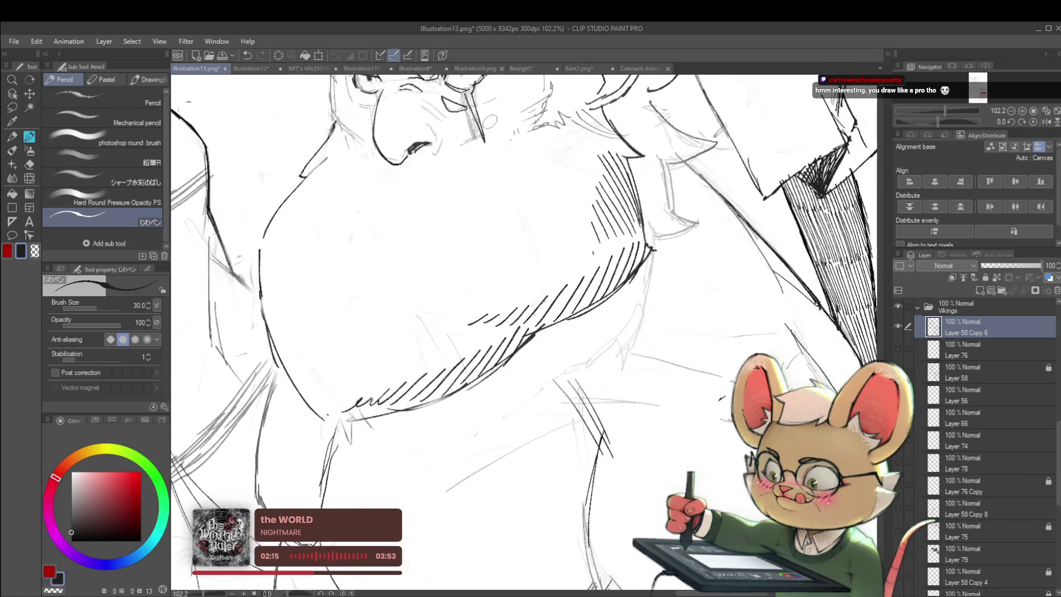
scroll(436, 155, down, 3)
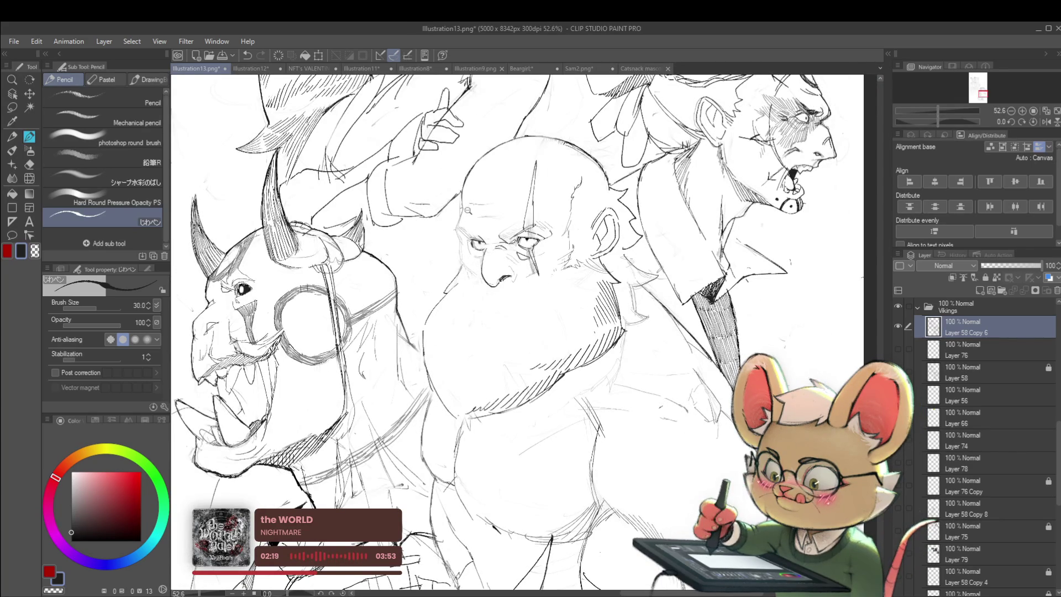
scroll(462, 208, up, 2)
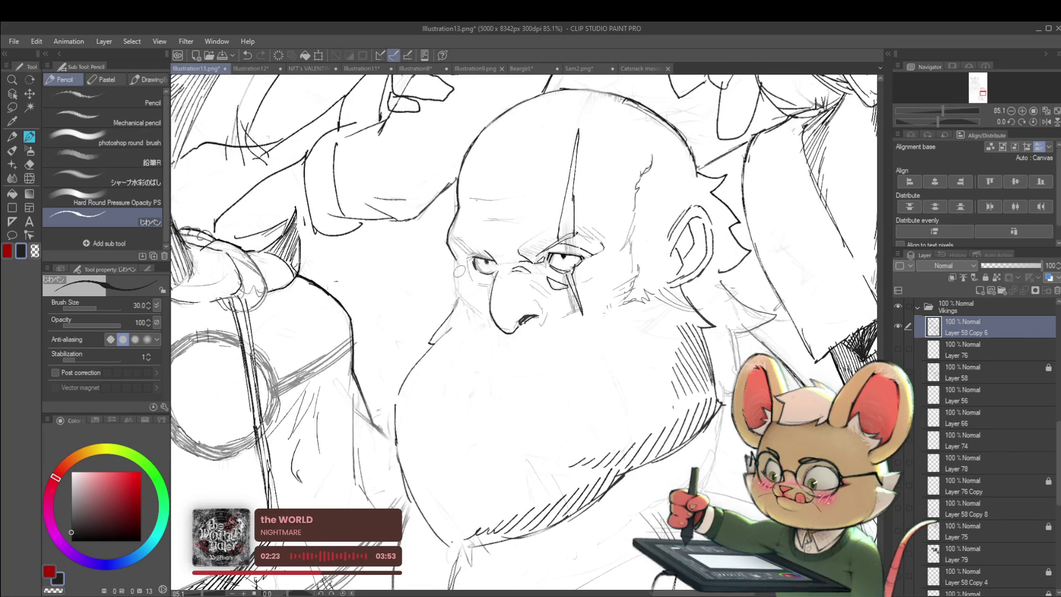
scroll(452, 273, down, 6)
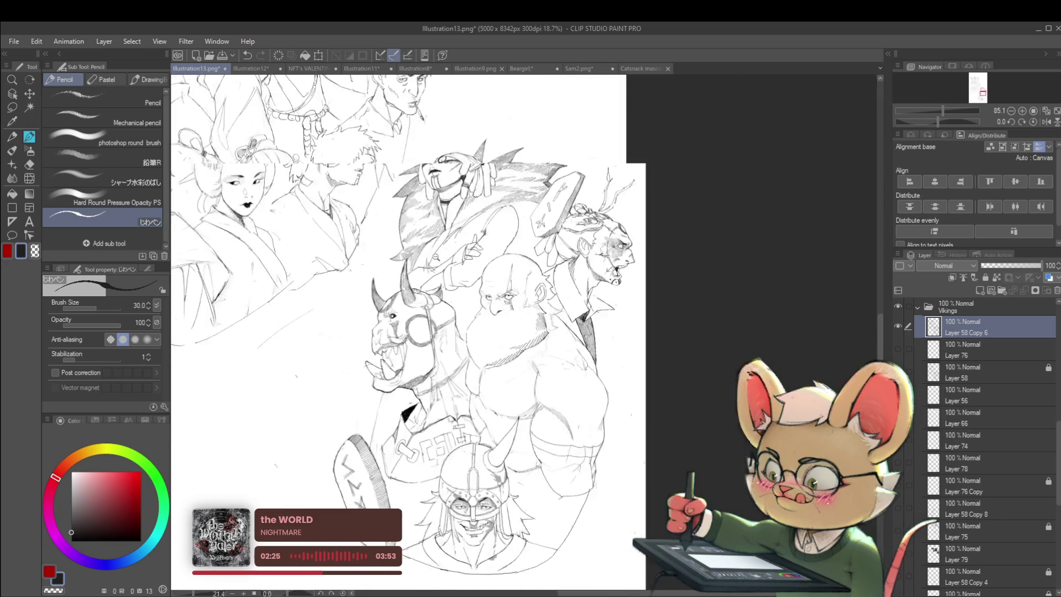
scroll(638, 310, up, 1)
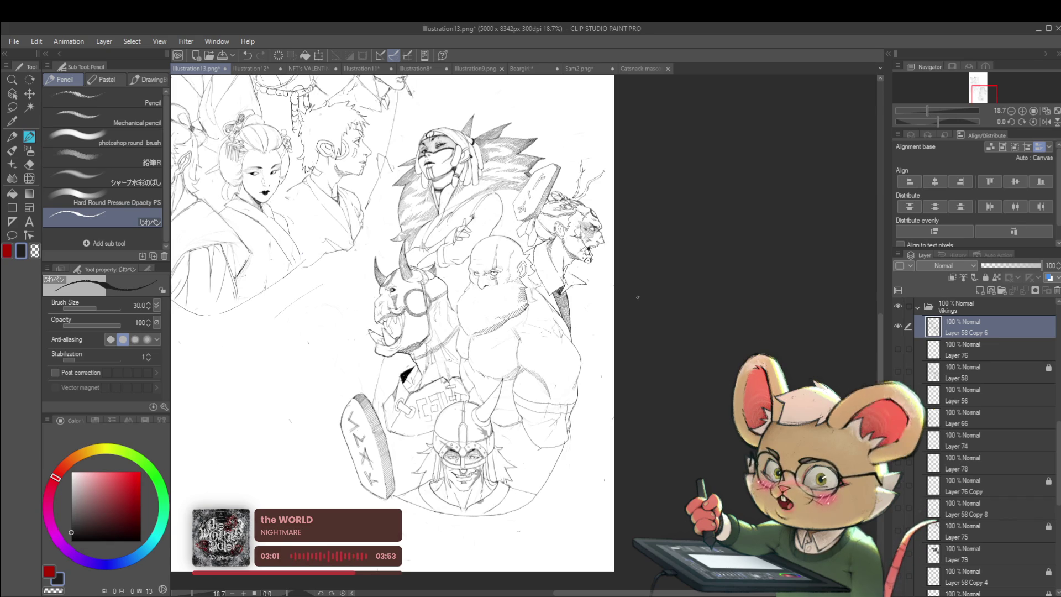
Shift the illustration up and right, check it mirrored with H, then flip it back
drag(597, 172, 641, 108)
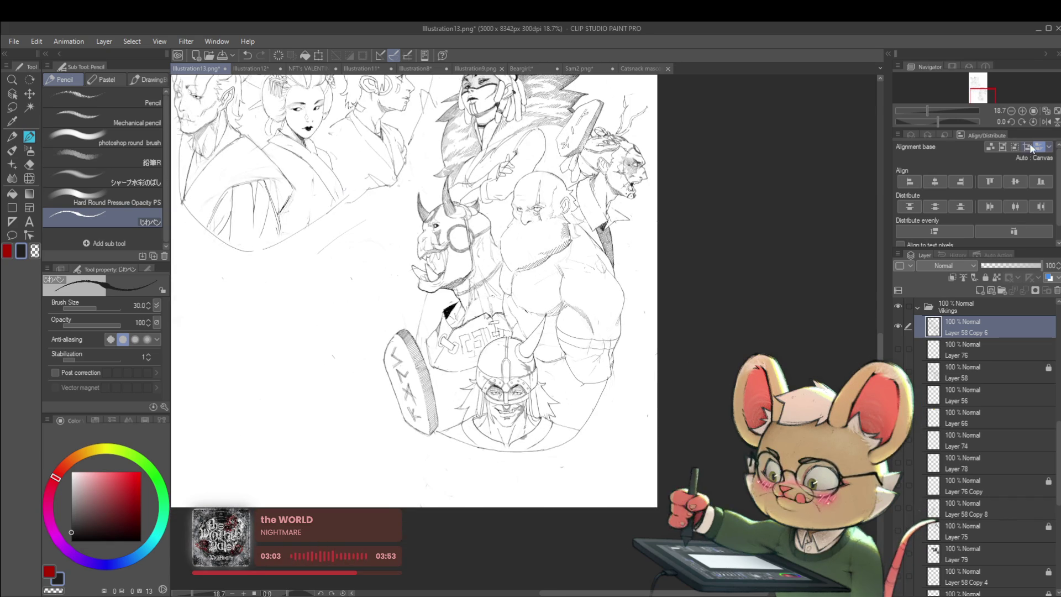
key(h)
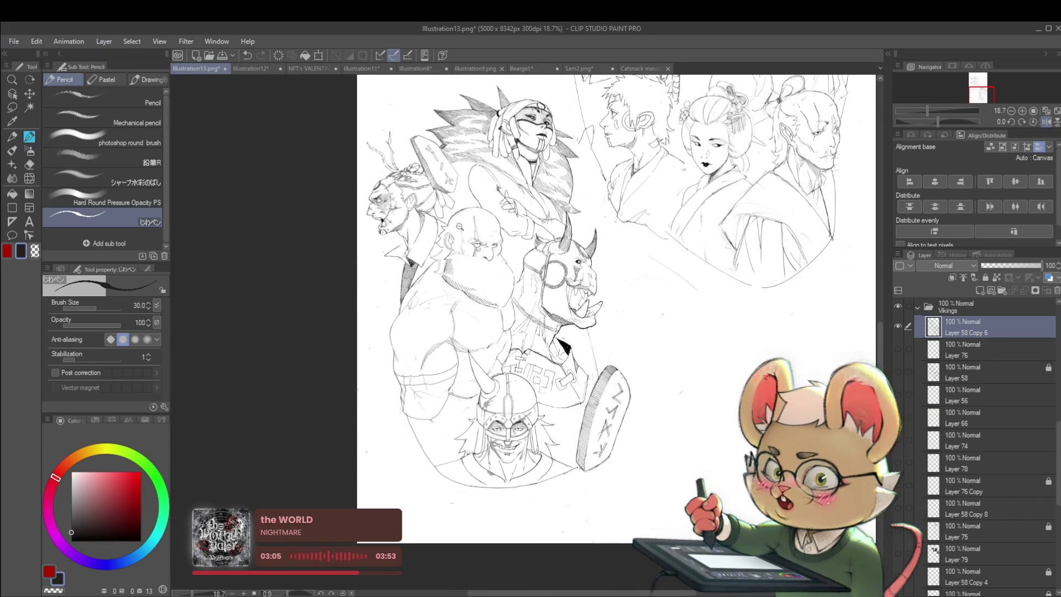
scroll(455, 228, up, 3)
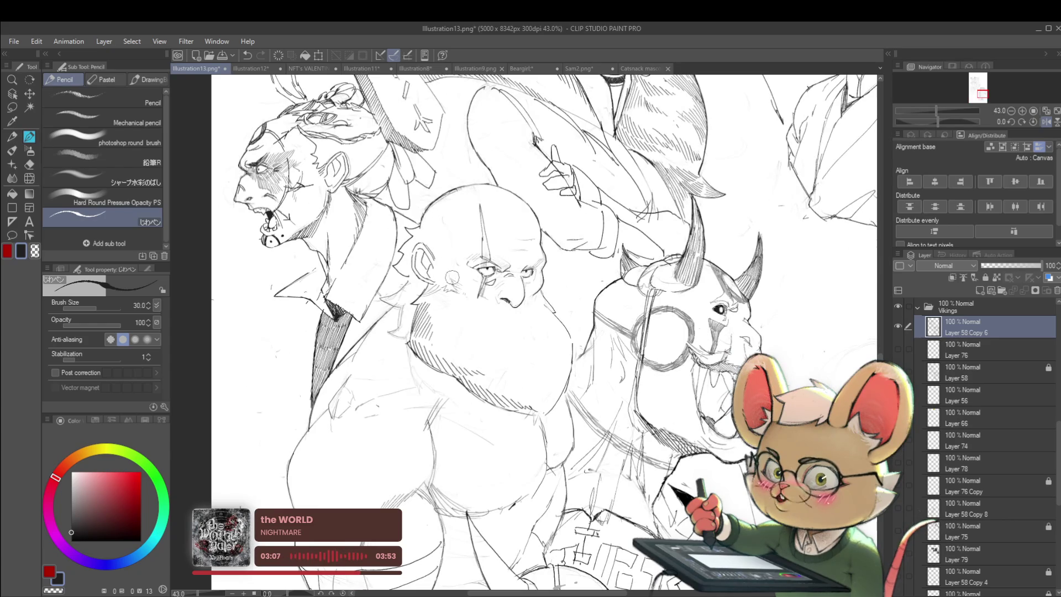
scroll(459, 277, down, 4)
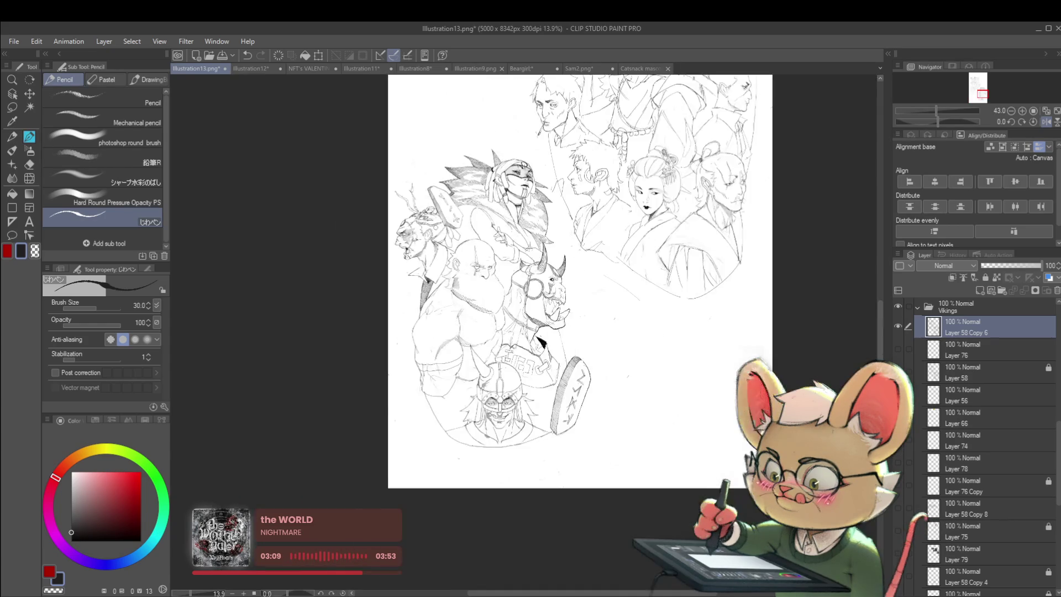
scroll(437, 272, up, 4)
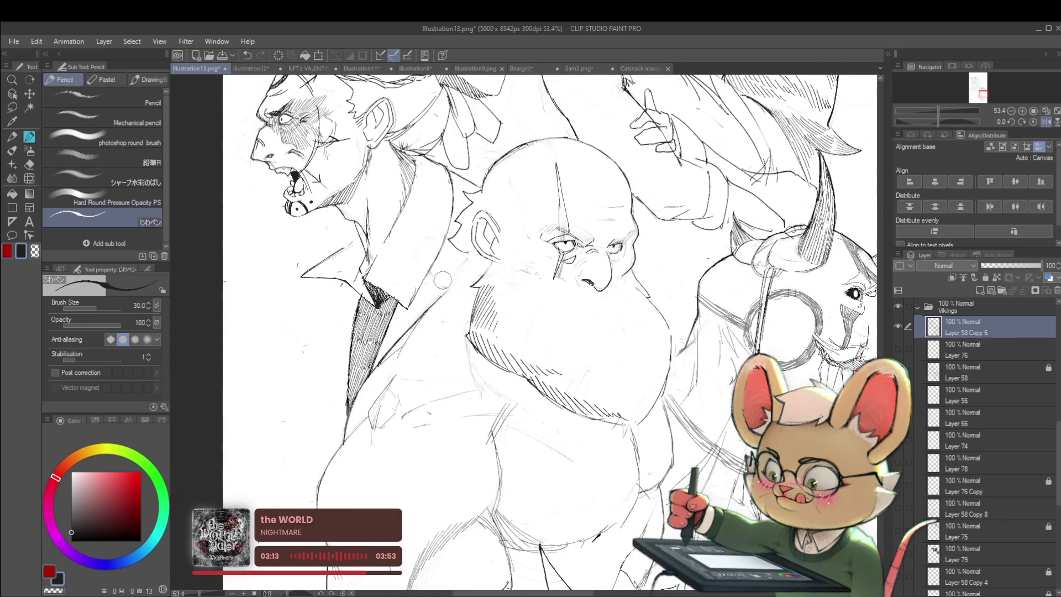
scroll(463, 202, right, 1)
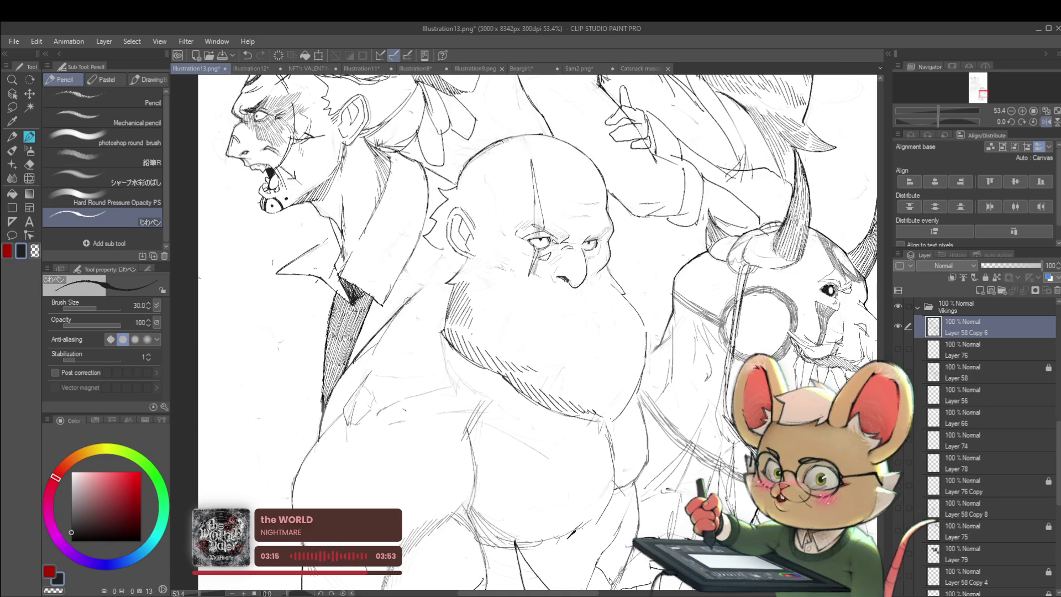
scroll(526, 263, down, 5)
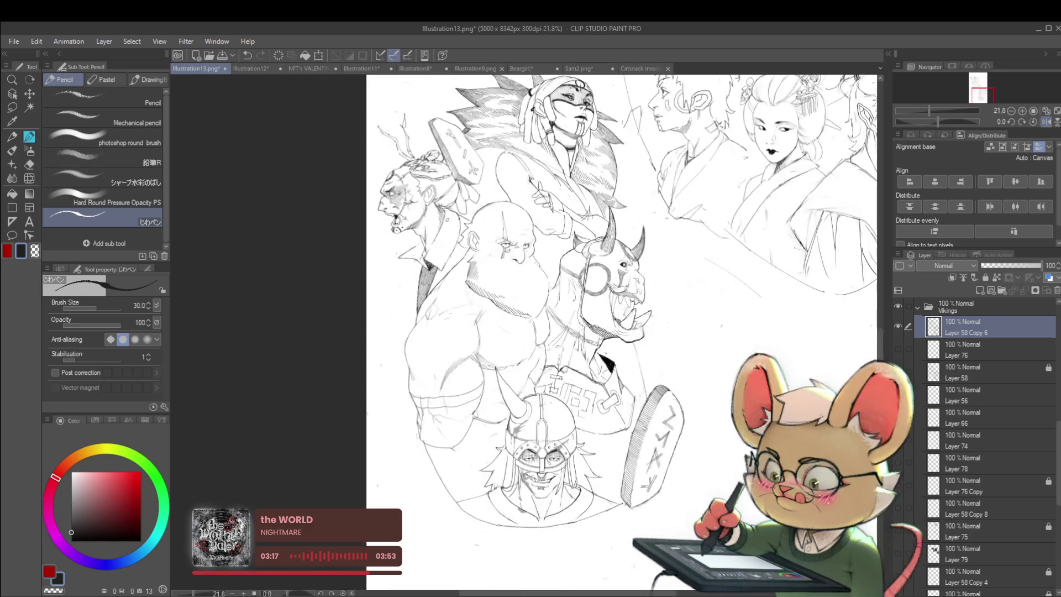
key(h)
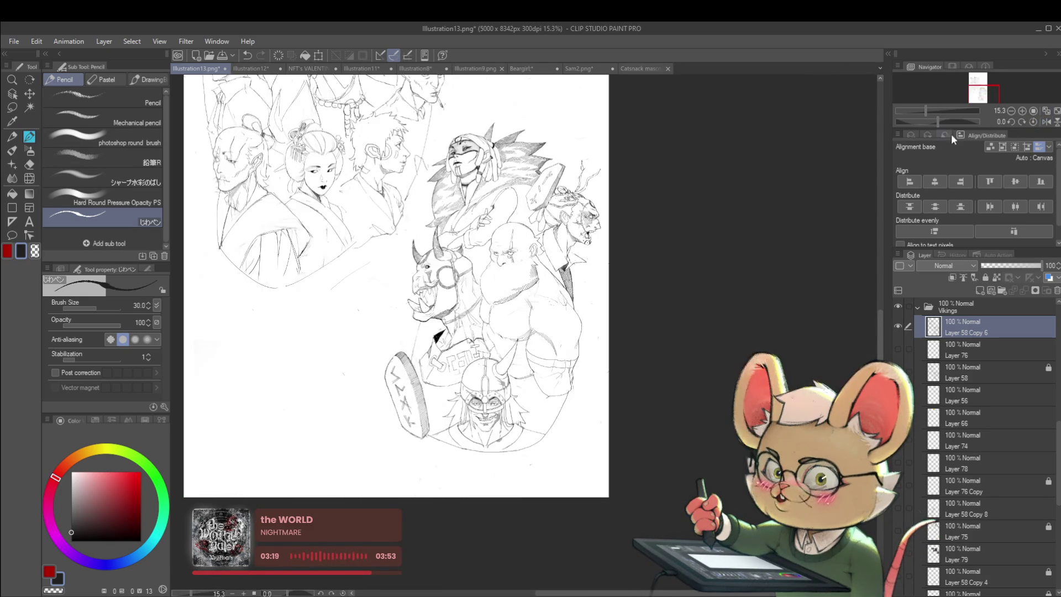
Add a short pencil line along the bald viking's cheek and jaw
scroll(516, 290, up, 3)
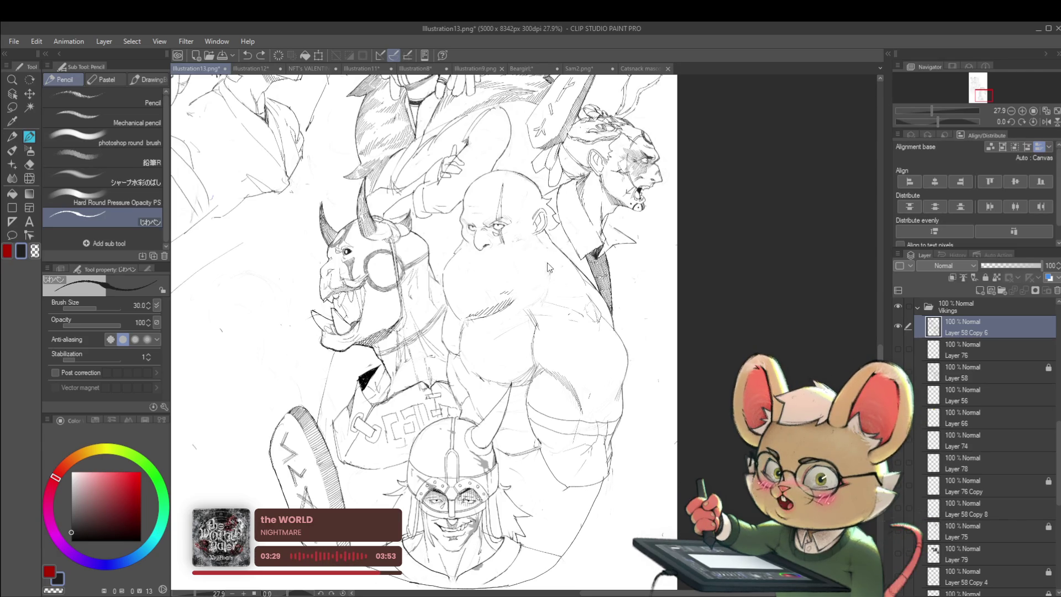
drag(535, 231, 549, 259)
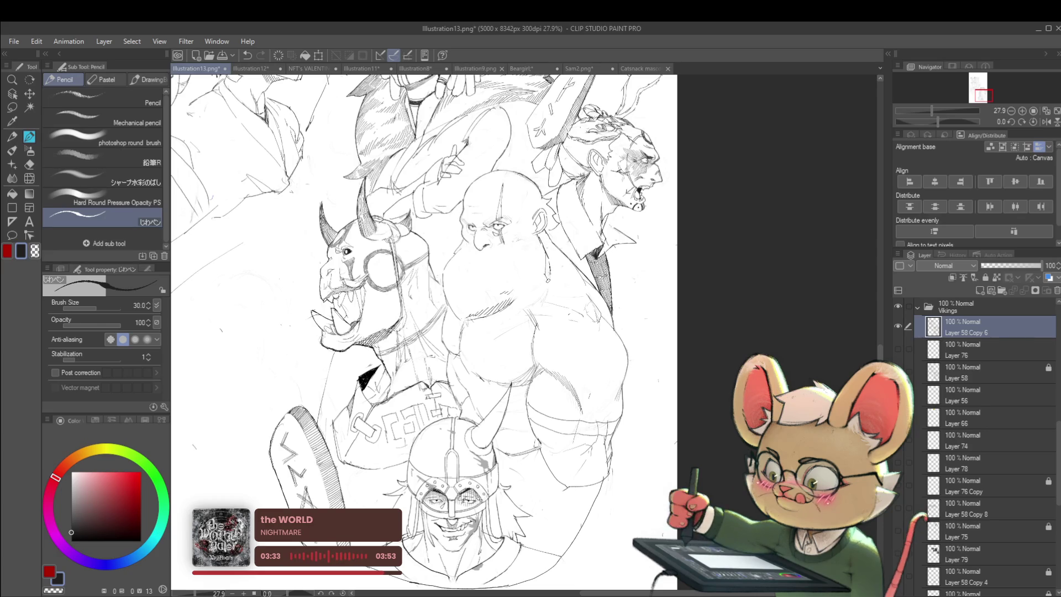
scroll(547, 259, down, 3)
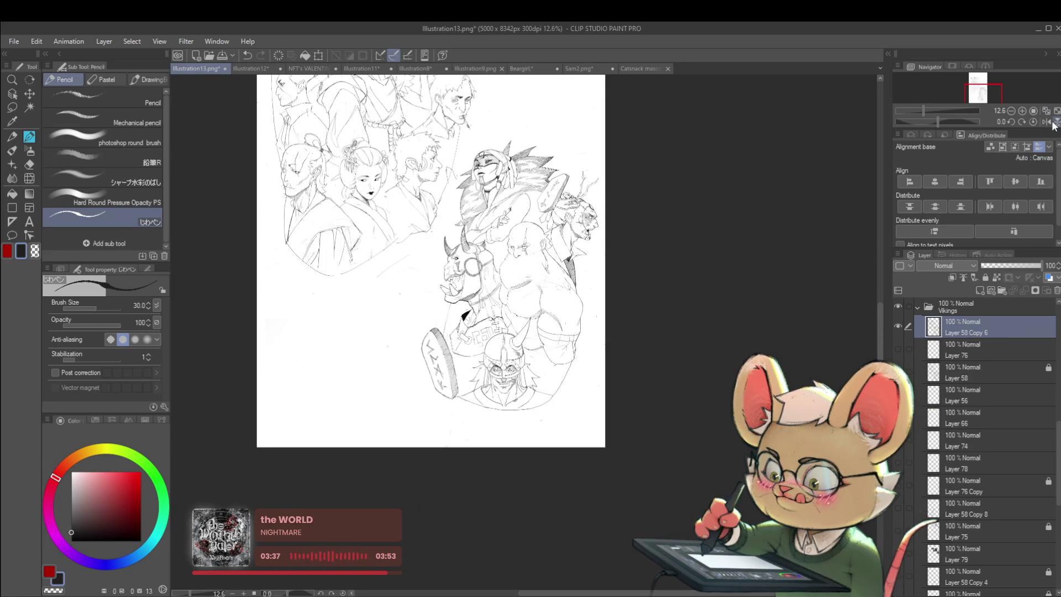
Mirror the view, zoom in on the bald viking's arm and trace its left outline in pencil
click(1047, 122)
scroll(548, 267, up, 2)
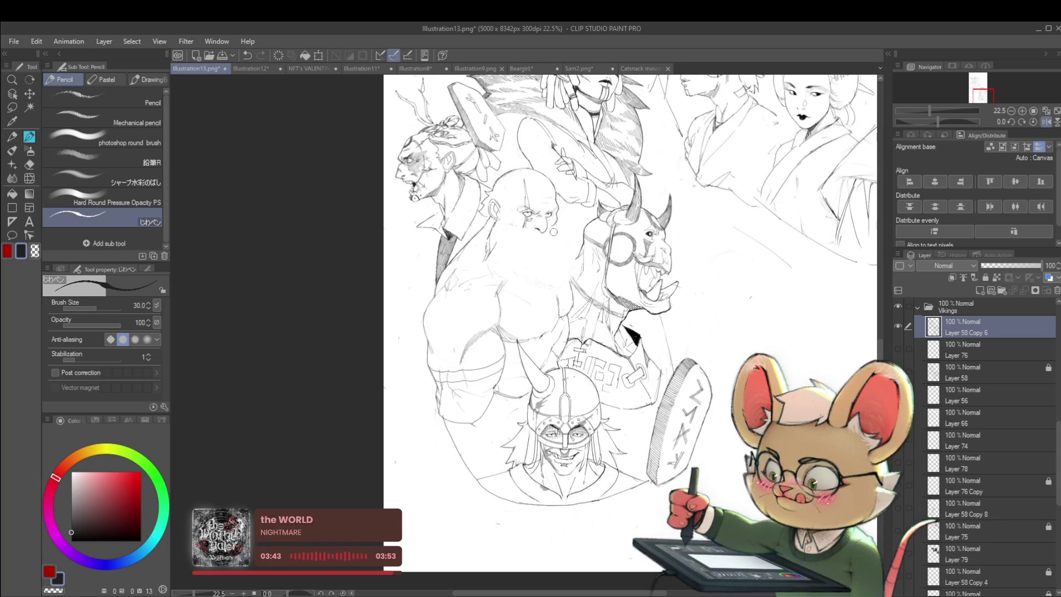
scroll(574, 231, down, 2)
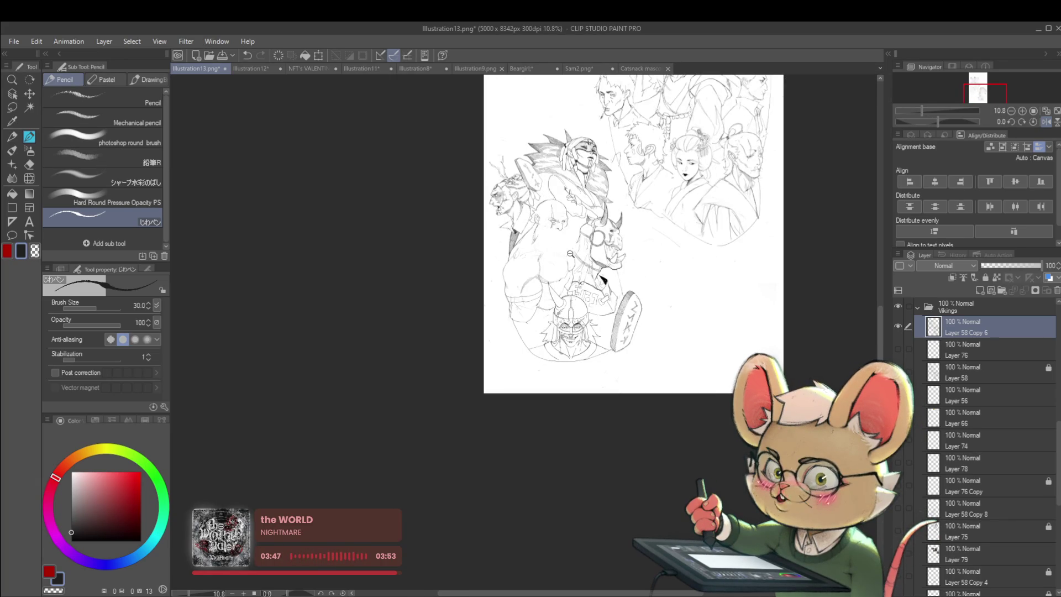
scroll(570, 255, up, 2)
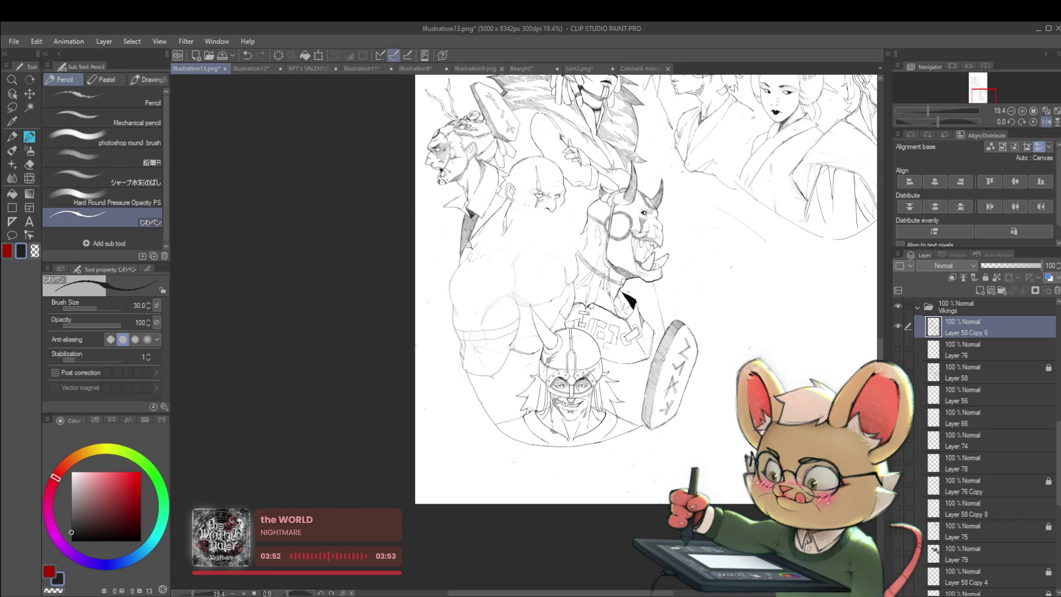
scroll(486, 315, up, 2)
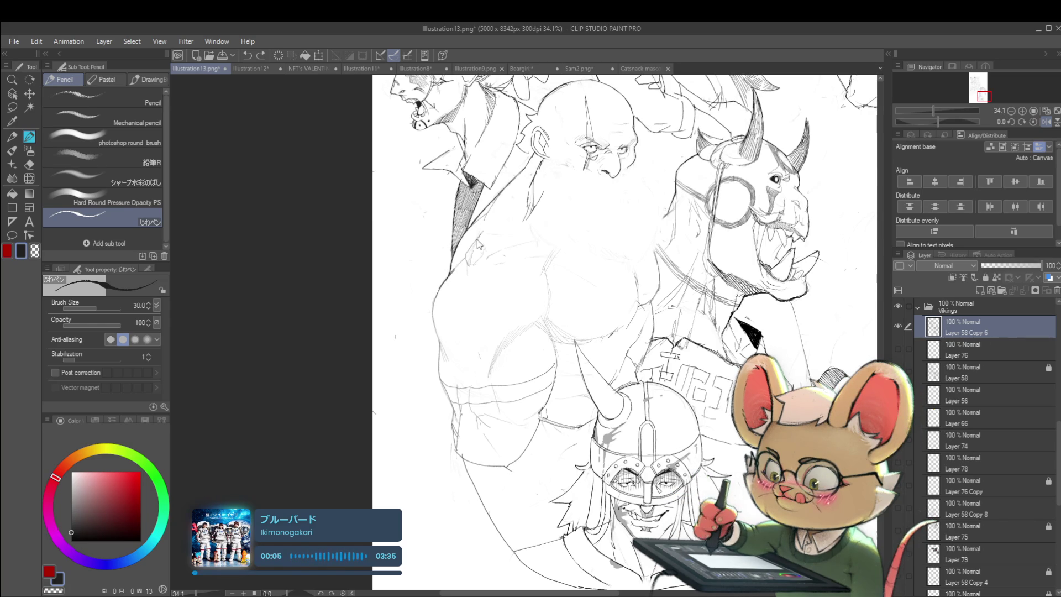
drag(442, 285, 436, 337)
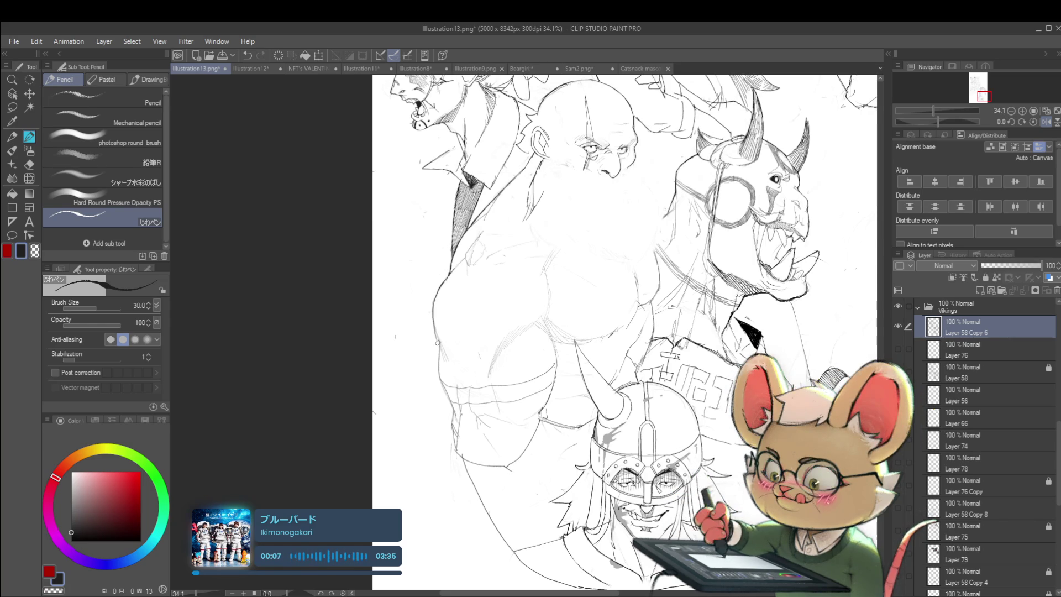
scroll(440, 341, down, 5)
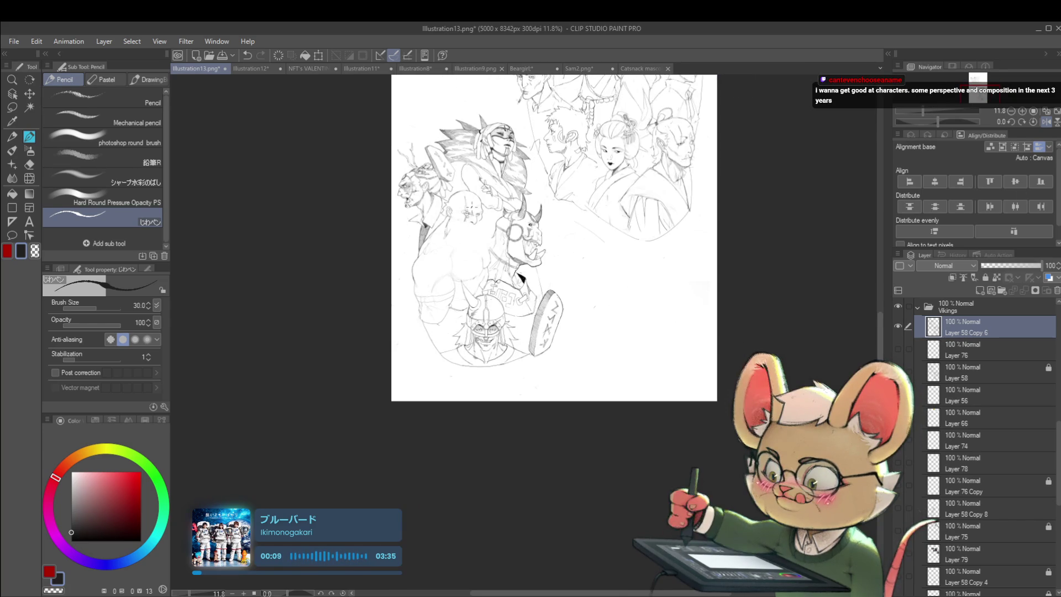
Bring the Vikings closer and redraw a short pencil stroke after undoing the first attempt
mouse_move(783, 332)
mouse_down()
mouse_move(668, 274)
mouse_move(619, 221)
mouse_up()
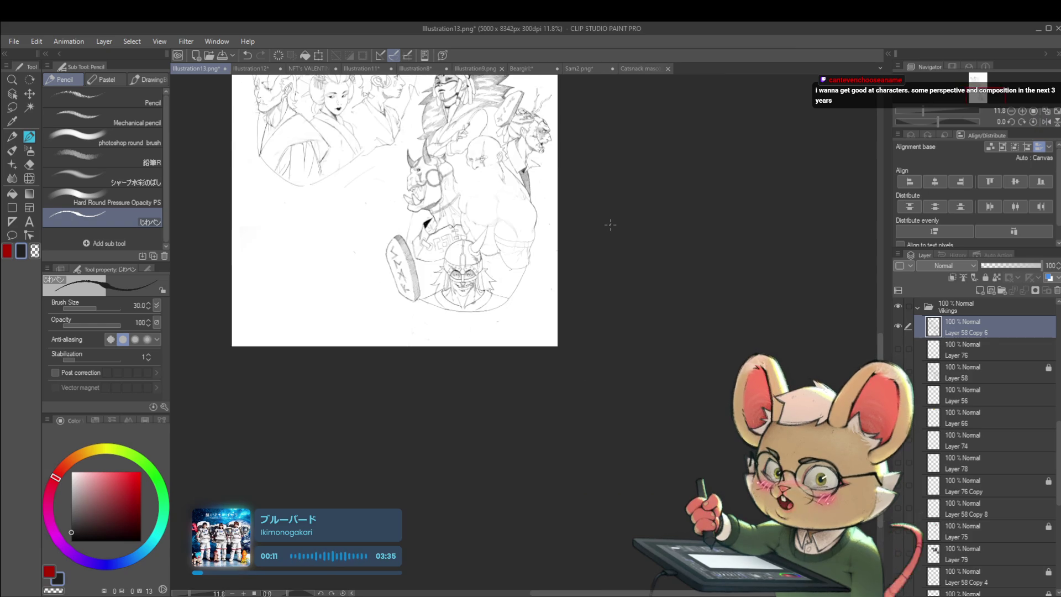
scroll(530, 227, up, 4)
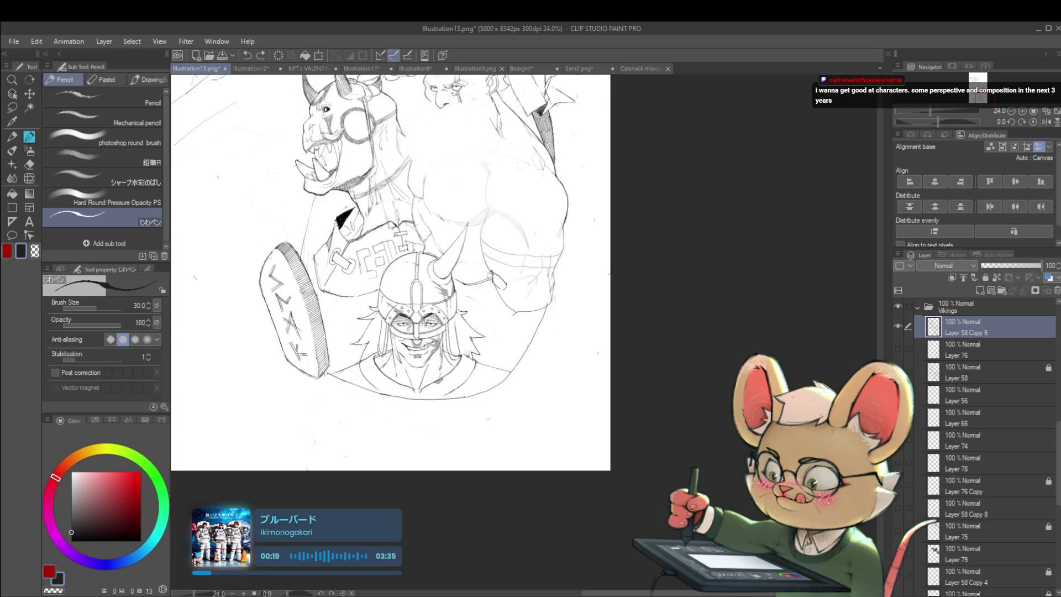
click(486, 218)
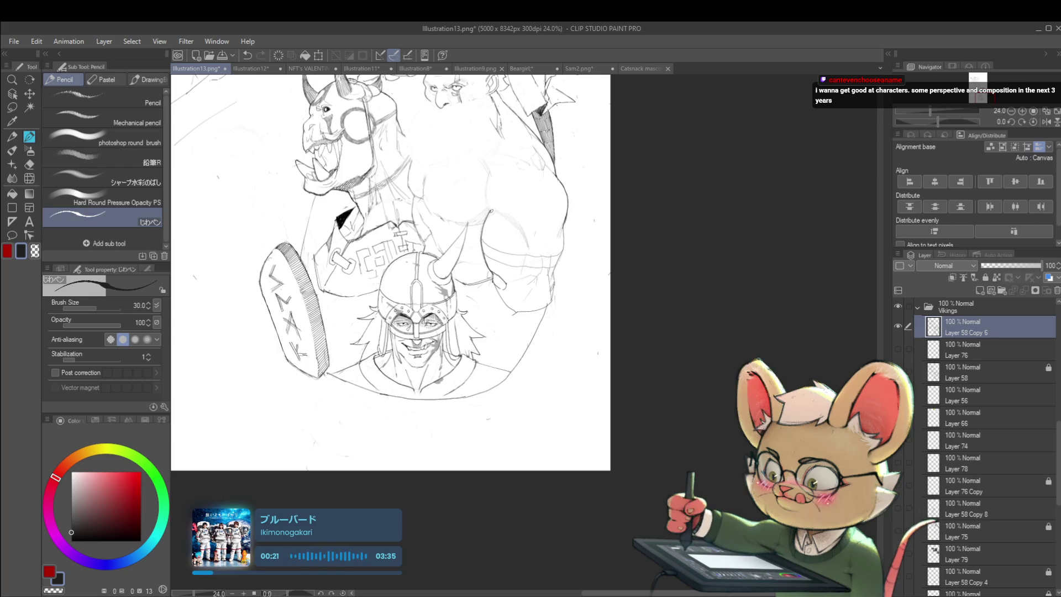
key(ctrl+z)
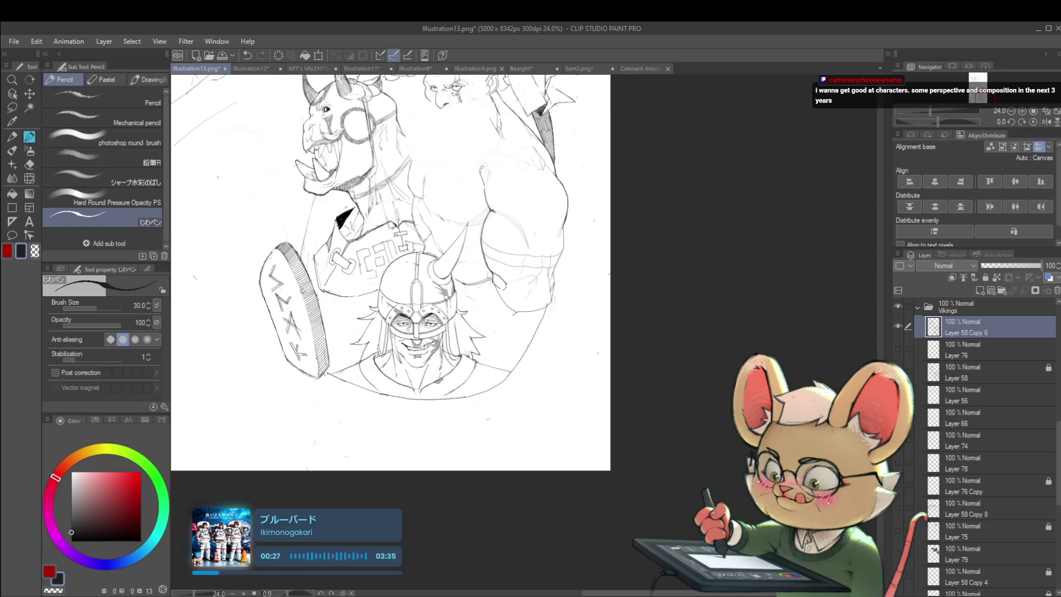
drag(486, 181, 486, 187)
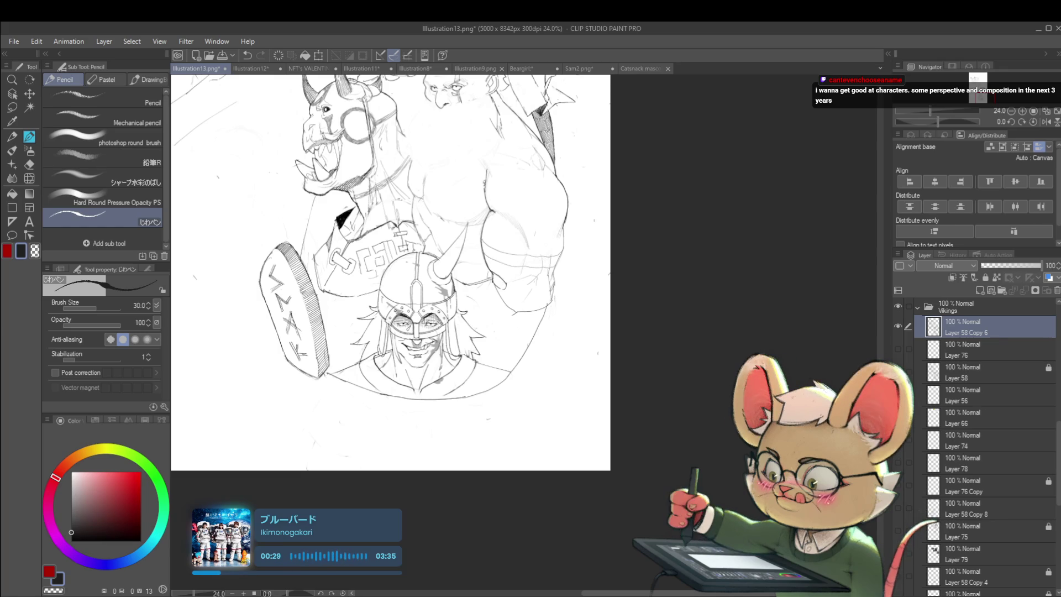
scroll(486, 159, down, 2)
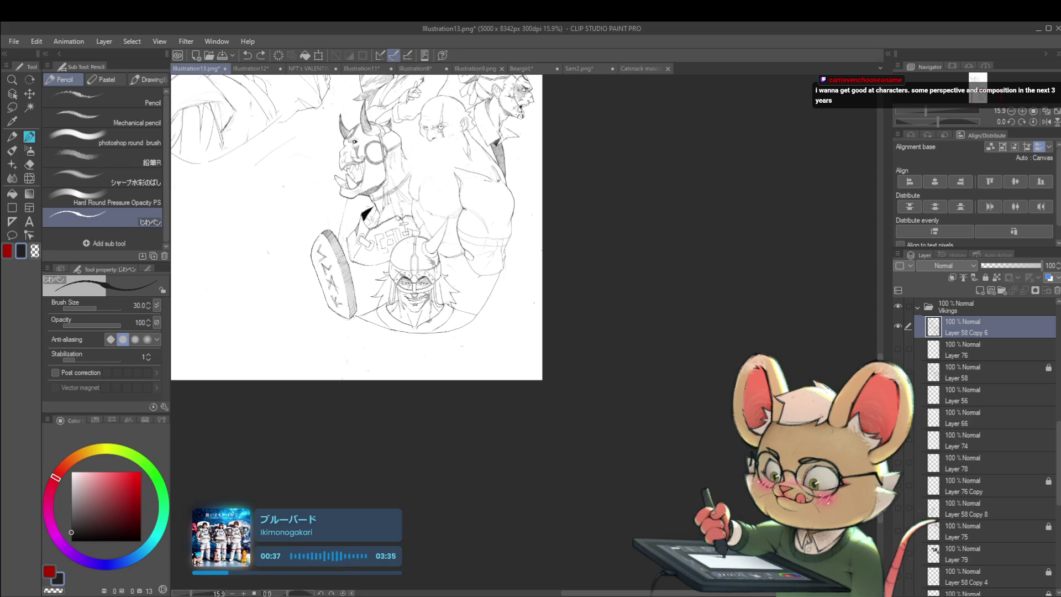
Flip the canvas view to compare the mirrored drawing
scroll(353, 226, down, 2)
scroll(354, 260, up, 3)
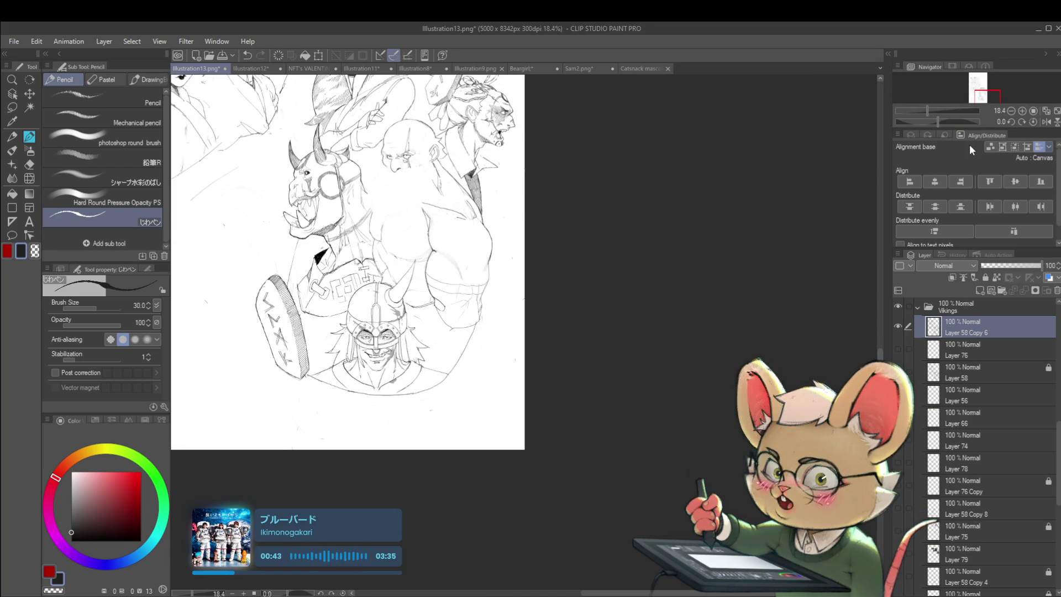
click(1047, 121)
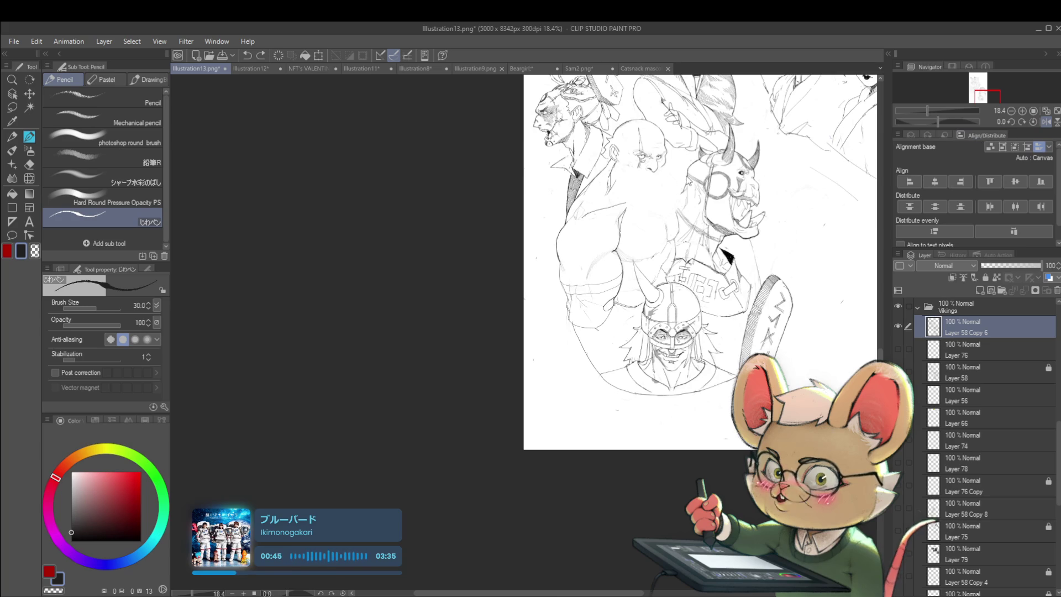
scroll(657, 204, up, 1)
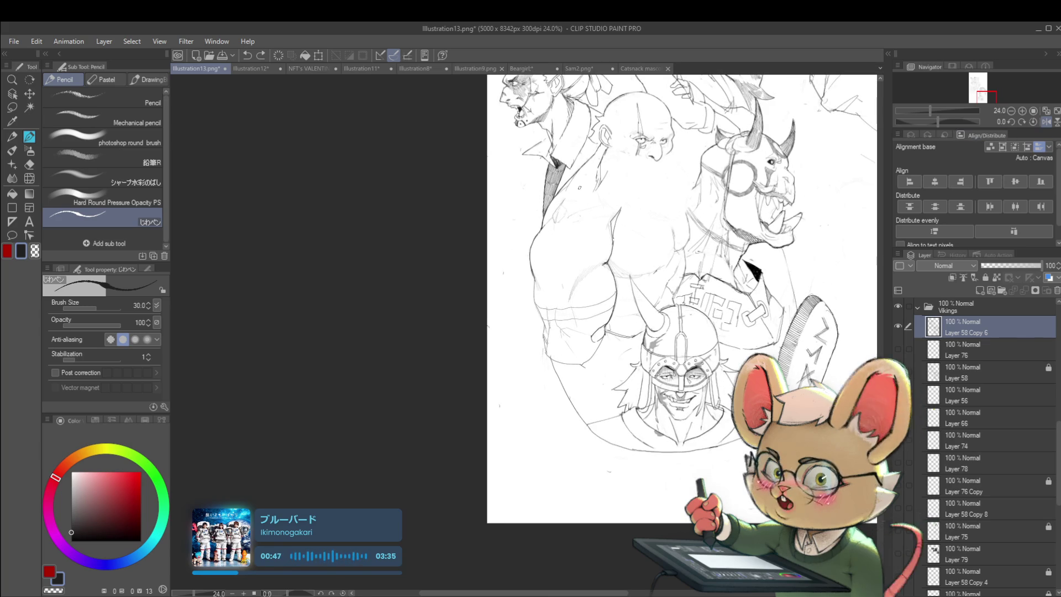
scroll(578, 218, up, 1)
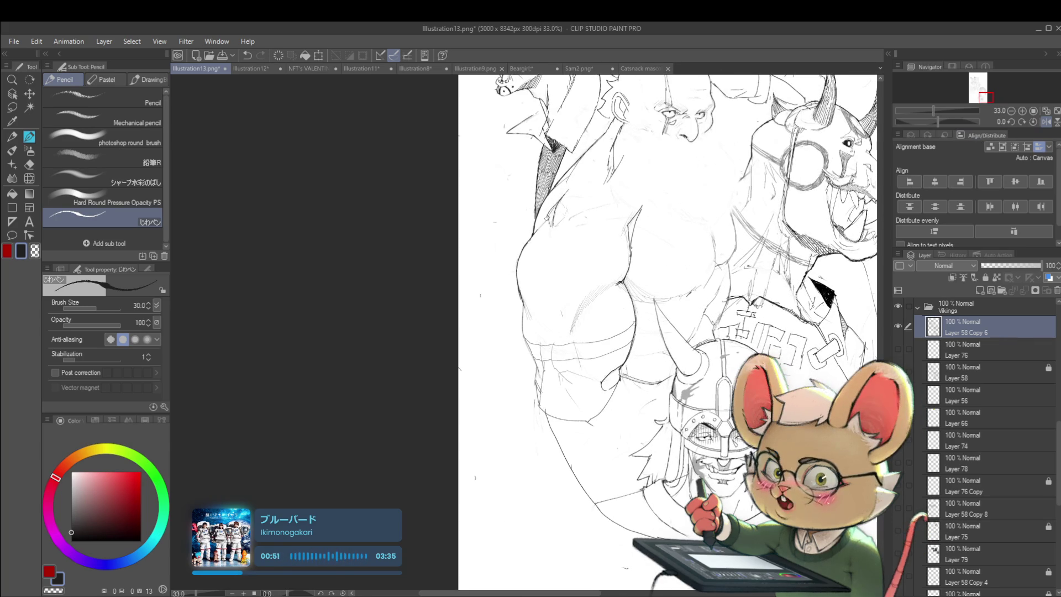
scroll(547, 210, down, 2)
scroll(546, 210, down, 1)
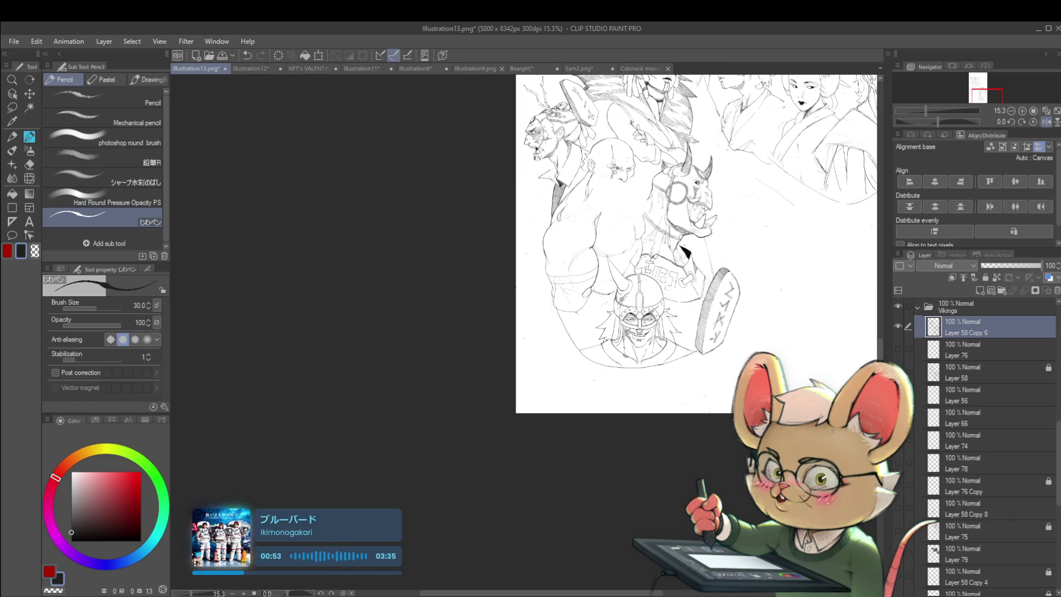
scroll(580, 252, up, 2)
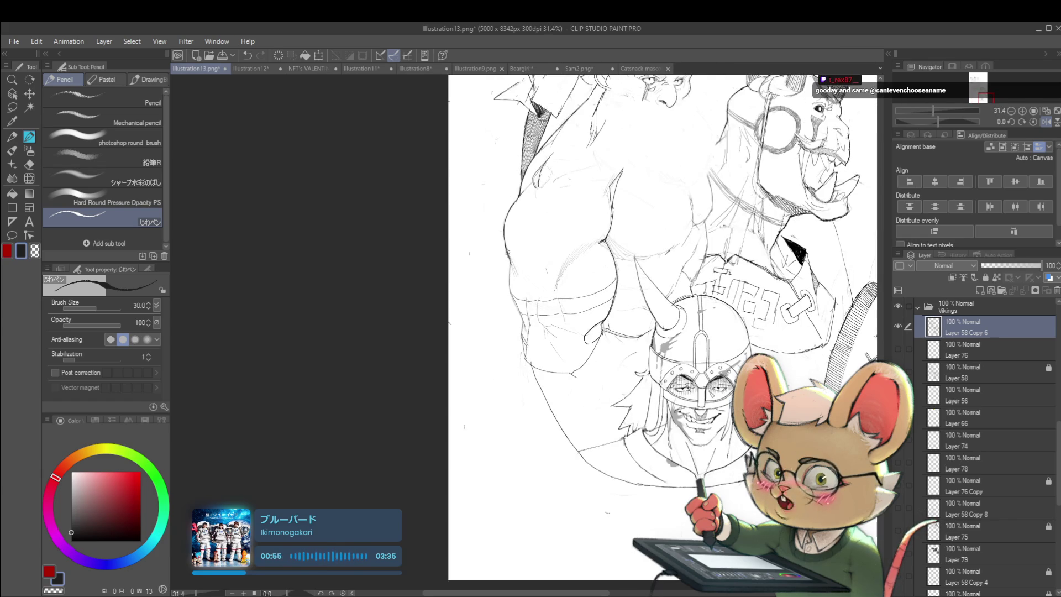
Add a short pencil stroke to the bald viking's arm outline
drag(510, 254, 522, 279)
scroll(518, 280, down, 3)
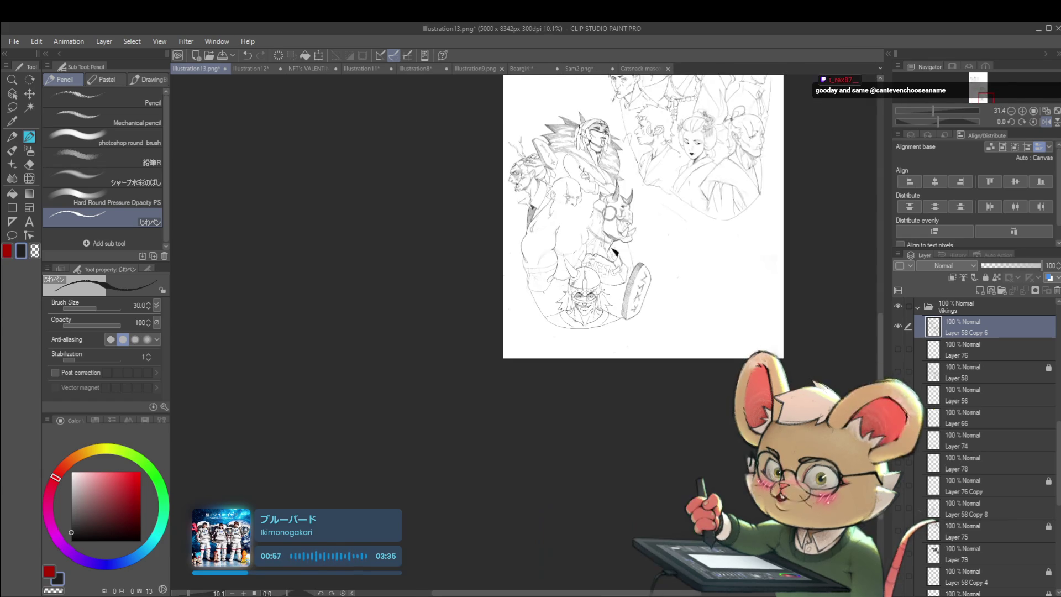
scroll(595, 214, up, 3)
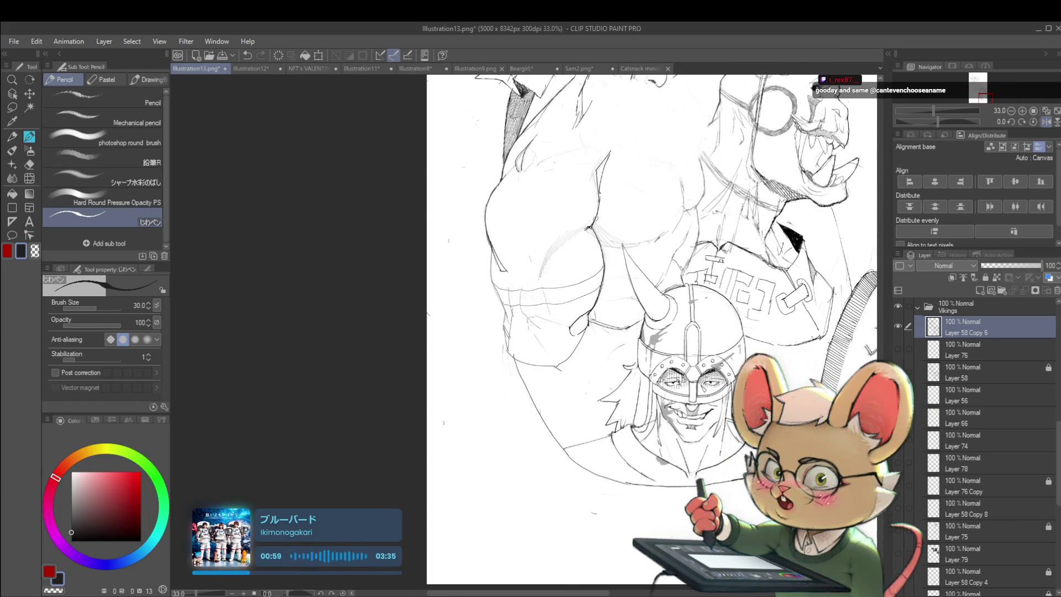
scroll(612, 220, down, 5)
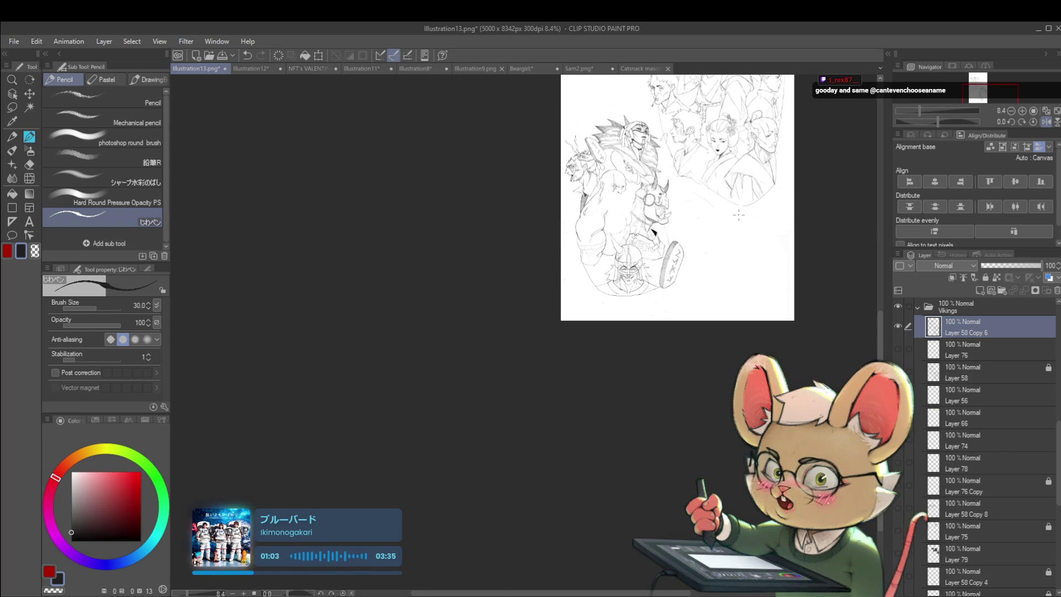
Bring the lower Vikings into view and try small marks on the forearm, undoing each one
mouse_move(739, 215)
mouse_down()
mouse_move(430, 215)
mouse_move(492, 260)
mouse_move(453, 301)
mouse_move(420, 260)
mouse_move(454, 224)
mouse_up()
scroll(456, 226, up, 4)
scroll(440, 187, up, 1)
key(ctrl+z)
drag(435, 166, 434, 168)
key(ctrl+z)
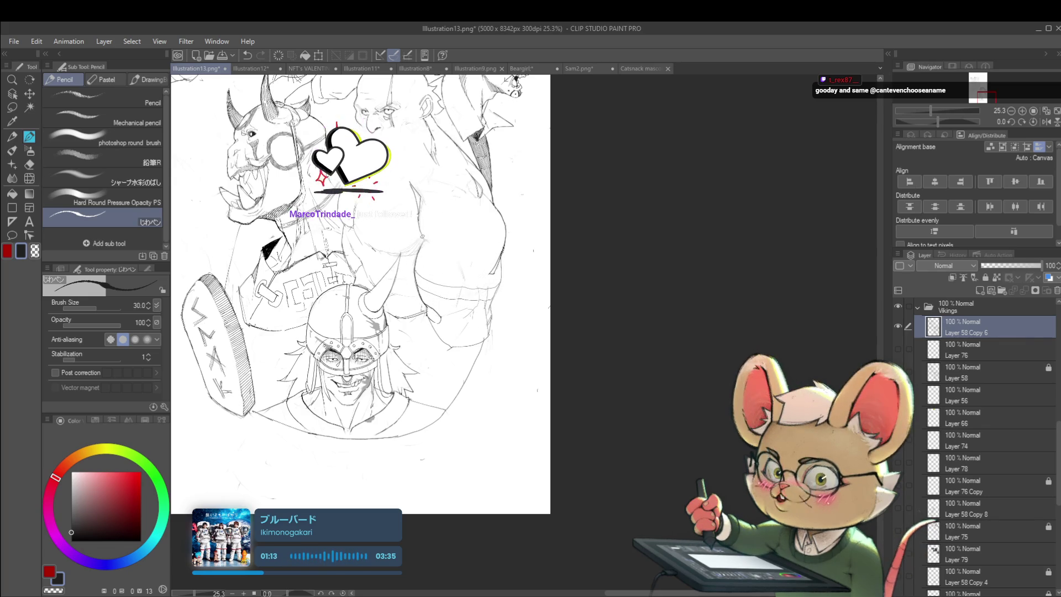
click(439, 248)
key(ctrl+z)
click(431, 233)
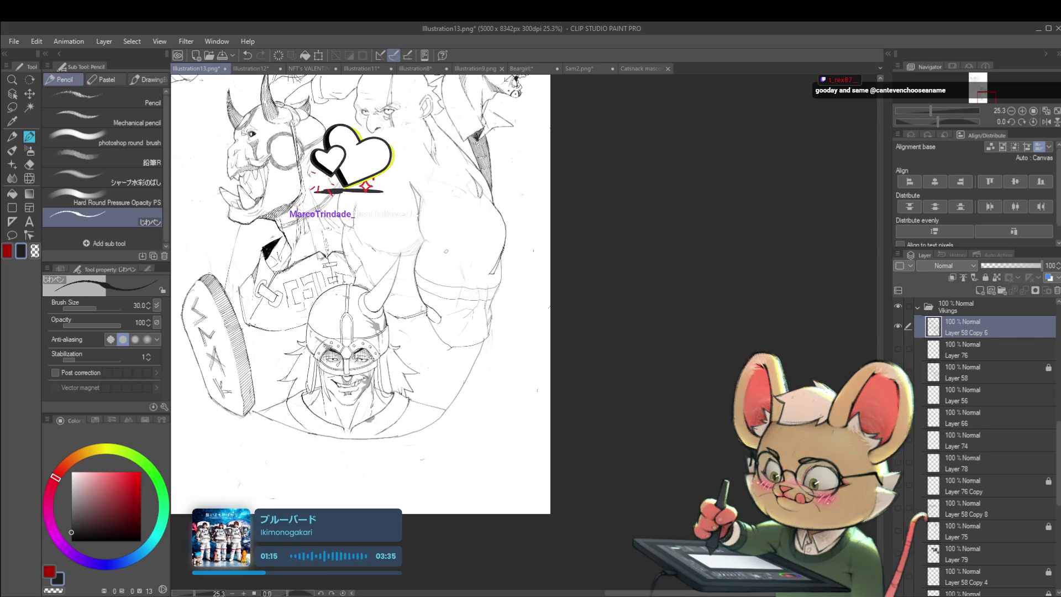
key(ctrl+z)
click(427, 227)
key(ctrl+z)
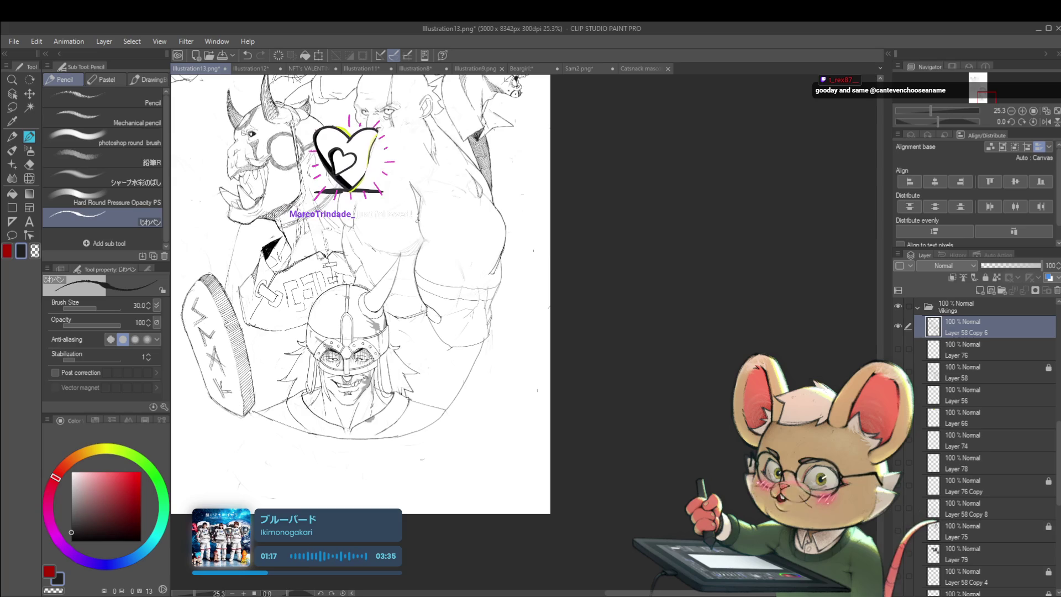
click(436, 251)
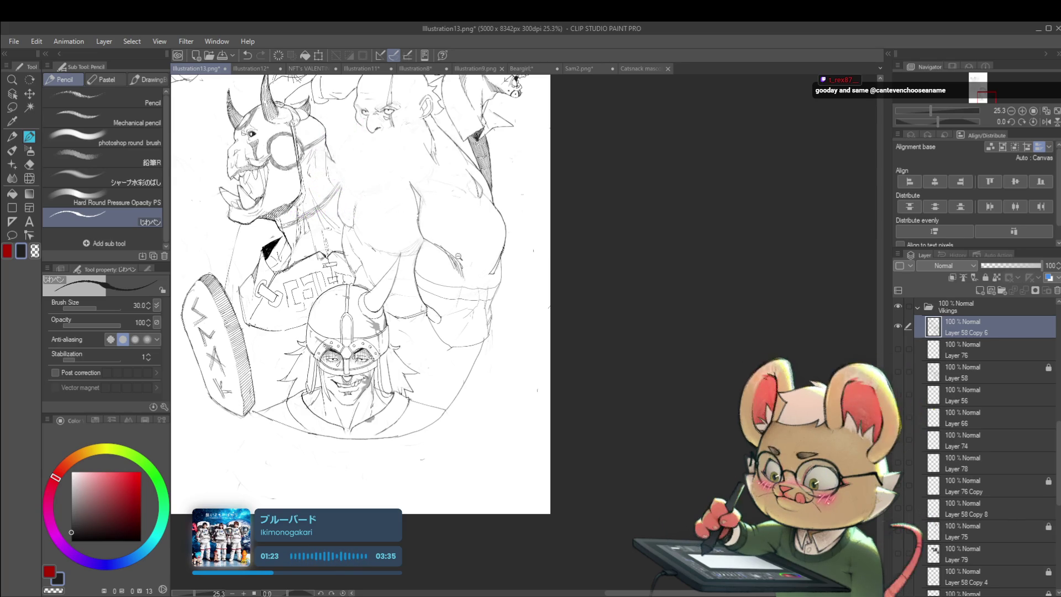
scroll(466, 240, down, 4)
key(ctrl+z)
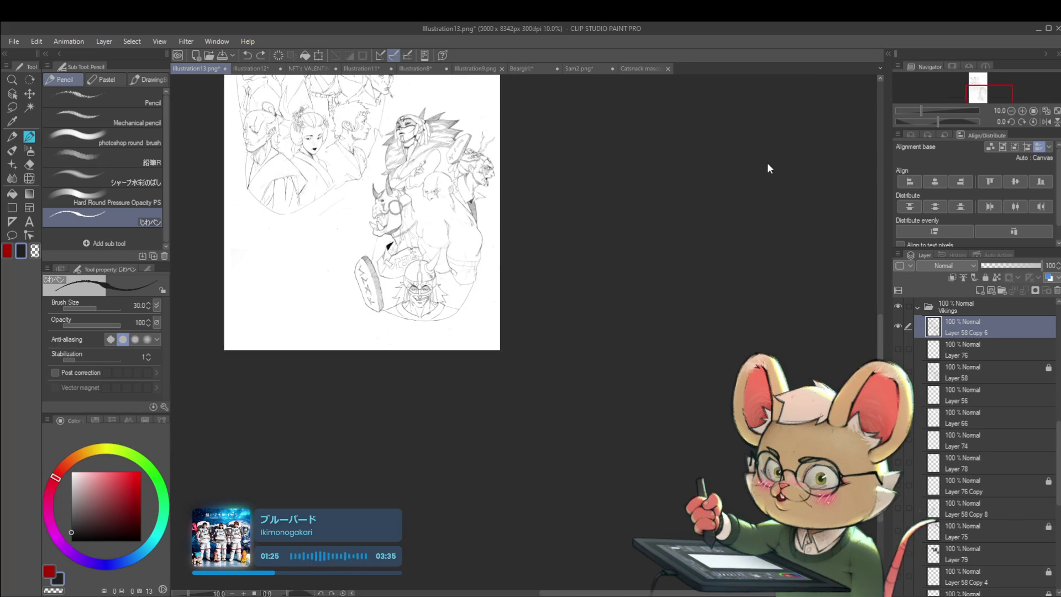
scroll(437, 232, up, 3)
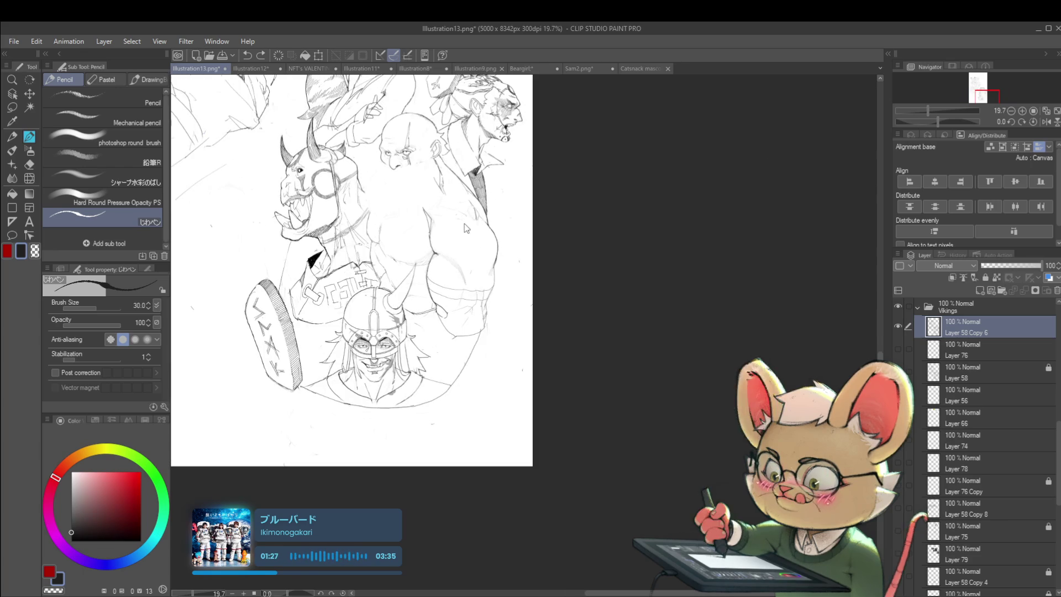
Draw a vertical line and a short stroke on the orc's shoulder, then mirror the view horizontally
drag(431, 253, 432, 304)
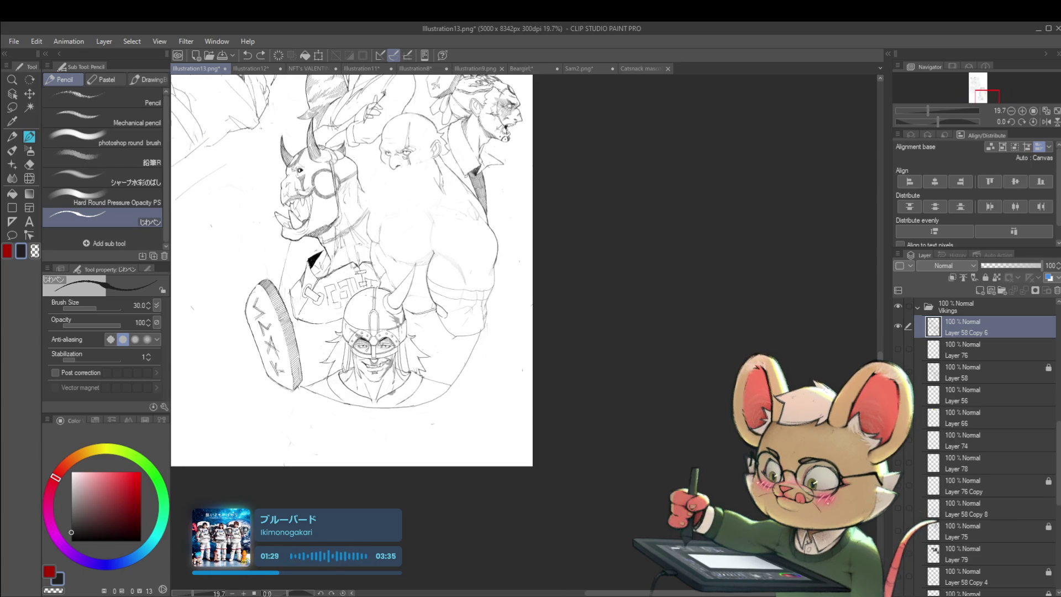
drag(432, 249, 447, 260)
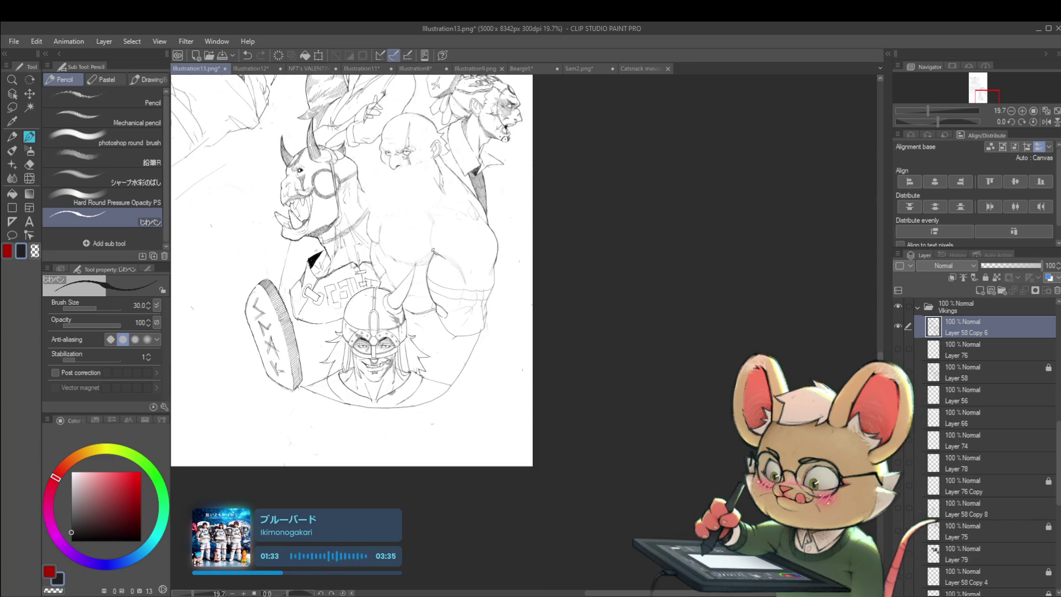
scroll(421, 188, down, 3)
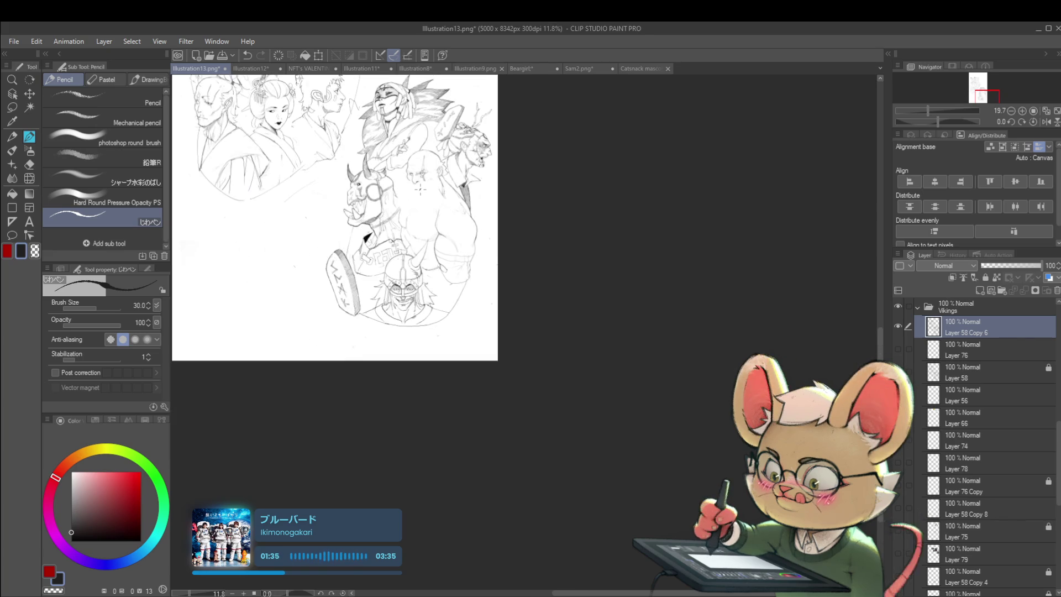
click(1047, 122)
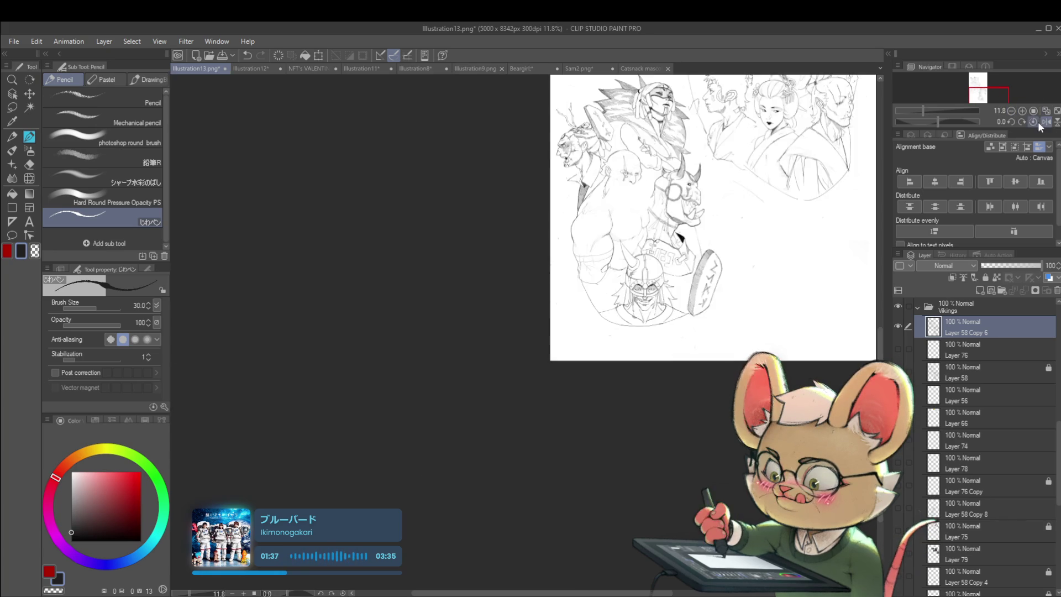
Zoom in and pan to the horned-helmet Viking and his shield at the bottom of the group
scroll(582, 258, up, 3)
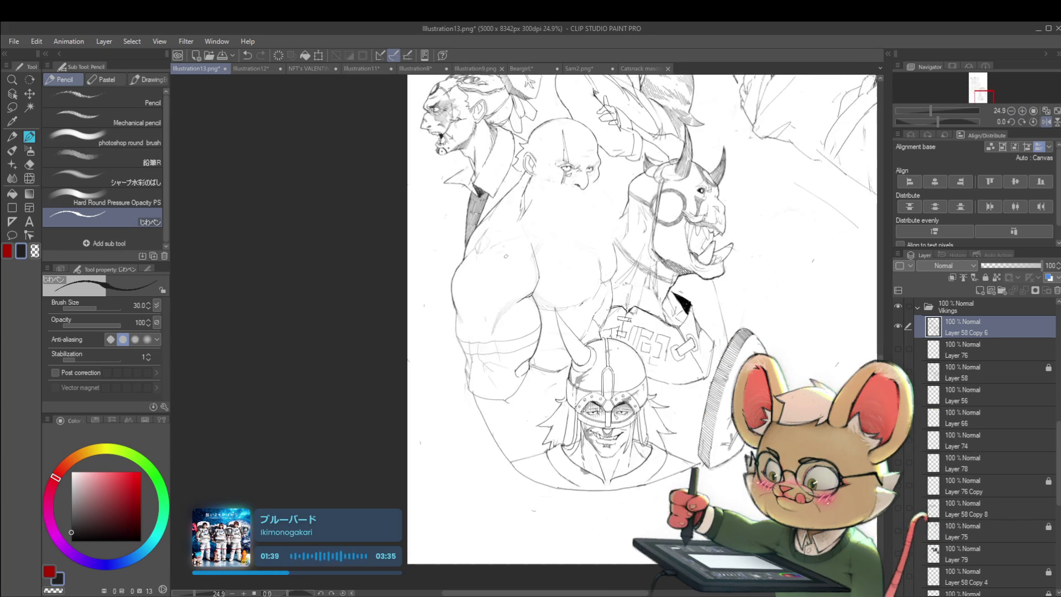
drag(572, 260, 546, 220)
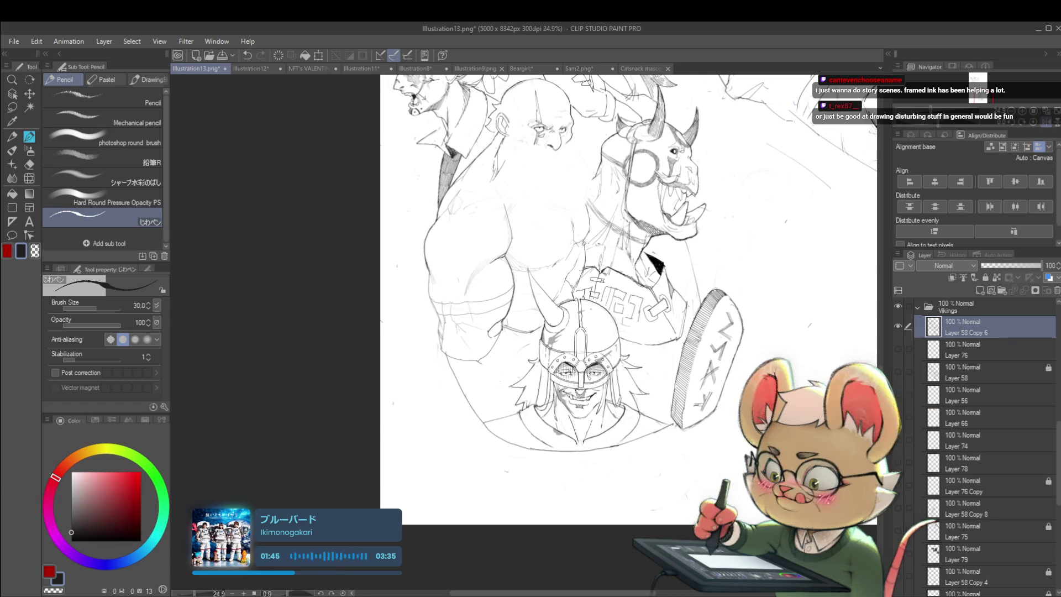
scroll(387, 395, up, 1)
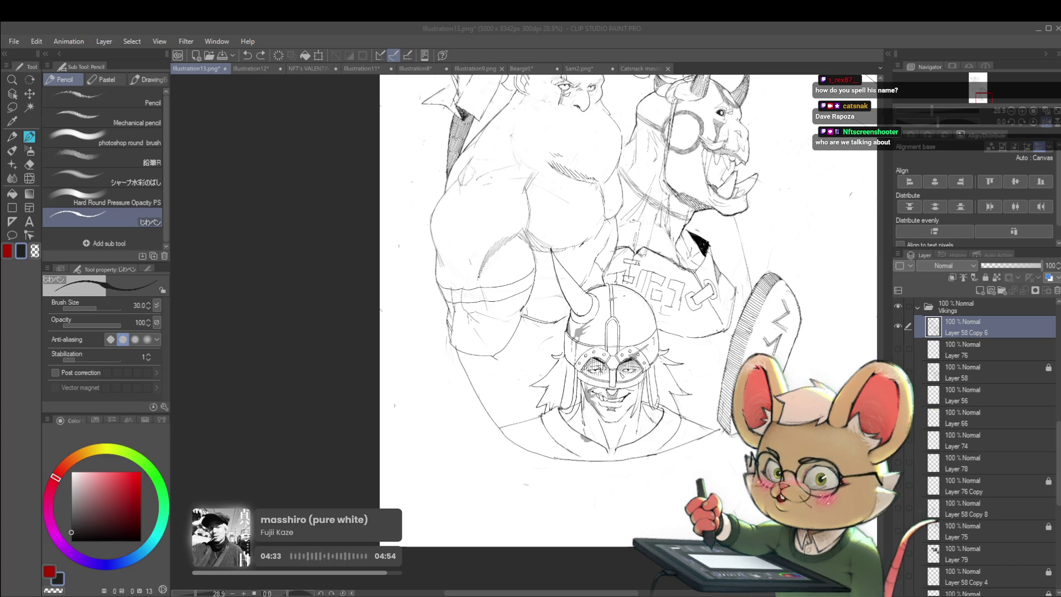
scroll(796, 271, down, 3)
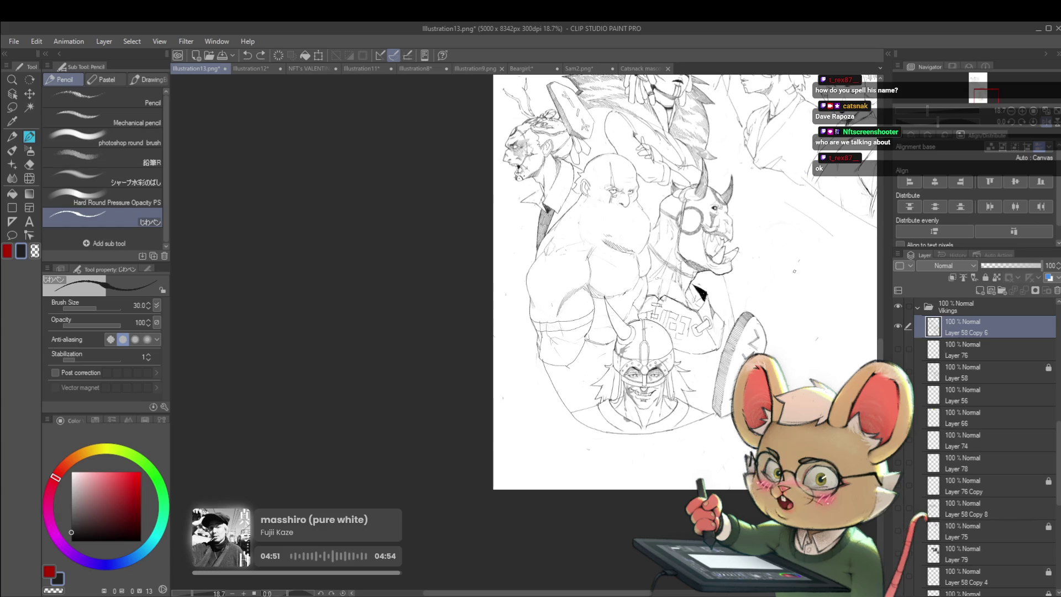
Pan up to the oni faces and paste the copied reference image onto a new layer
drag(795, 271, 749, 344)
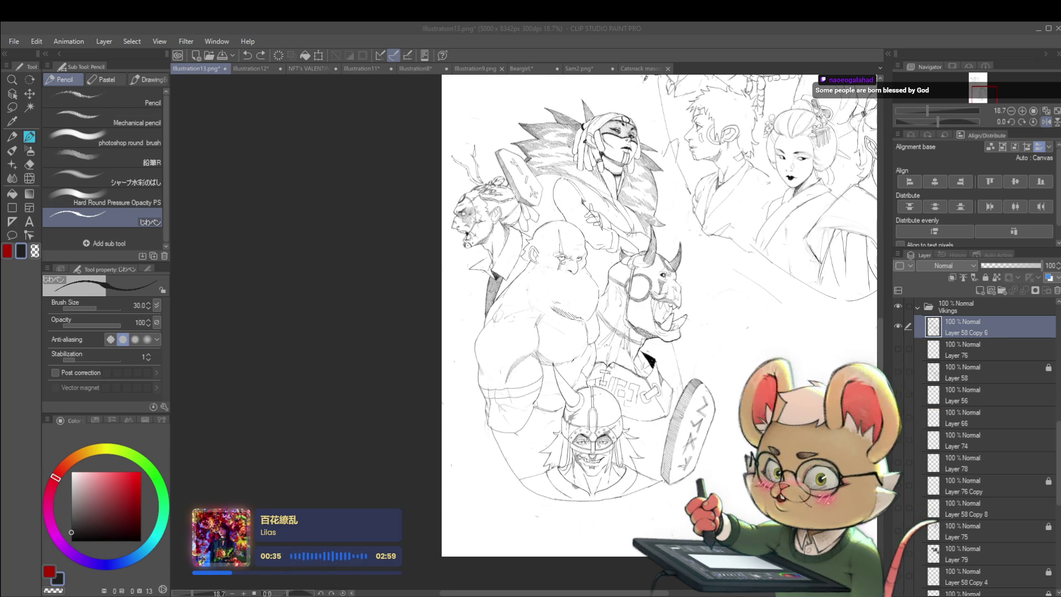
scroll(587, 297, down, 4)
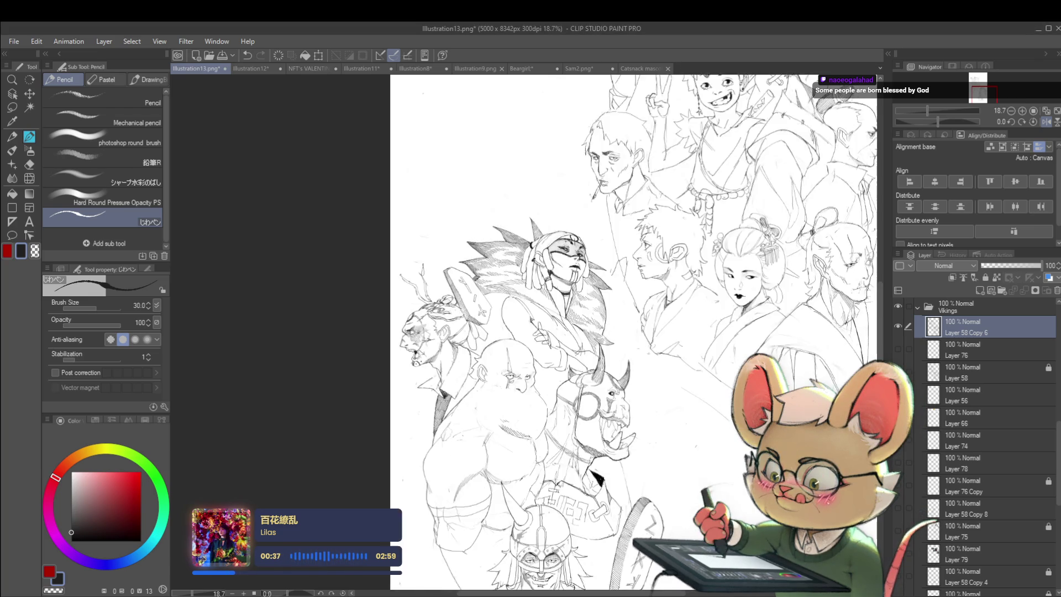
scroll(587, 296, up, 3)
key(ctrl+v)
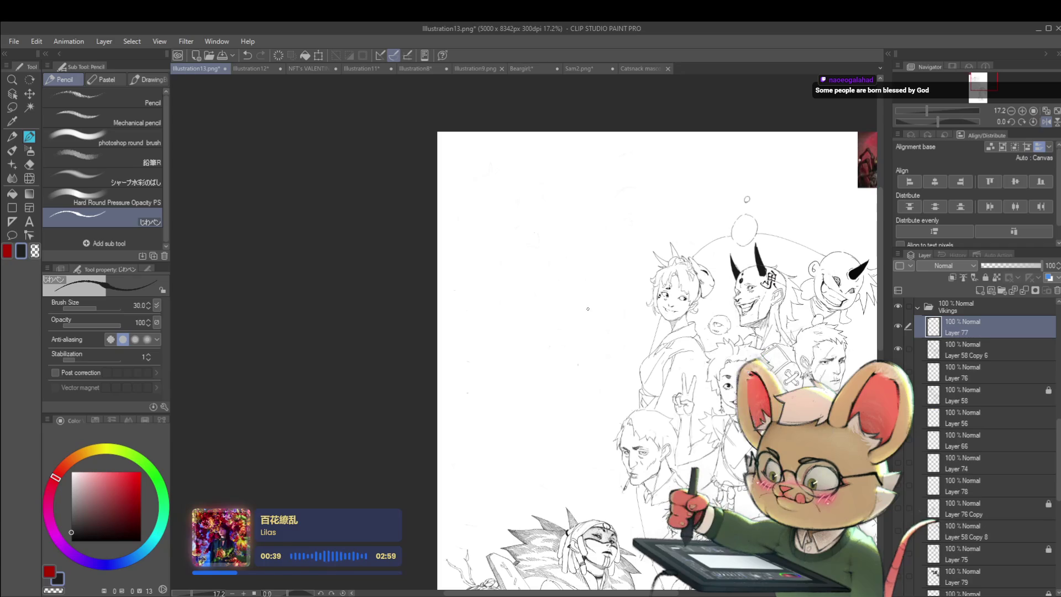
Free-transform the goblin-on-spider reference, move it near the page top and scale it to 275%
key(ctrl+t)
drag(875, 152, 562, 187)
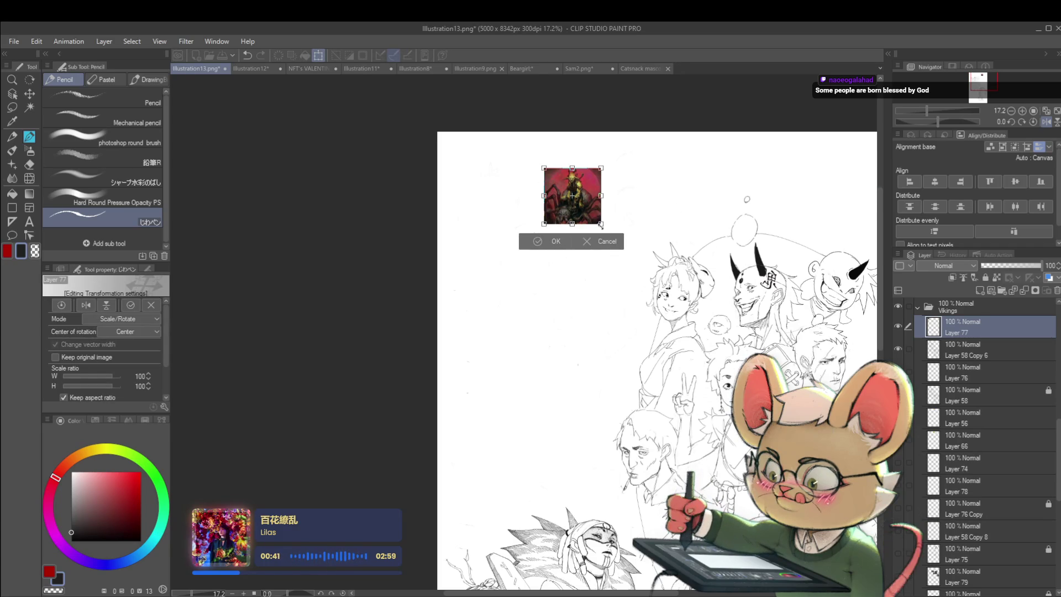
drag(602, 226, 699, 321)
scroll(667, 230, up, 3)
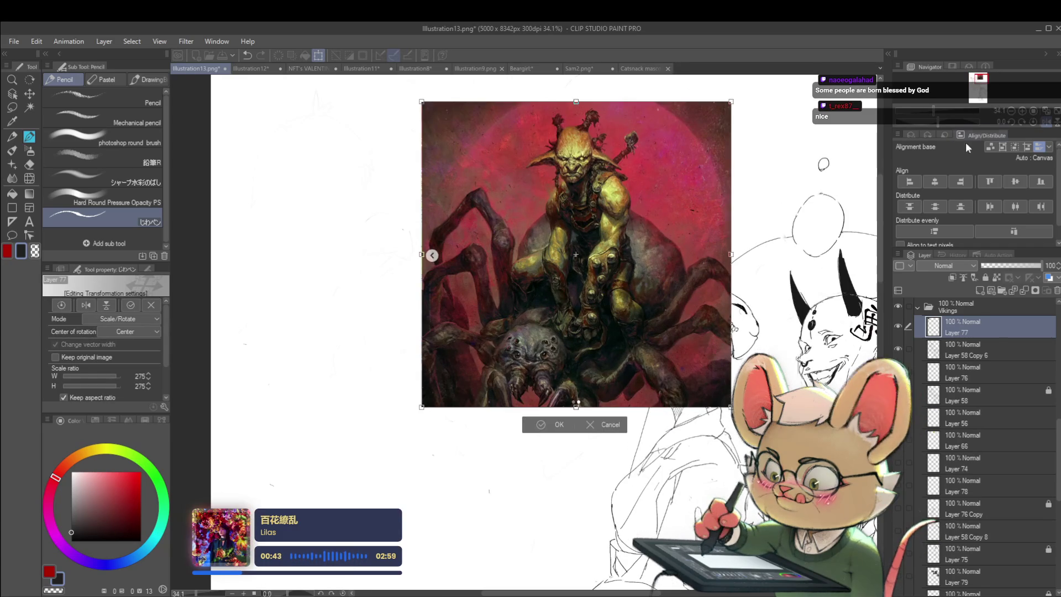
mouse_move(720, 253)
mouse_down()
mouse_move(614, 253)
mouse_move(671, 284)
mouse_up()
scroll(698, 283, up, 1)
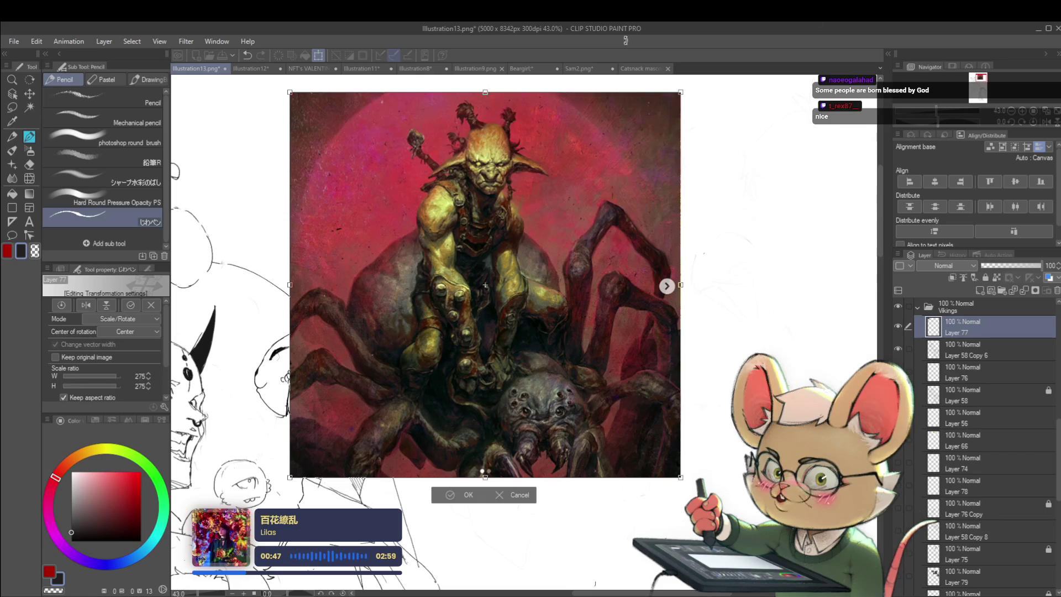
key(Return)
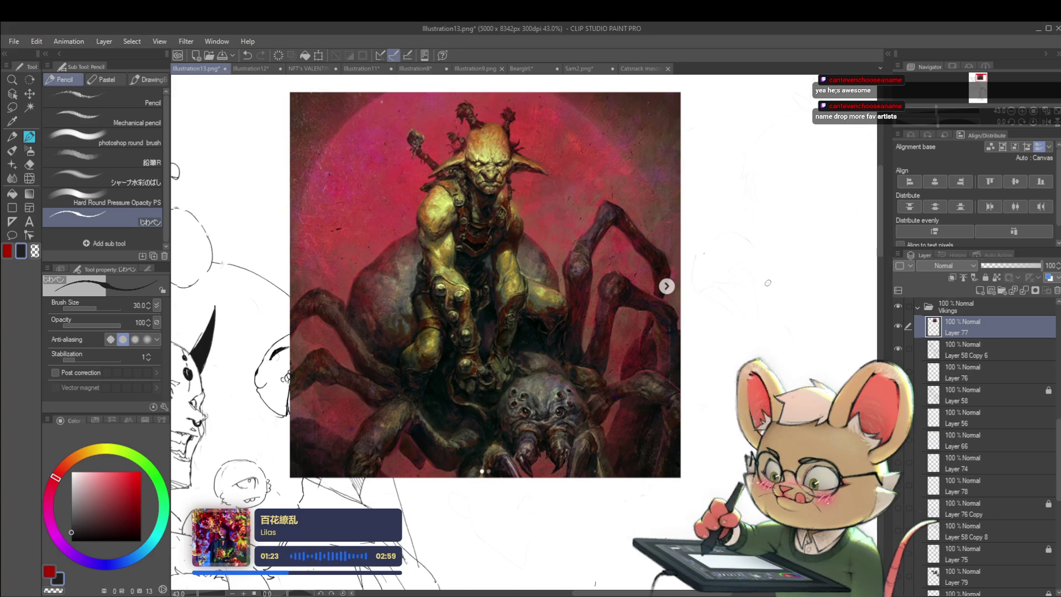
scroll(744, 269, down, 3)
Paste the Venom reference as a new layer, scaled to 119% and moved over the goblin reference
key(ctrl+v)
key(ctrl+t)
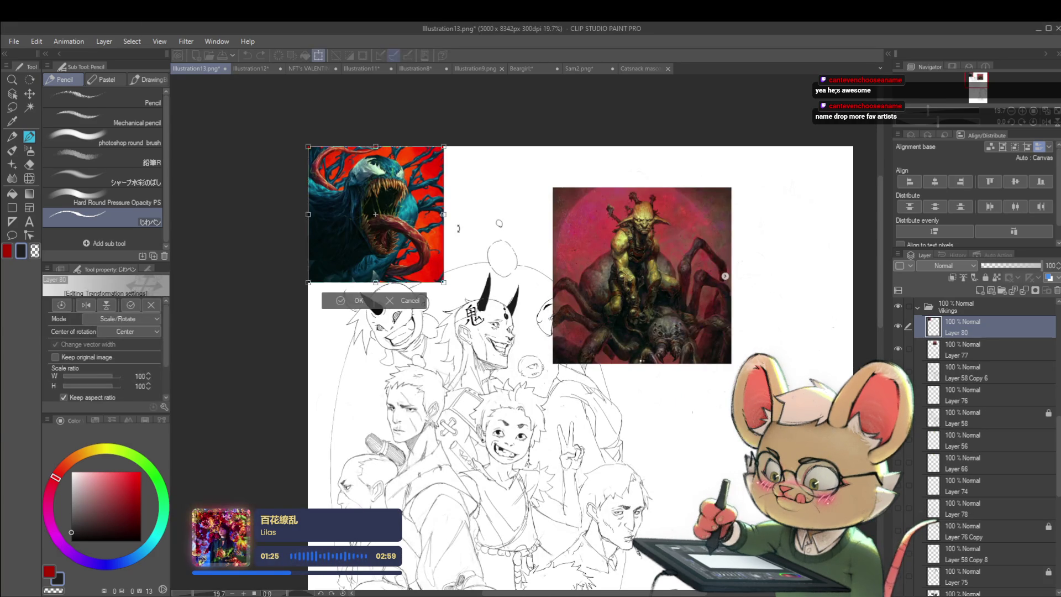
scroll(416, 184, up, 3)
drag(463, 357, 509, 398)
drag(398, 254, 666, 271)
scroll(769, 296, up, 2)
scroll(769, 295, up, 1)
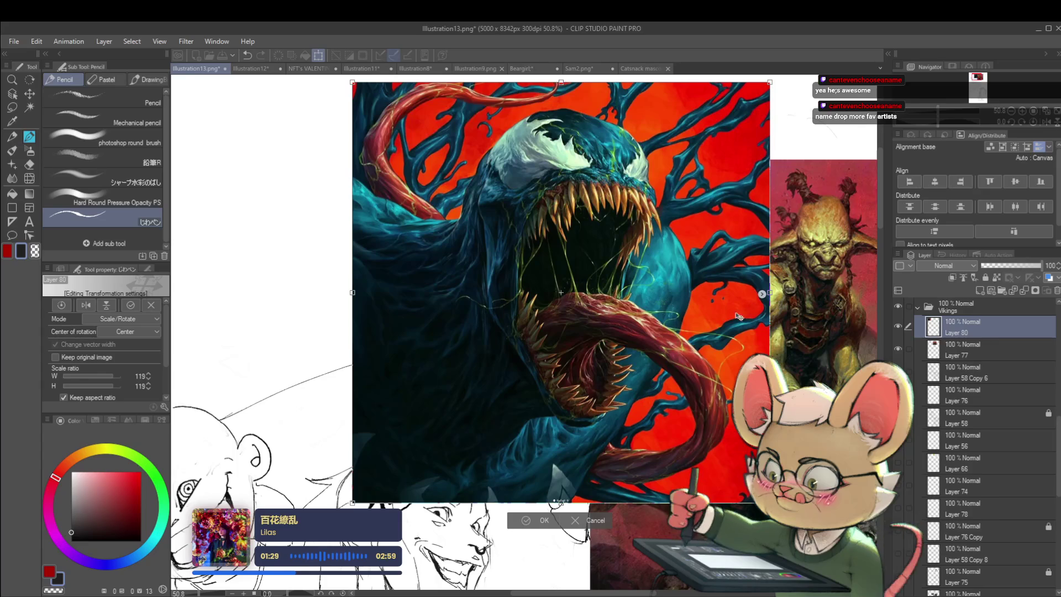
key(Return)
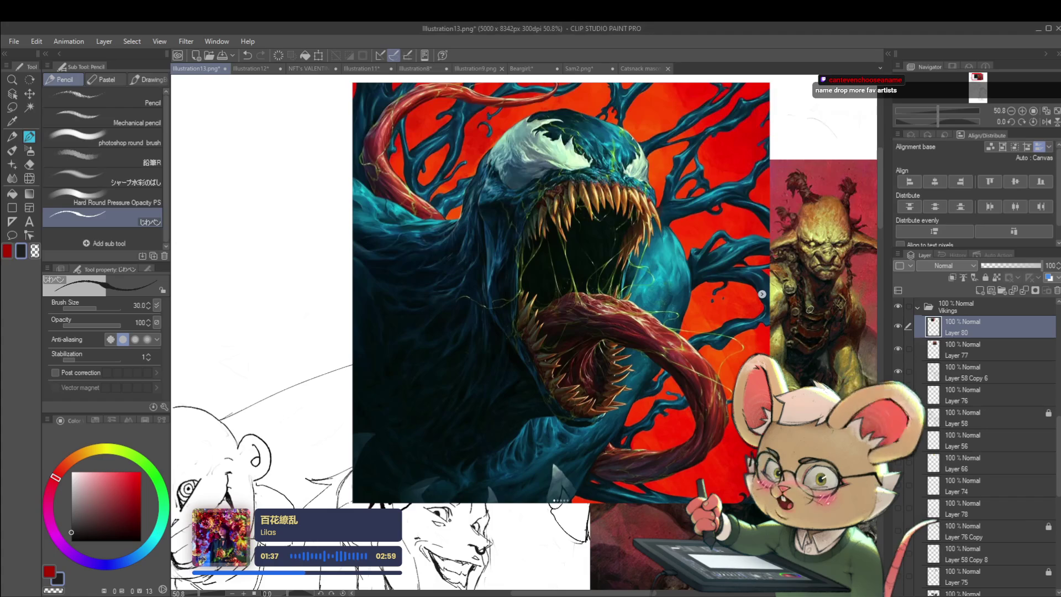
Undo the Venom placement, then redo it to restore the image
scroll(774, 299, down, 3)
key(ctrl+z)
key(ctrl+z)
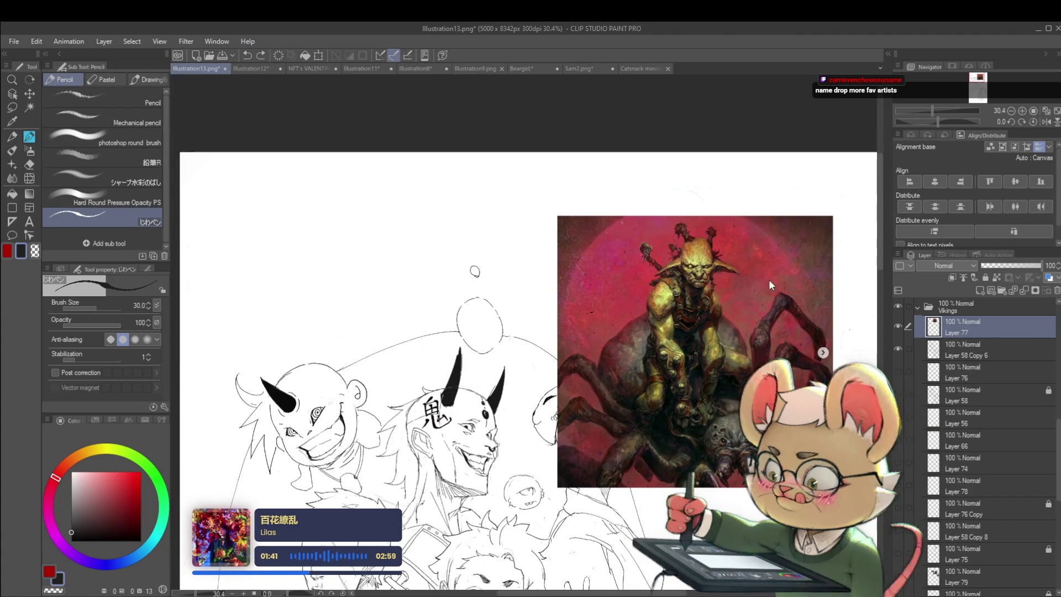
key(ctrl+y)
key(ctrl+y)
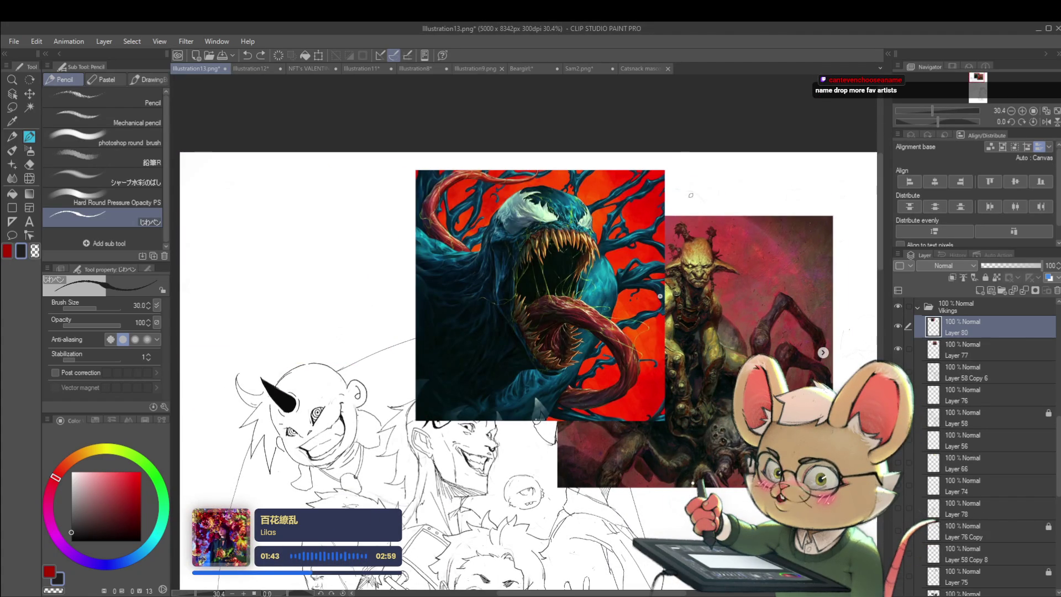
mouse_move(696, 193)
mouse_down()
mouse_move(686, 189)
mouse_move(701, 182)
mouse_move(679, 207)
mouse_move(710, 196)
mouse_up()
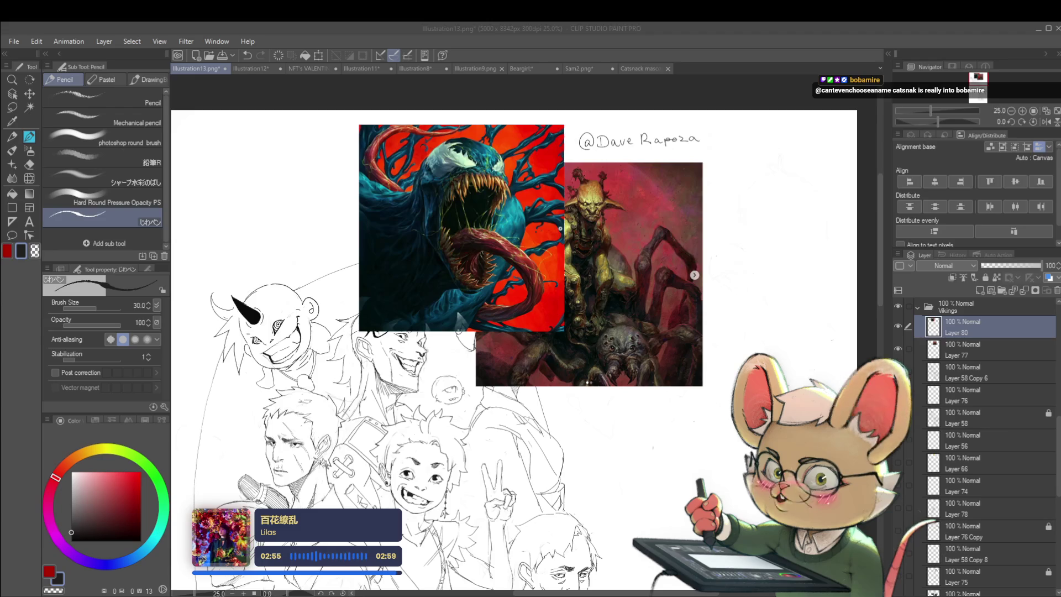
Refocus the painting window and zoom out to see more of the sketch
click(675, 422)
drag(675, 422, 614, 270)
Paste the grayscale bedroom painting and move it below the other reference images
key(ctrl+v)
key(ctrl+t)
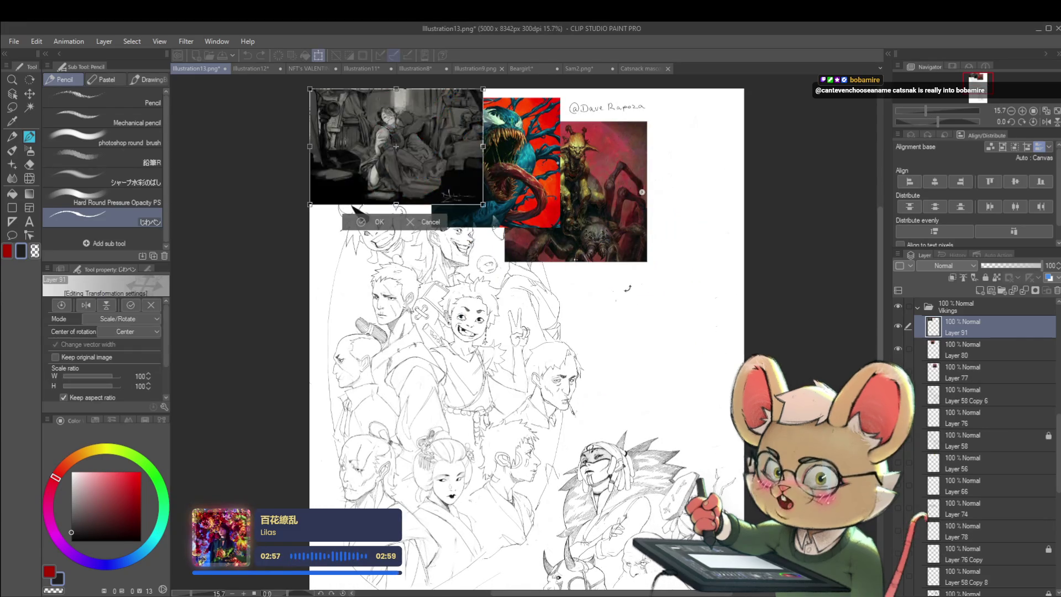
drag(394, 129, 628, 336)
scroll(627, 337, up, 3)
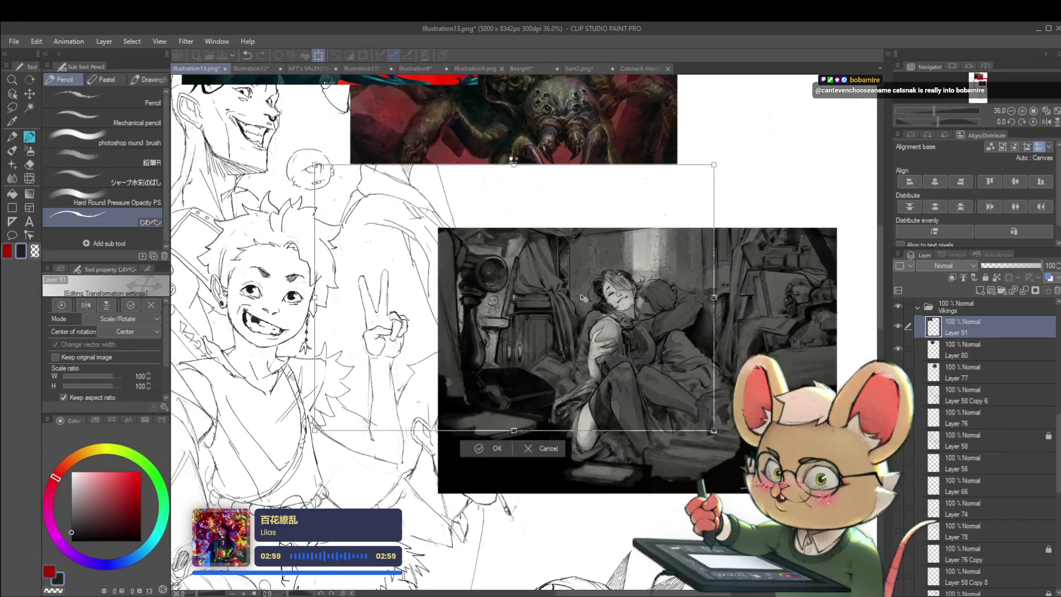
scroll(705, 314, up, 4)
mouse_move(678, 372)
mouse_down()
mouse_move(701, 417)
mouse_move(679, 411)
mouse_up()
key(Return)
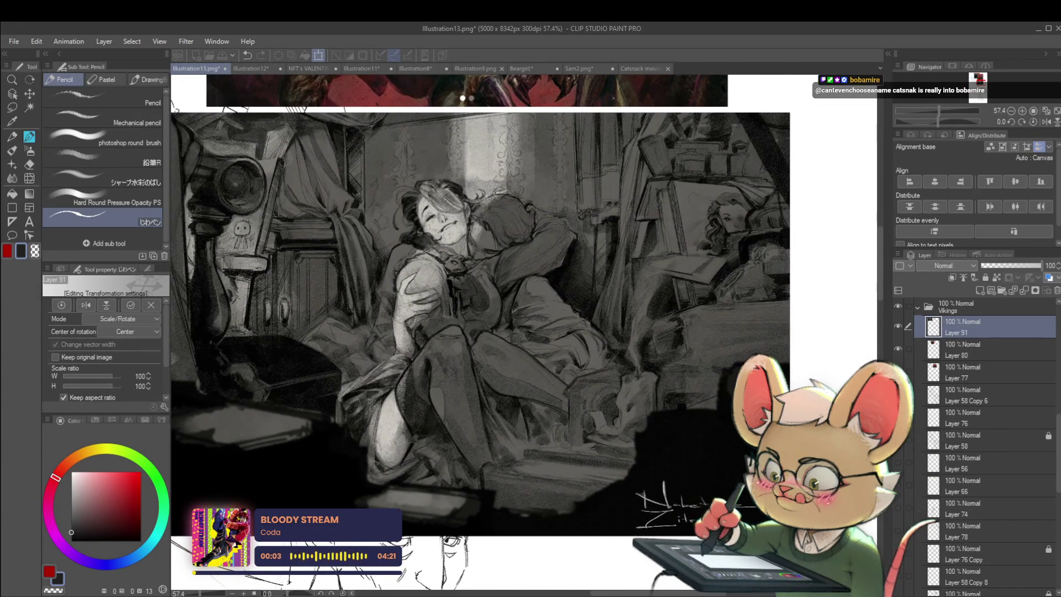
scroll(712, 361, down, 2)
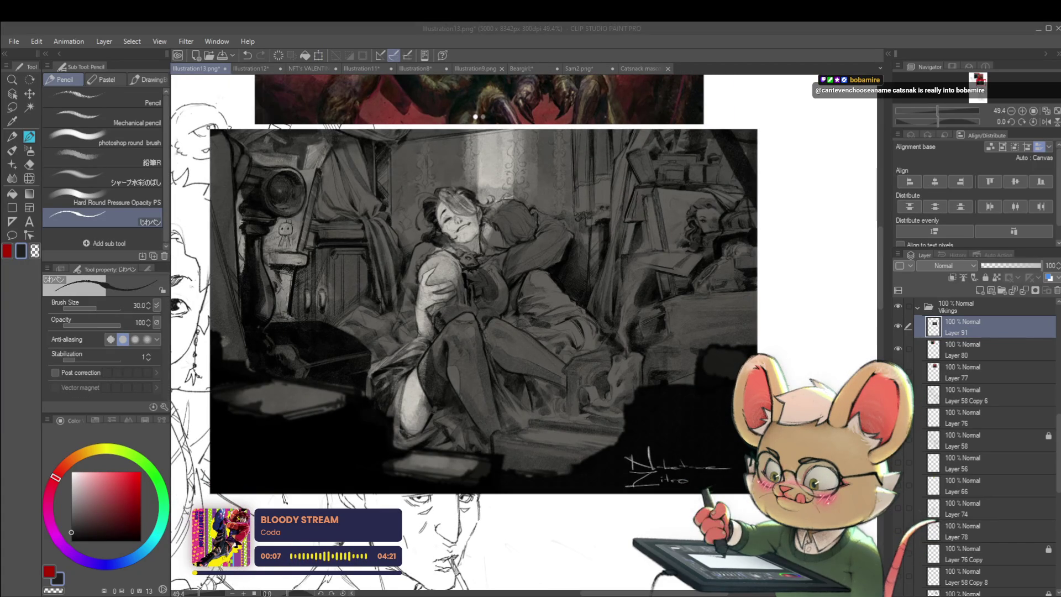
mouse_move(775, 312)
mouse_down()
mouse_move(734, 312)
mouse_move(771, 323)
mouse_up()
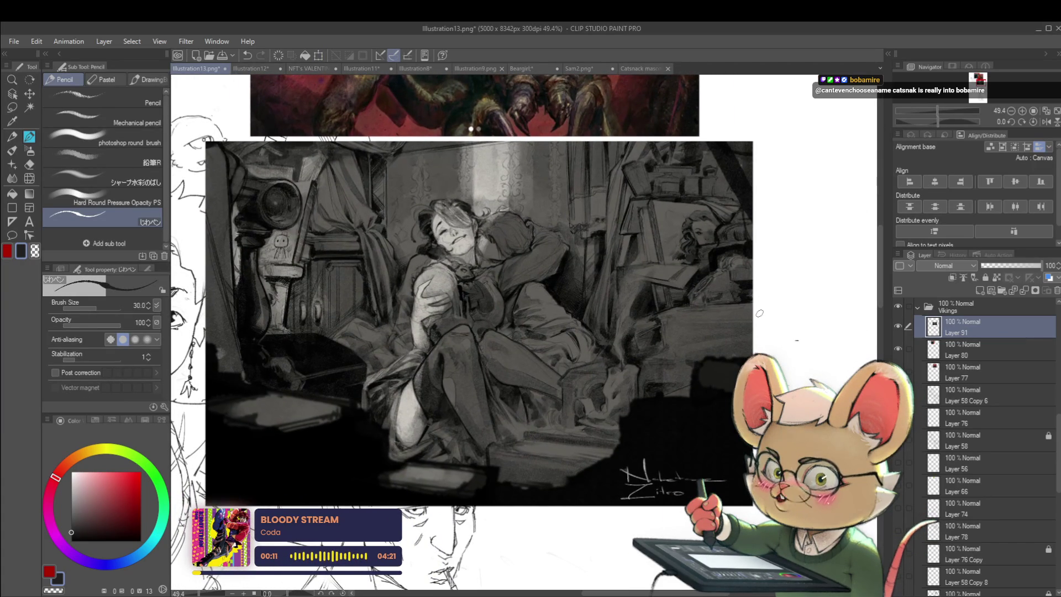
Handwrite the artist's @ handle in pencil to the right of the grayscale painting
key(p)
drag(779, 227, 741, 213)
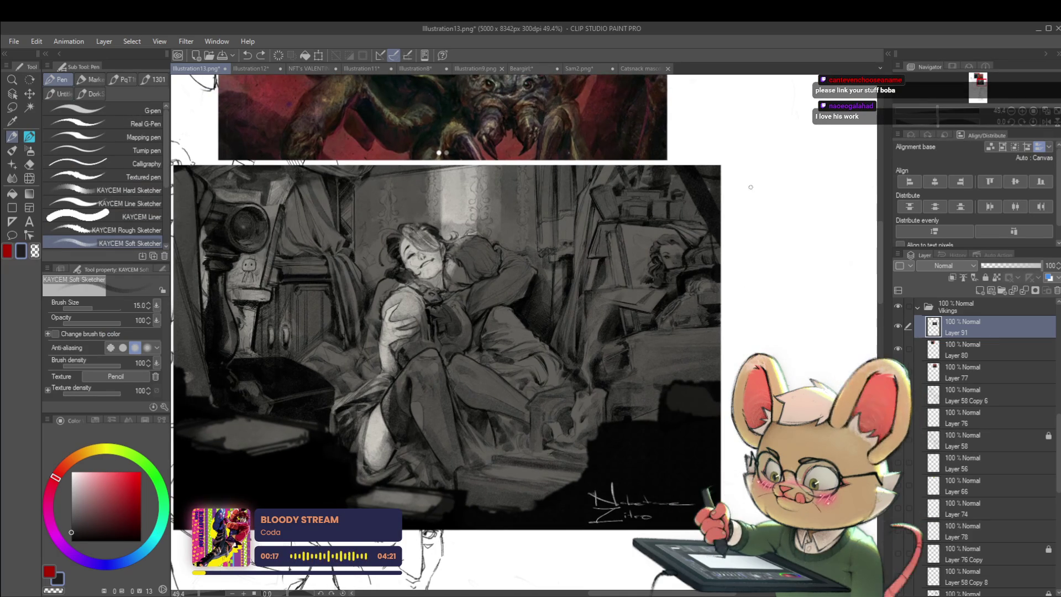
key(p)
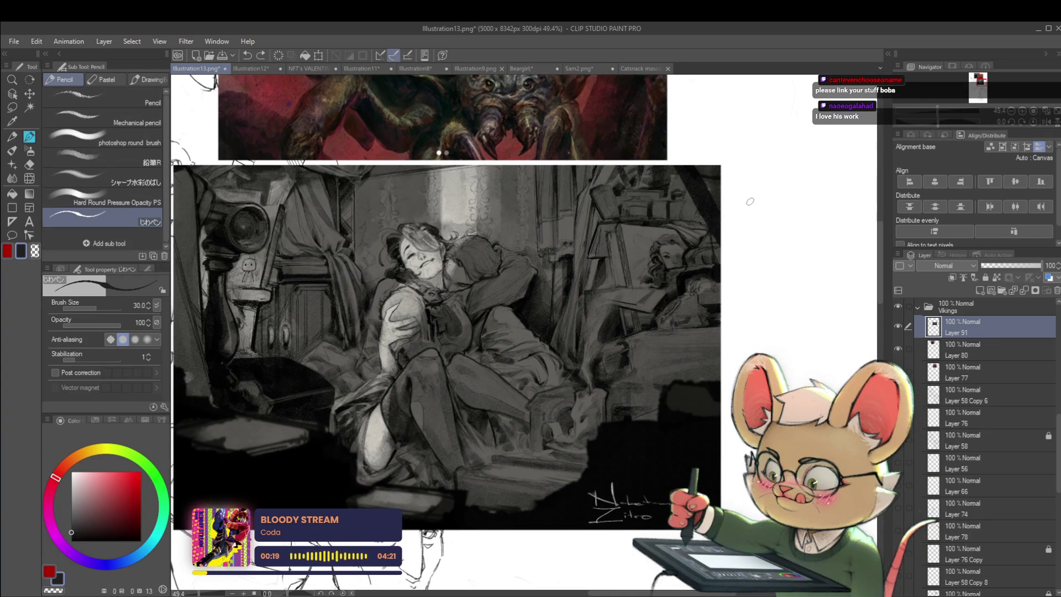
drag(743, 203, 746, 198)
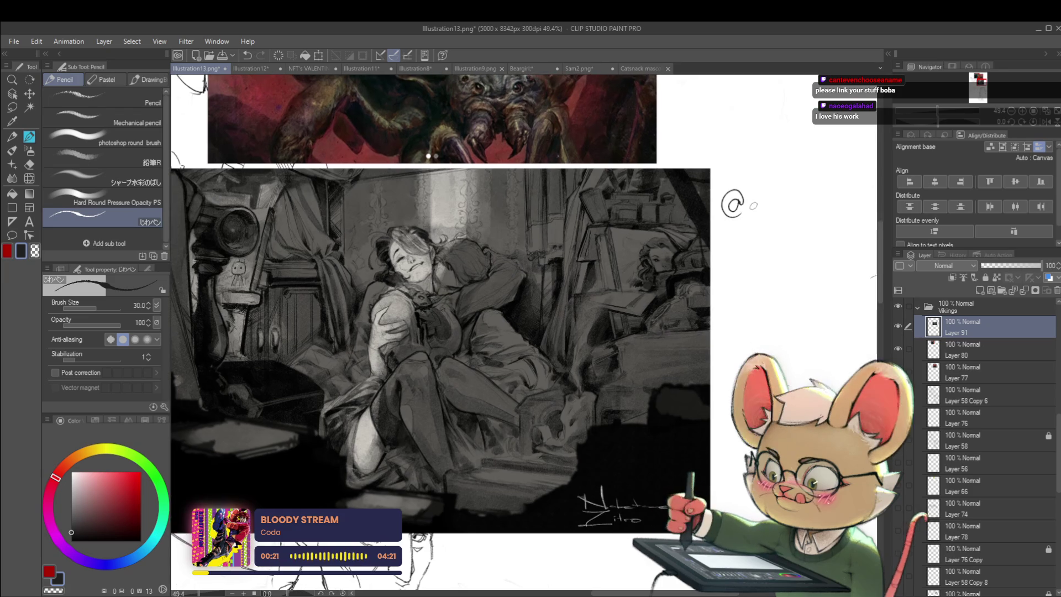
mouse_move(776, 203)
mouse_down()
mouse_move(777, 213)
mouse_move(790, 198)
mouse_move(792, 209)
mouse_move(810, 210)
mouse_move(817, 197)
mouse_move(827, 213)
mouse_move(833, 199)
mouse_up()
scroll(773, 200, down, 2)
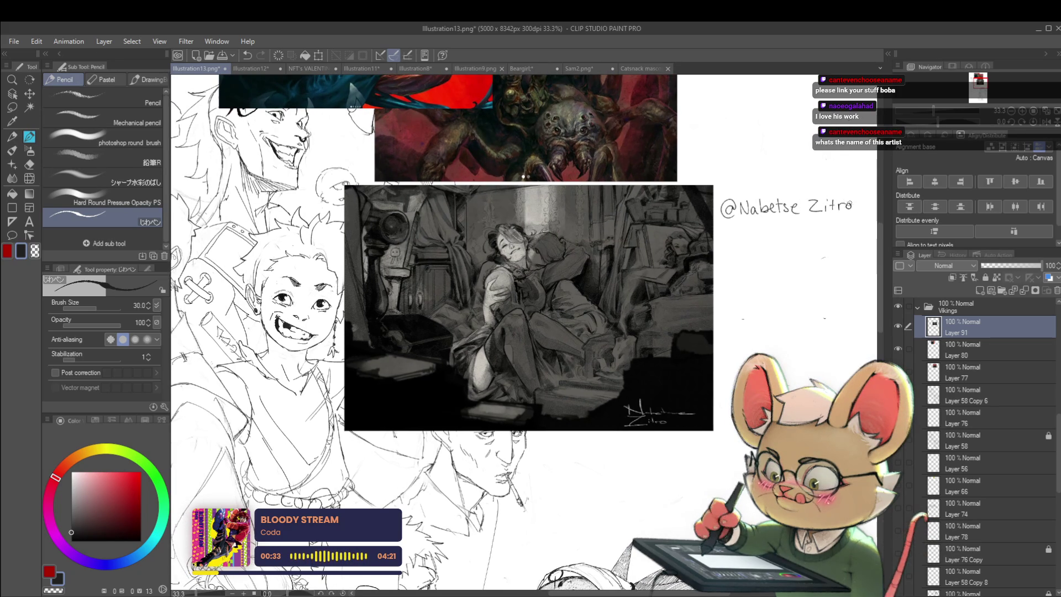
scroll(645, 217, up, 5)
scroll(731, 347, down, 1)
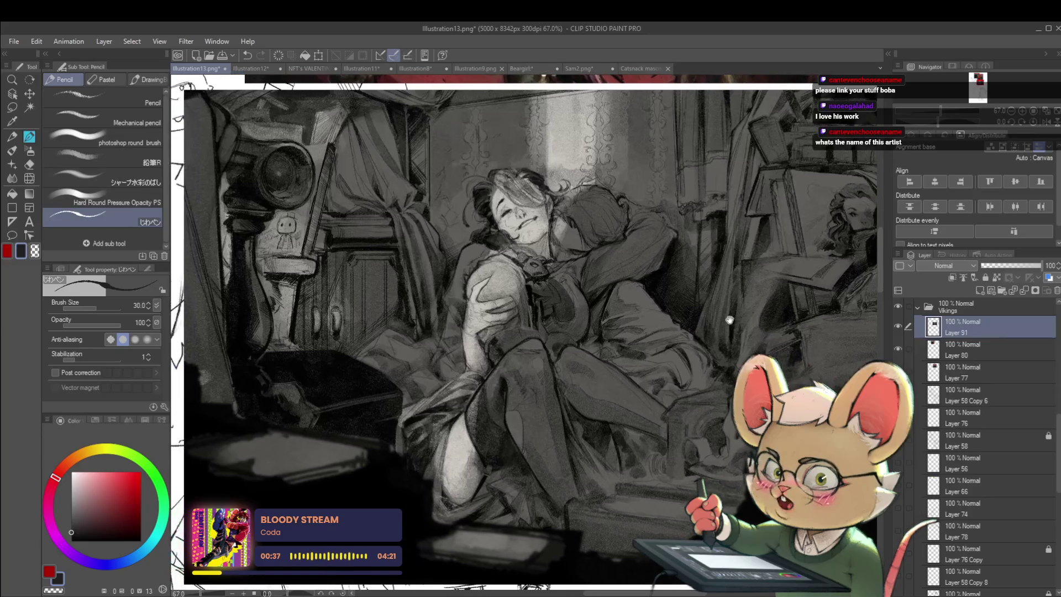
drag(708, 338, 700, 336)
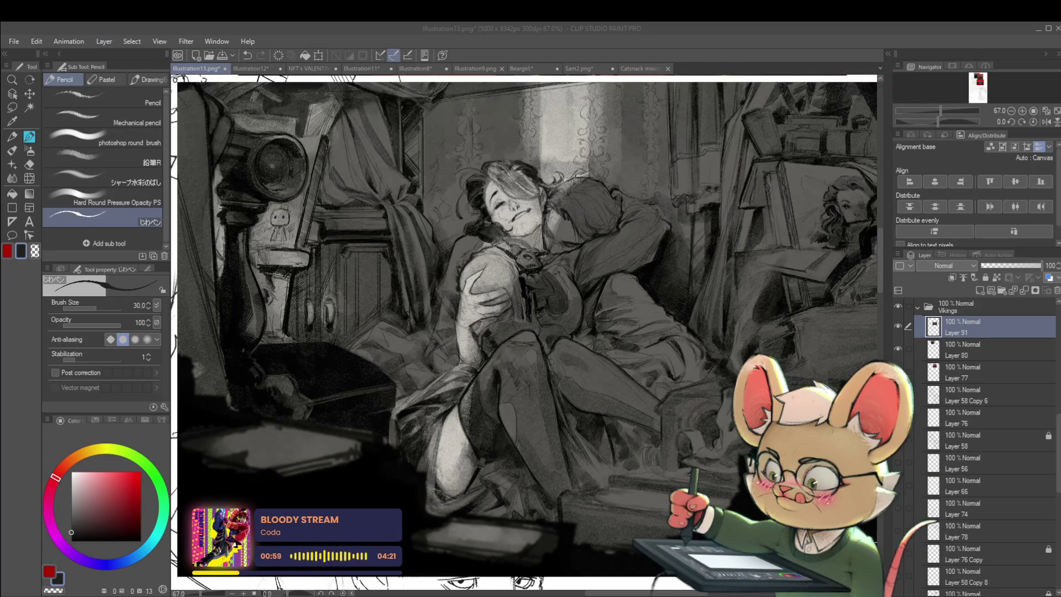
Make Layer 77 visible again and paste the copied warrior image ready for transforming
click(898, 371)
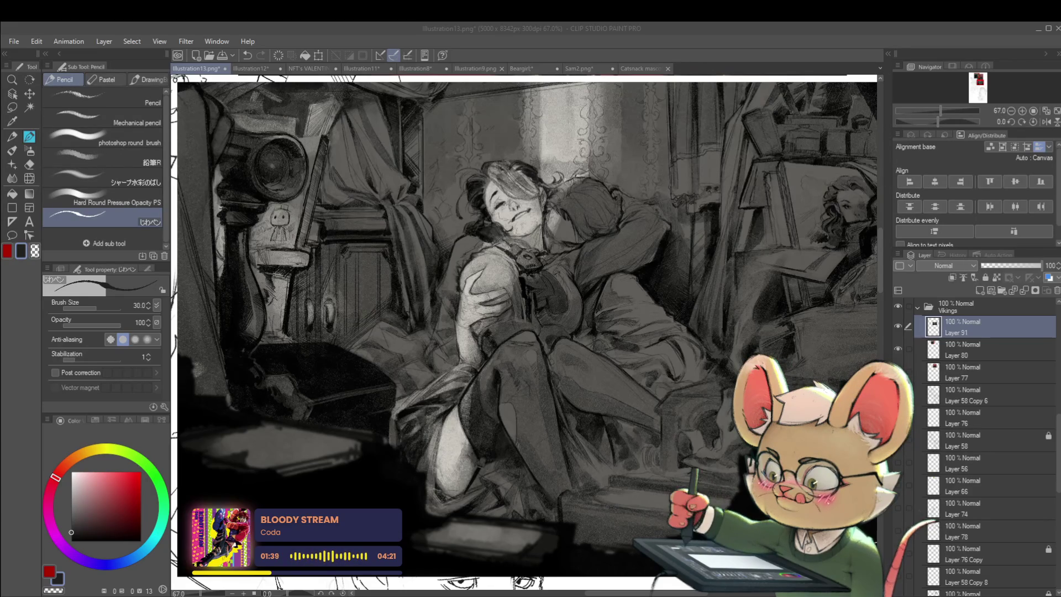
scroll(486, 434, down, 5)
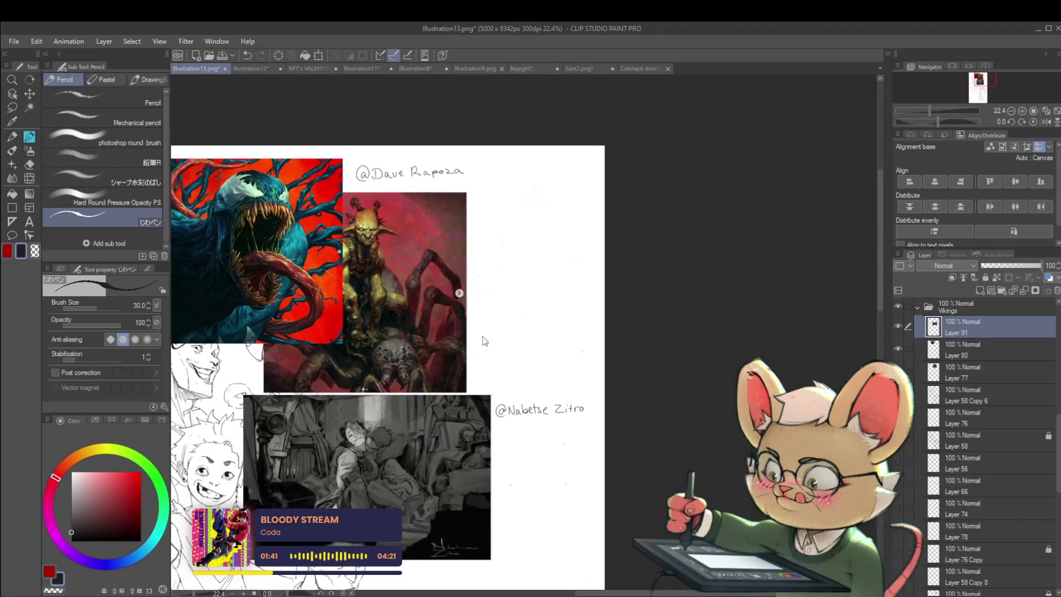
key(ctrl+v)
key(ctrl+t)
Position the pasted teal warrior painting beside the Venom artwork and confirm its placement
scroll(362, 240, up, 4)
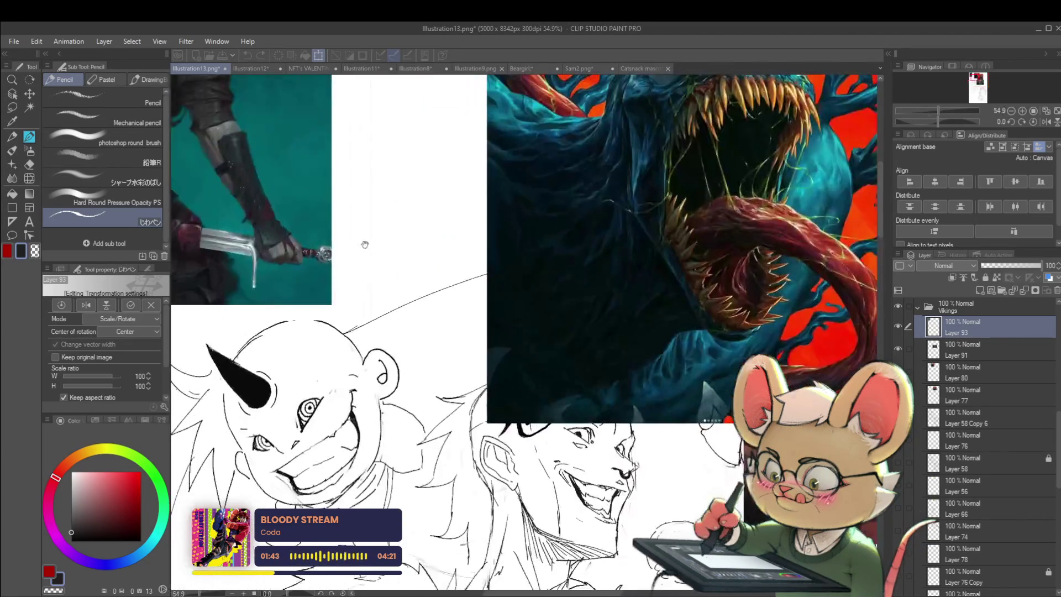
drag(362, 239, 497, 259)
scroll(510, 273, up, 2)
scroll(535, 308, down, 1)
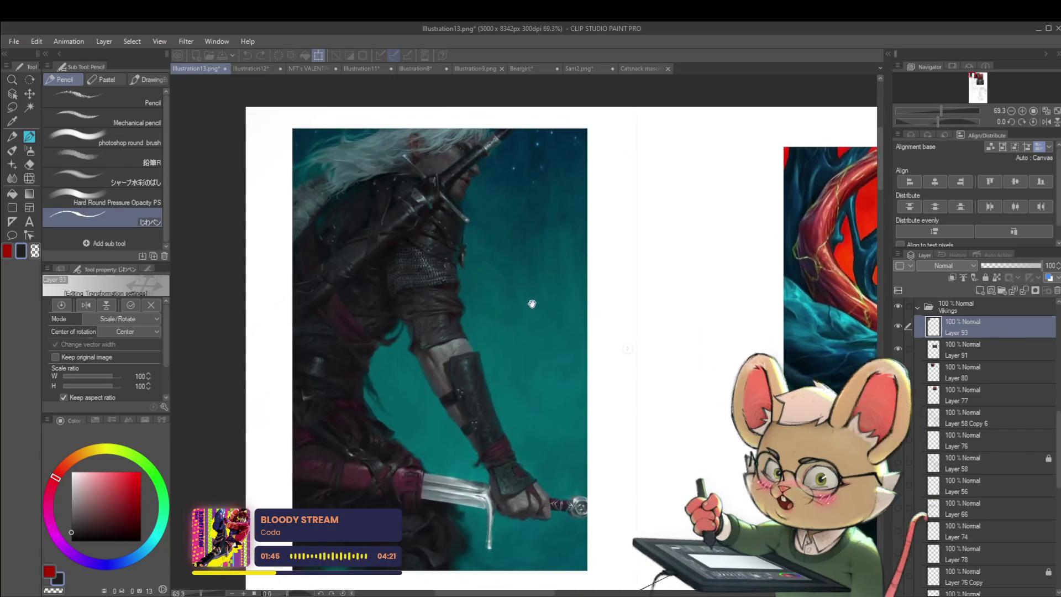
drag(535, 307, 531, 301)
key(Return)
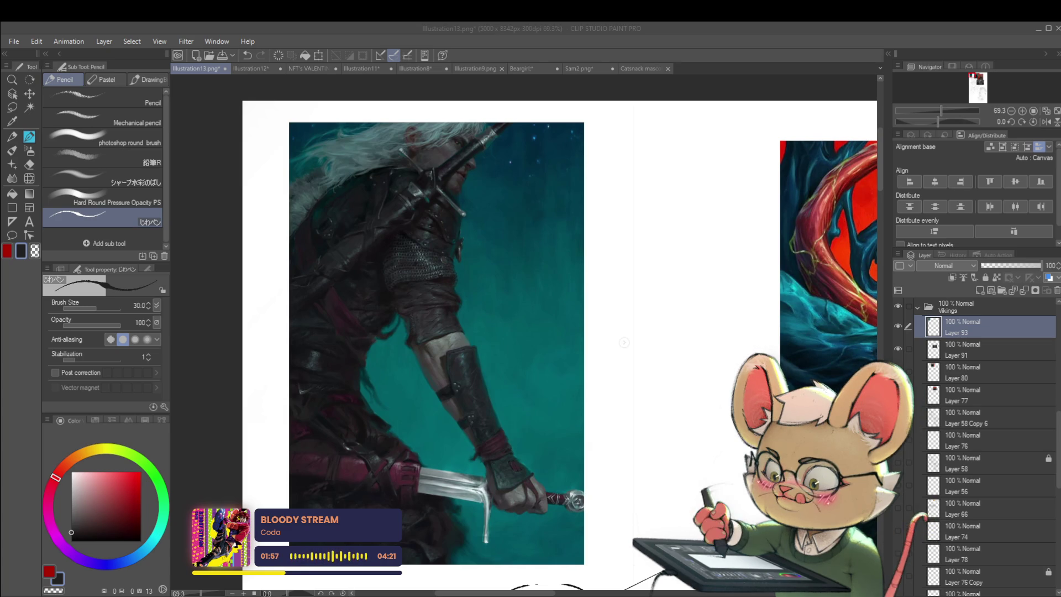
scroll(626, 285, down, 4)
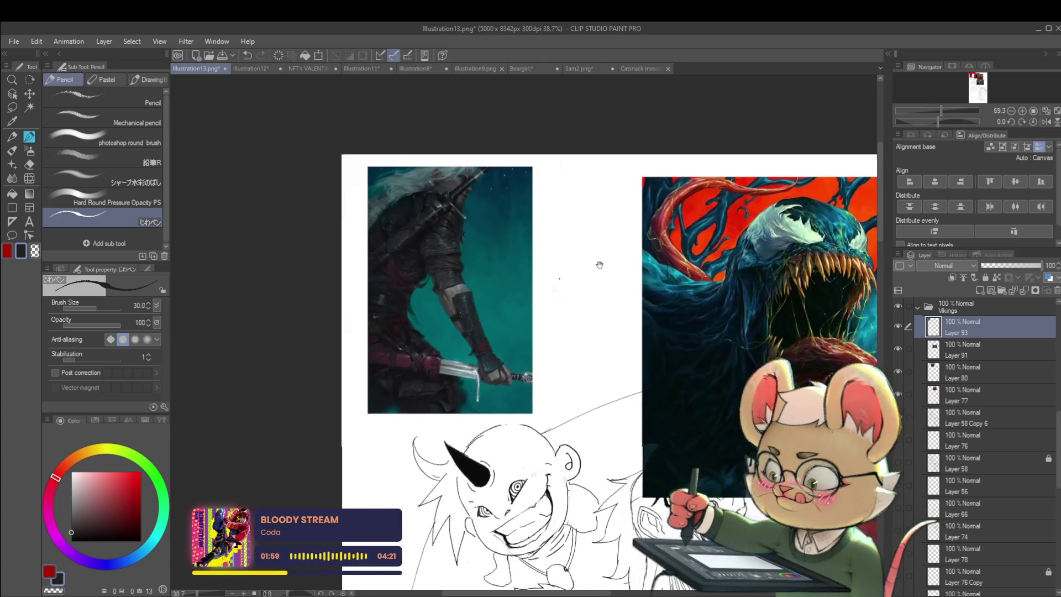
Paste the owl-beast painting, resize it to about 98% and move it up and right
key(ctrl+v)
key(ctrl+t)
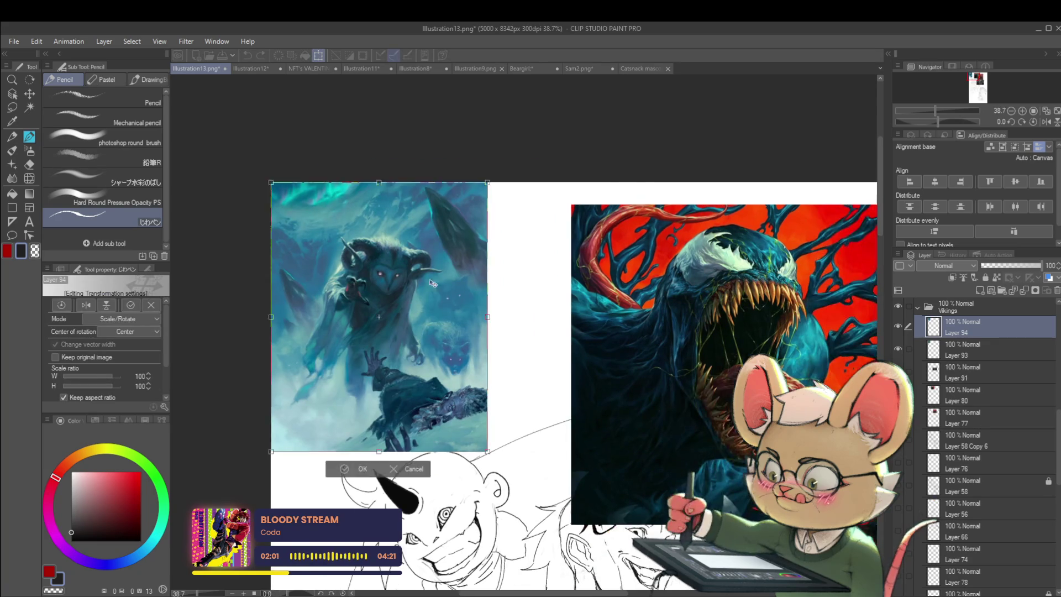
scroll(582, 270, up, 3)
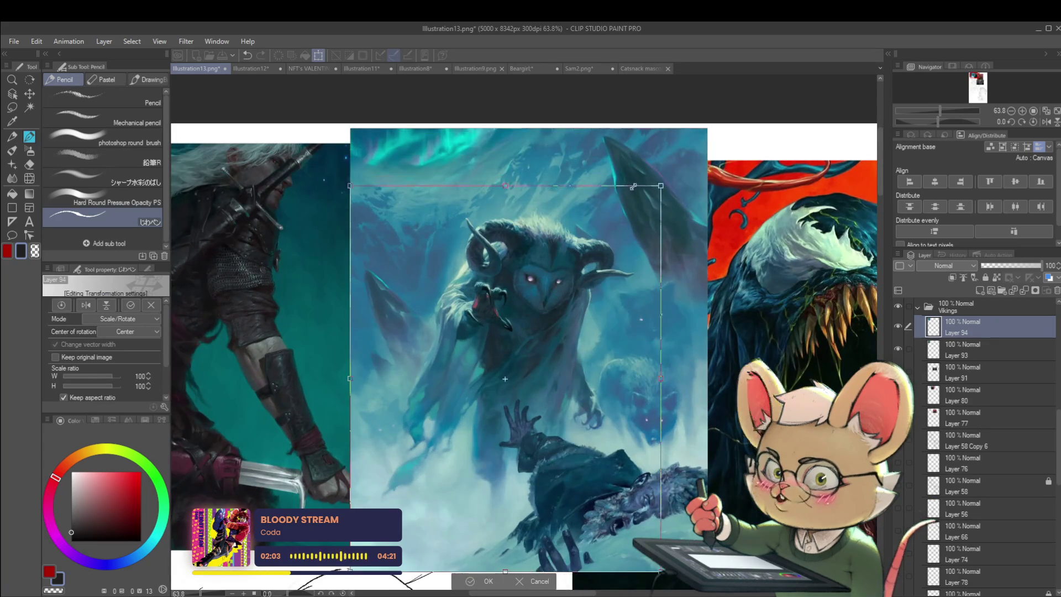
drag(706, 131, 640, 213)
drag(575, 258, 605, 184)
drag(668, 498, 730, 579)
scroll(553, 332, down, 1)
drag(733, 321, 784, 326)
key(Return)
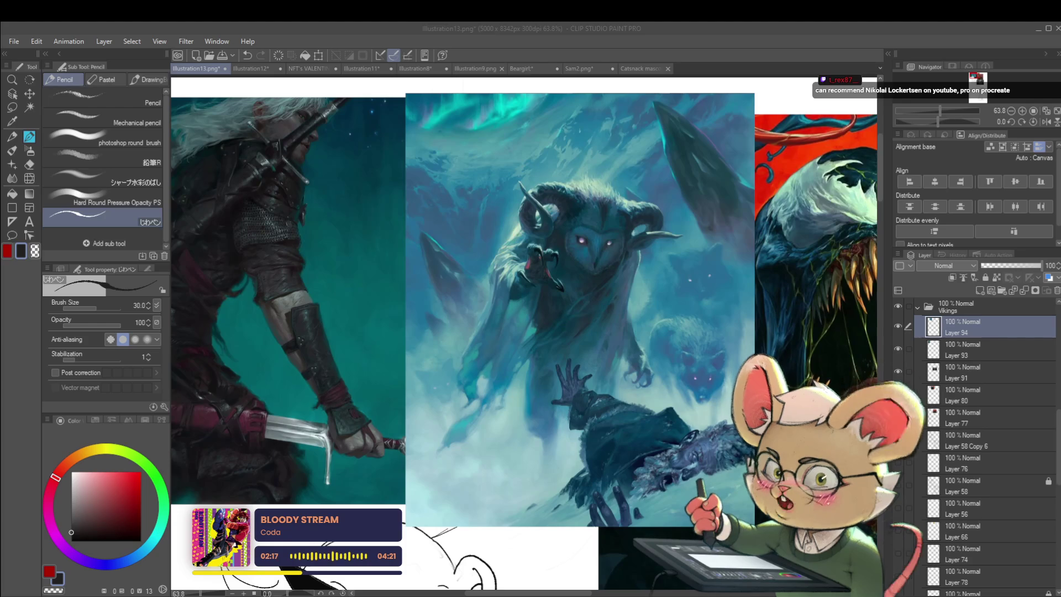
Write a red artist credit across the owl-beast's sky, then paste the neon bar scene
scroll(578, 525, up, 3)
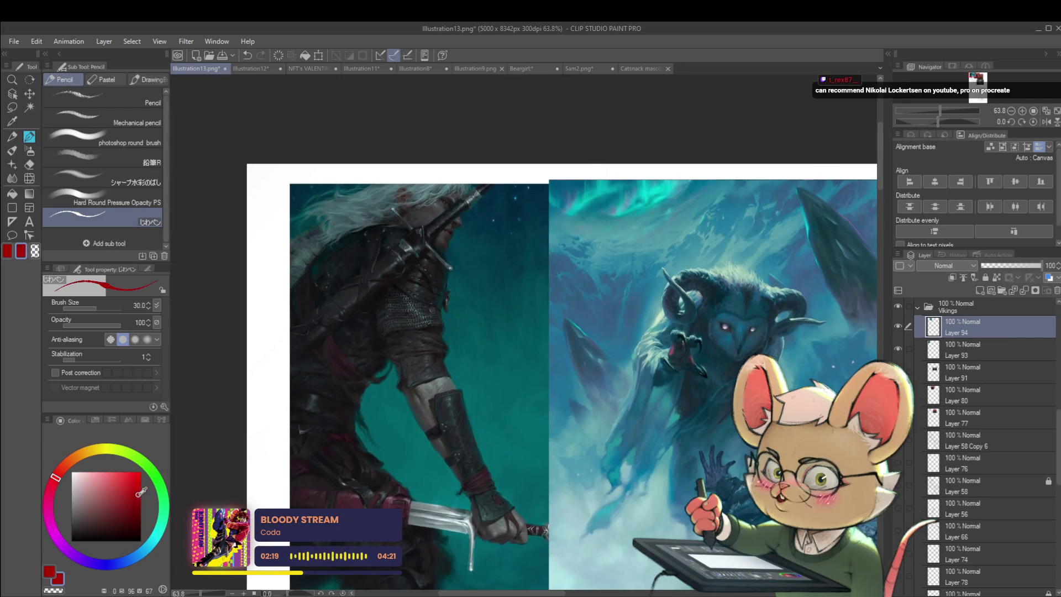
scroll(531, 287, up, 3)
mouse_move(544, 298)
mouse_down()
mouse_move(527, 282)
mouse_move(550, 308)
mouse_move(597, 280)
mouse_move(581, 302)
mouse_move(722, 294)
mouse_move(758, 264)
mouse_up()
scroll(639, 294, right, 1)
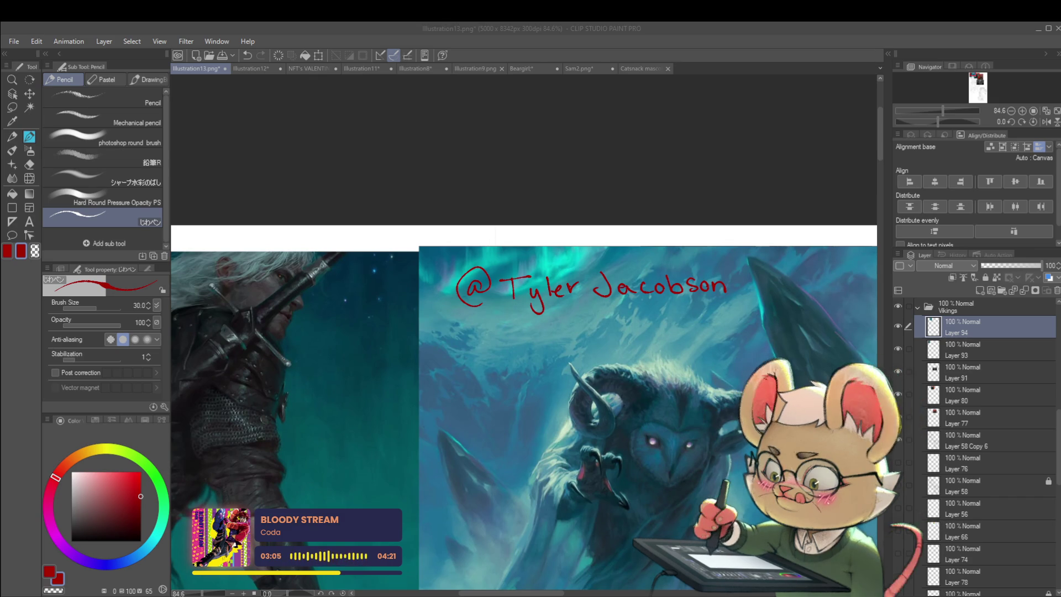
click(672, 383)
scroll(671, 383, down, 5)
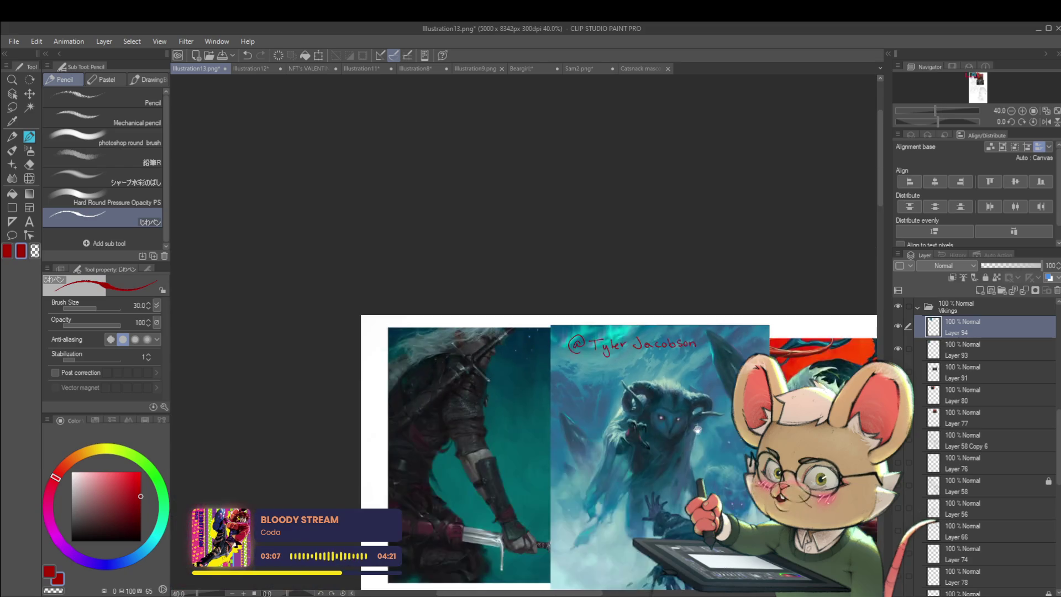
scroll(664, 370, up, 2)
scroll(658, 359, down, 1)
key(ctrl+v)
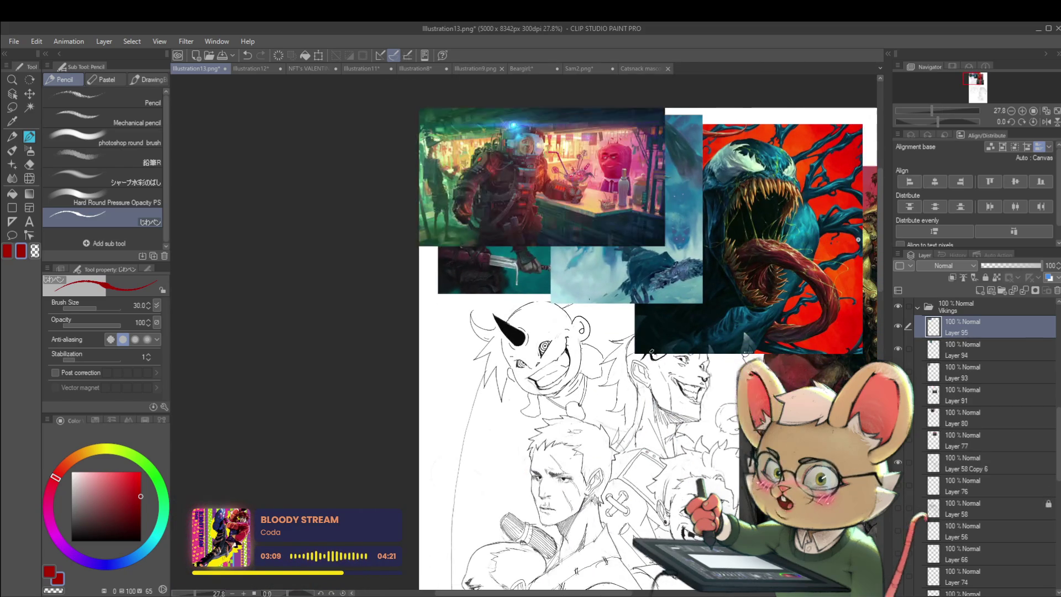
Move the neon bar scene down beneath the warrior and owl-beast paintings
key(ctrl+t)
scroll(653, 355, up, 1)
drag(608, 257, 655, 438)
scroll(656, 439, up, 5)
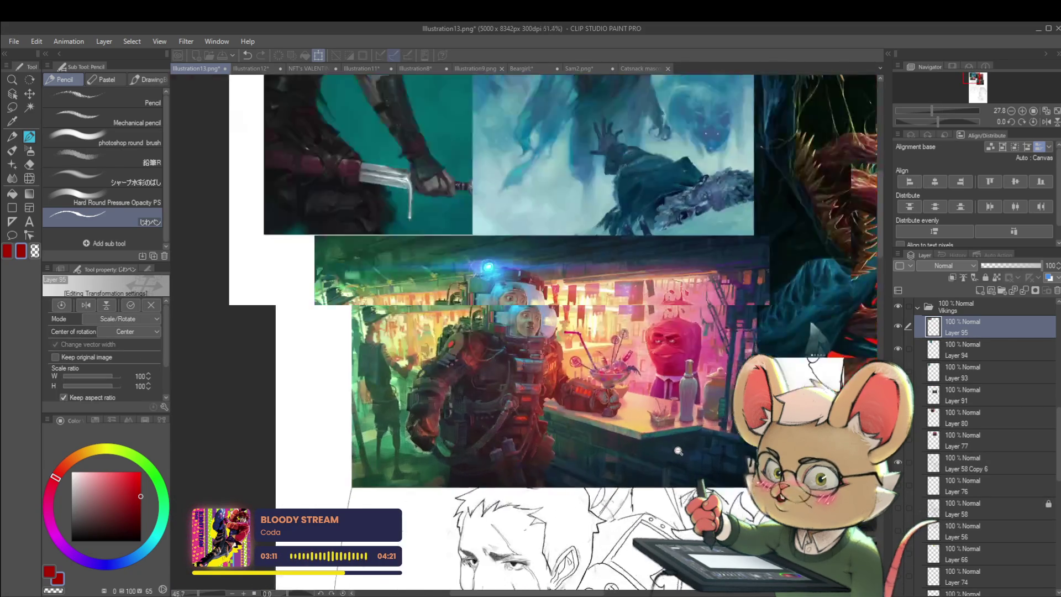
key(Return)
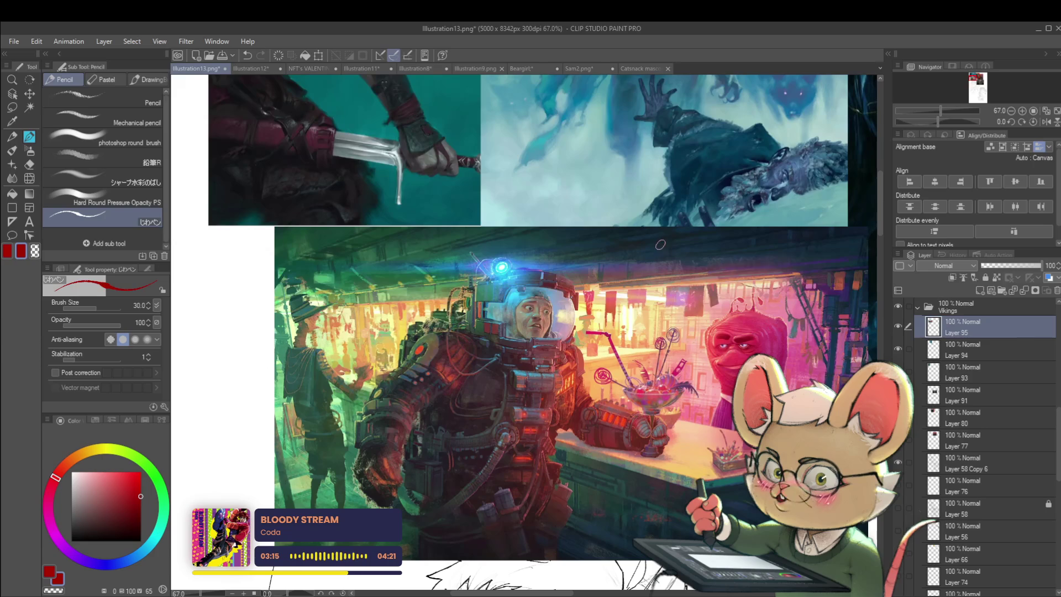
Handwrite a red artist credit across the top of the bar scene
drag(666, 244, 675, 237)
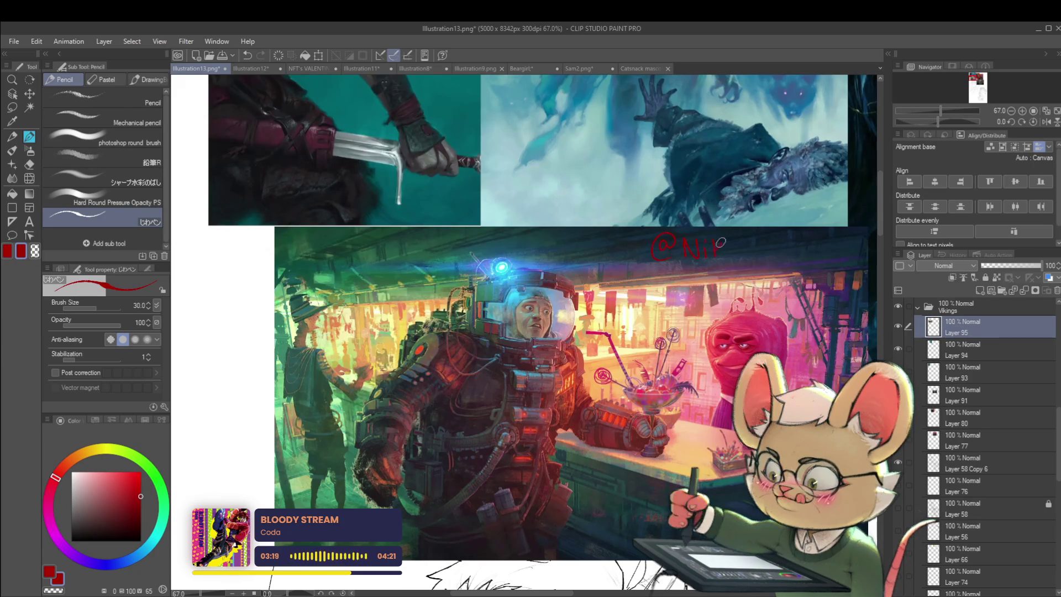
drag(747, 230, 720, 266)
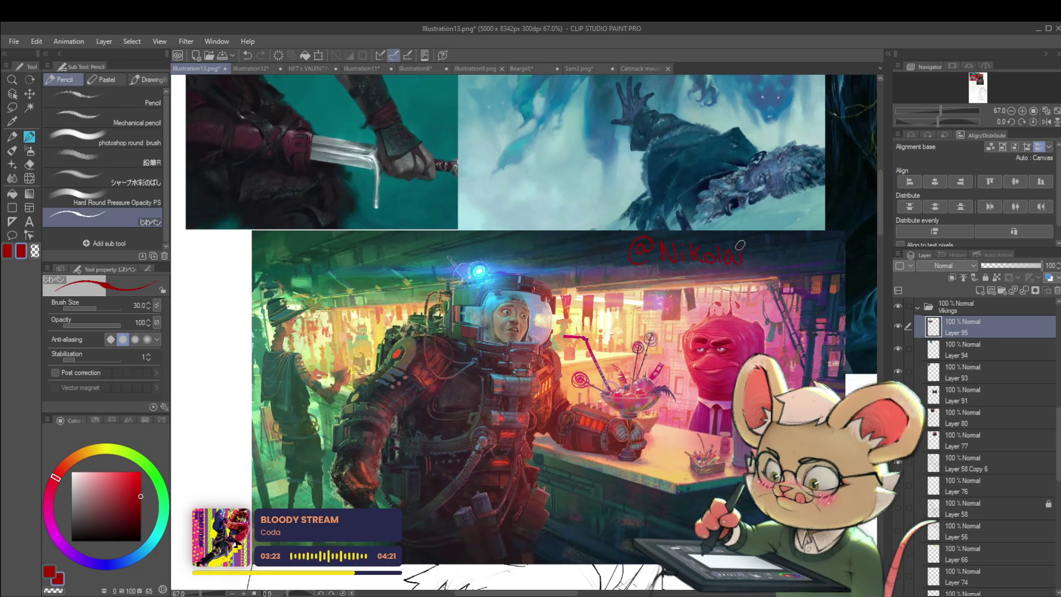
drag(768, 254, 716, 259)
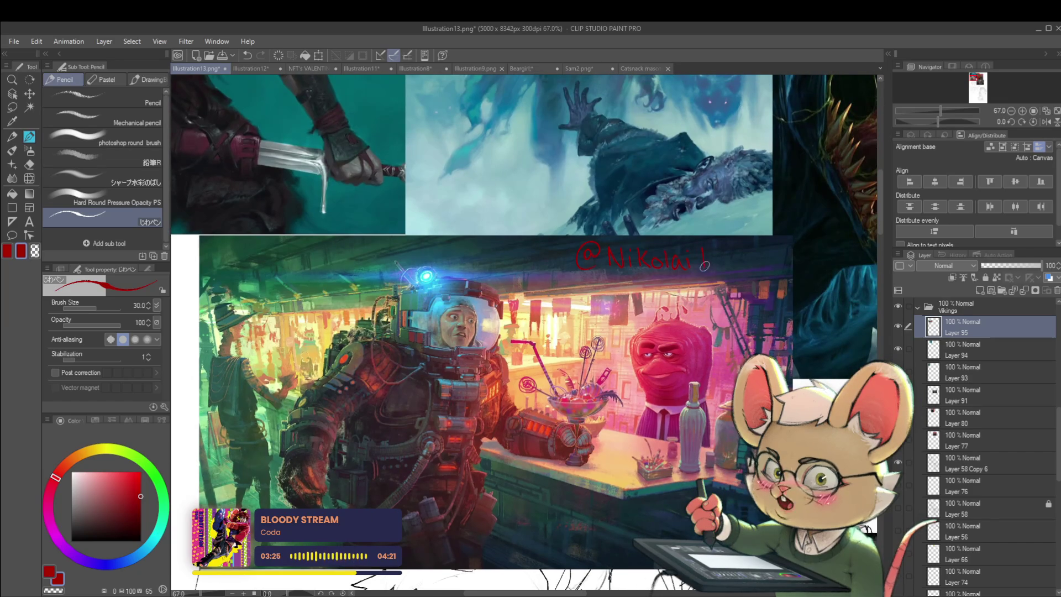
mouse_move(748, 250)
mouse_down()
mouse_move(787, 256)
mouse_move(802, 274)
mouse_move(724, 312)
mouse_move(701, 392)
mouse_move(649, 258)
mouse_up()
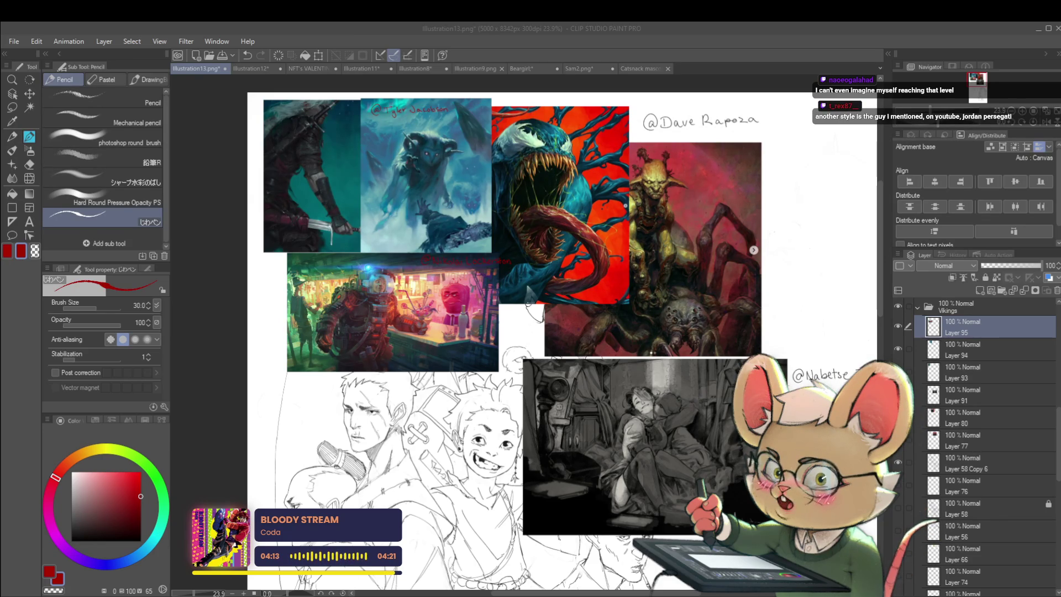
drag(552, 332, 576, 362)
scroll(663, 374, up, 1)
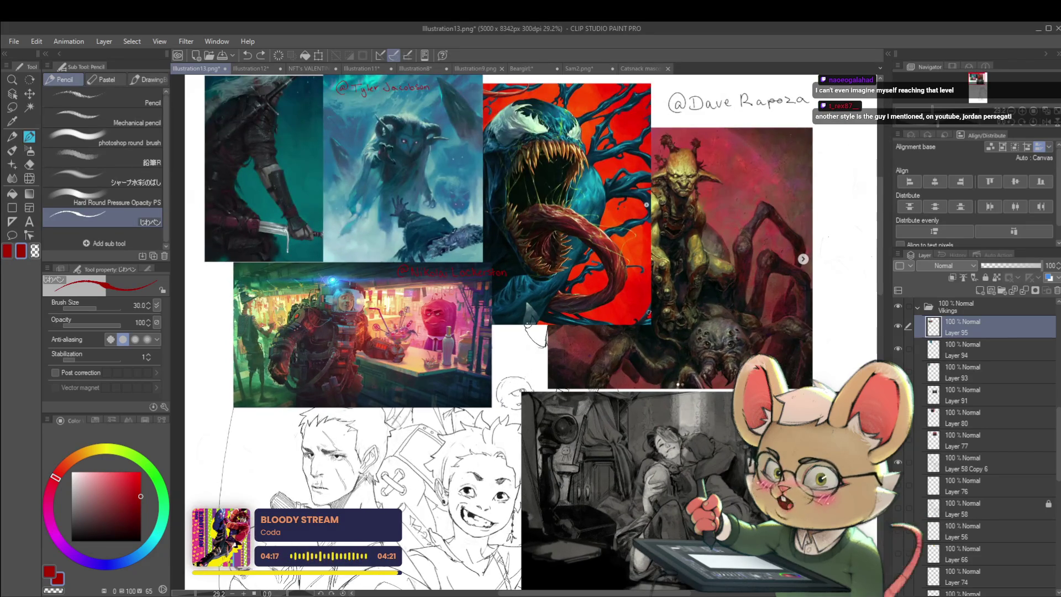
drag(662, 320, 676, 336)
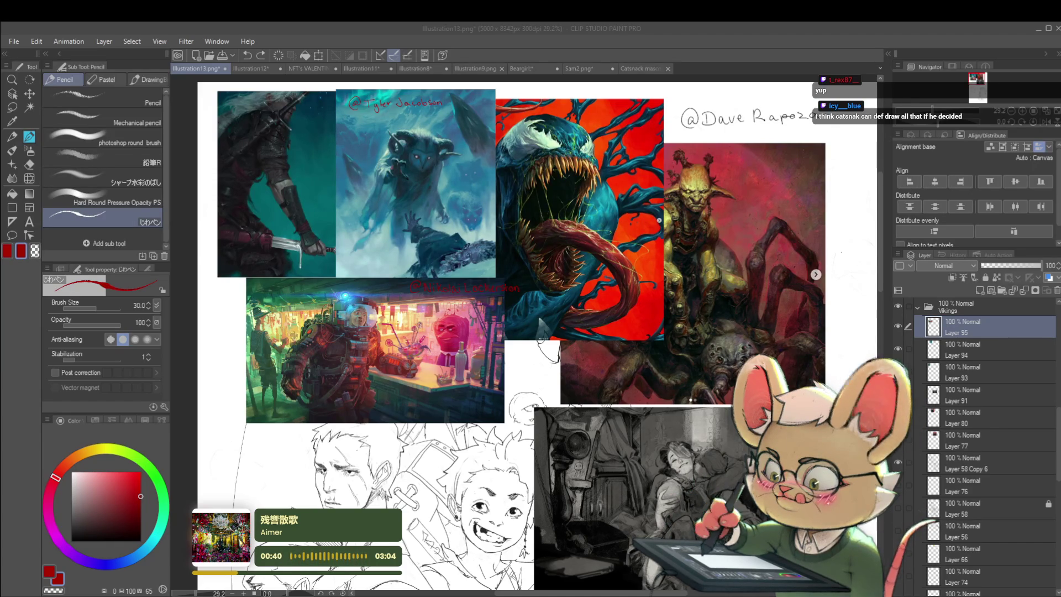
scroll(679, 362, down, 4)
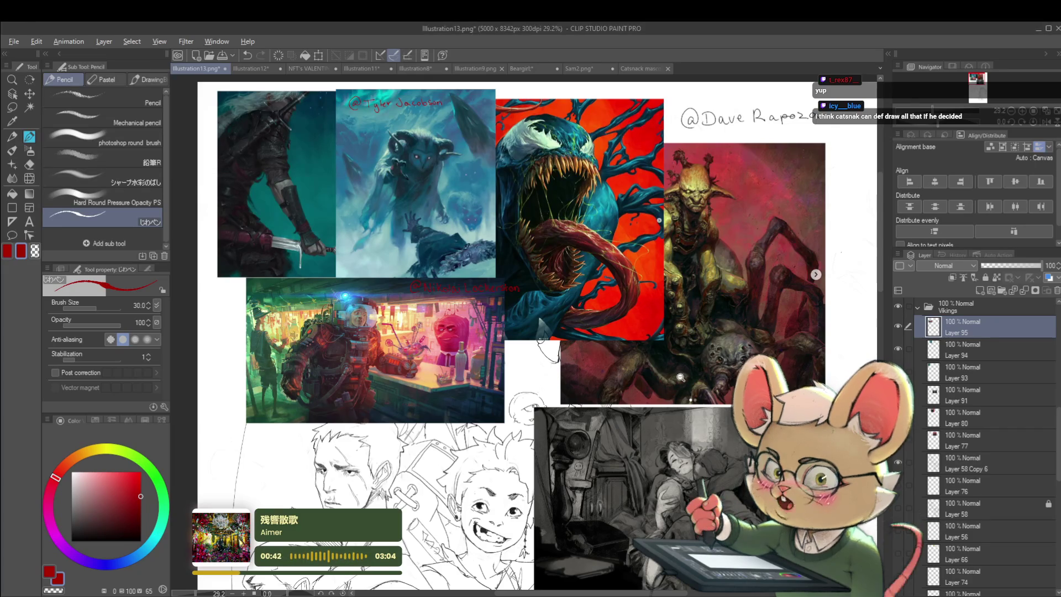
scroll(678, 362, up, 1)
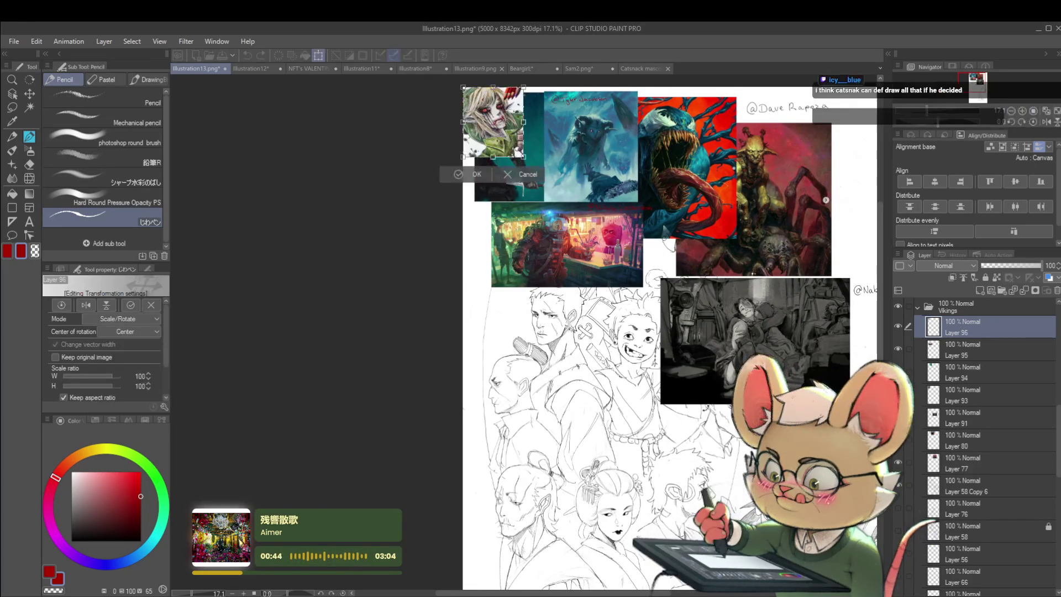
scroll(679, 362, up, 1)
key(ctrl+v)
scroll(584, 469, up, 5)
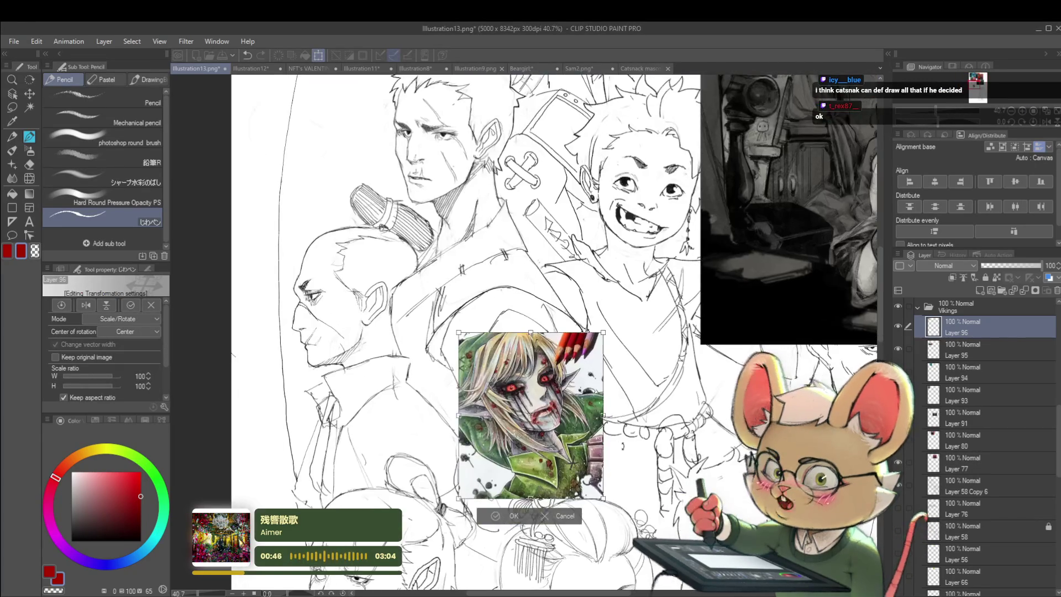
key(Return)
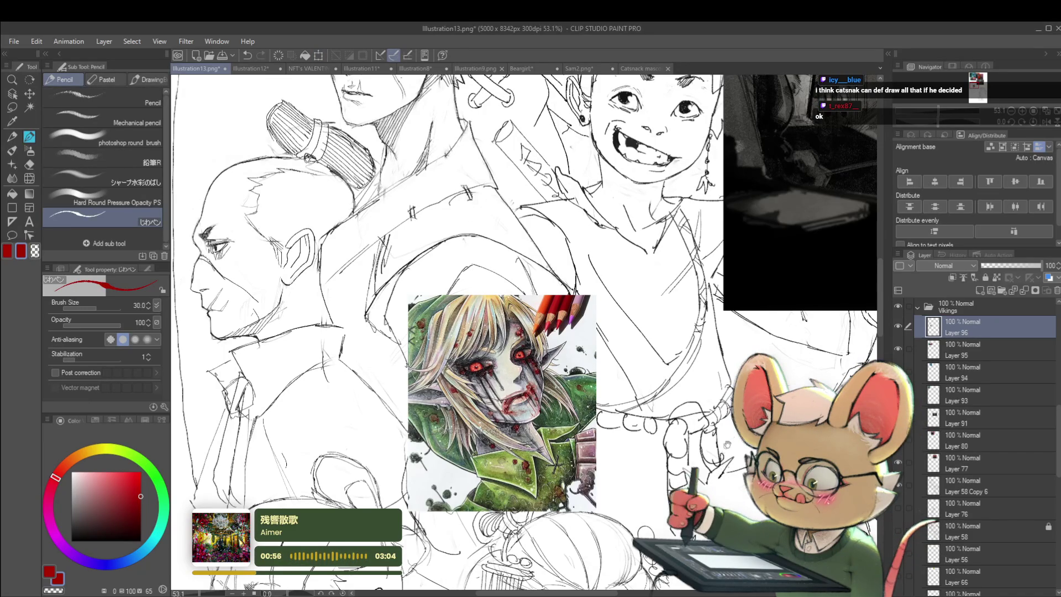
drag(526, 332, 508, 341)
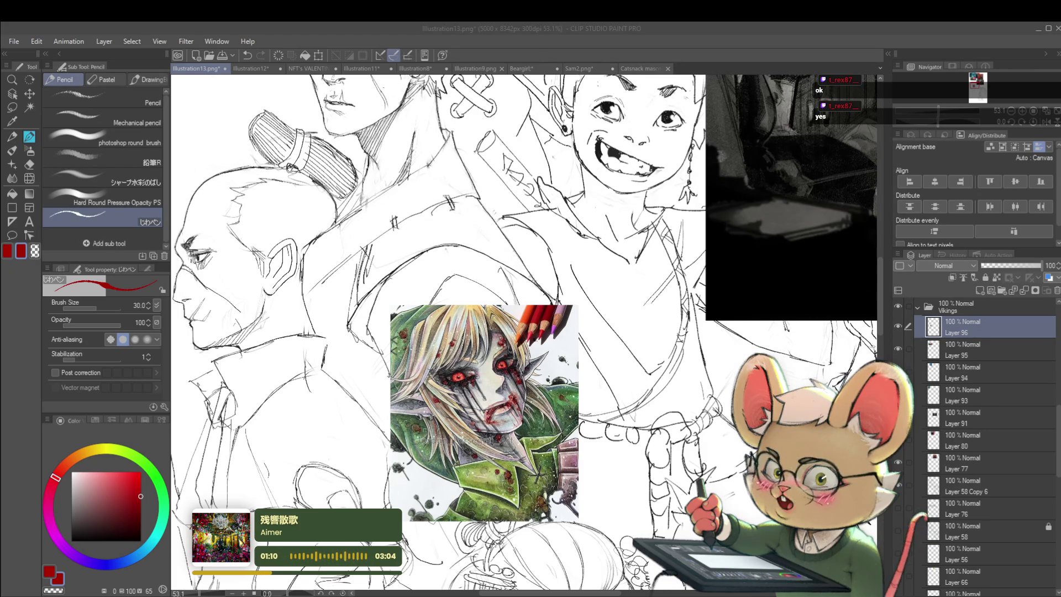
scroll(682, 383, down, 3)
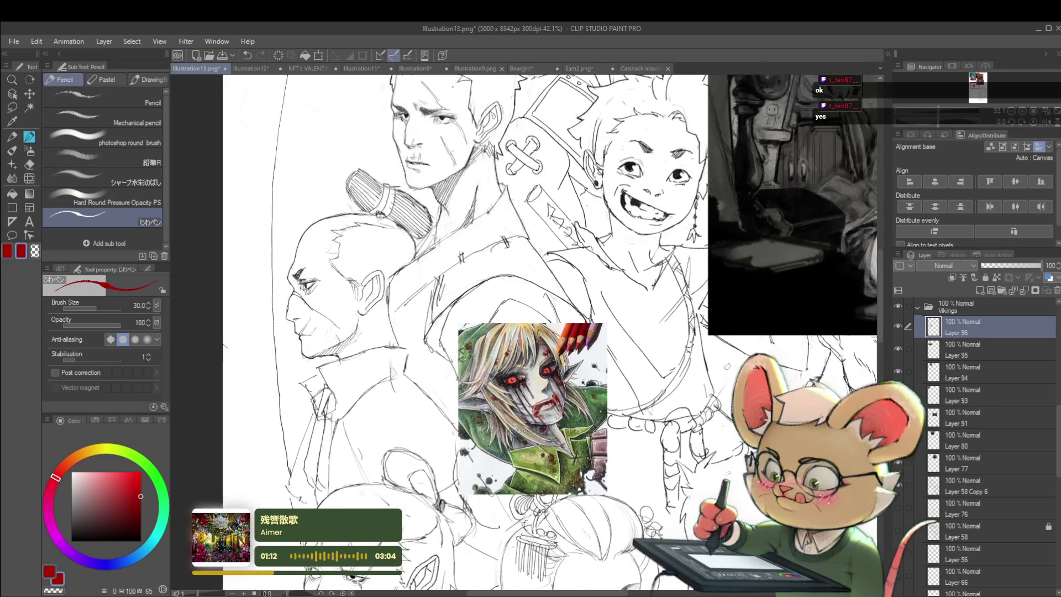
scroll(682, 384, down, 2)
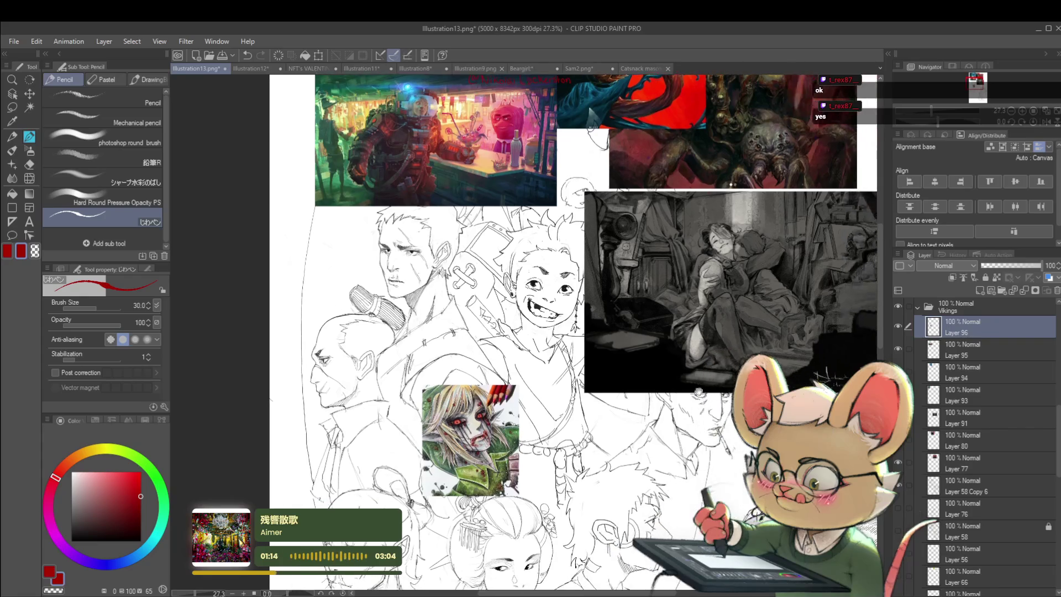
scroll(717, 416, down, 2)
key(ctrl+z)
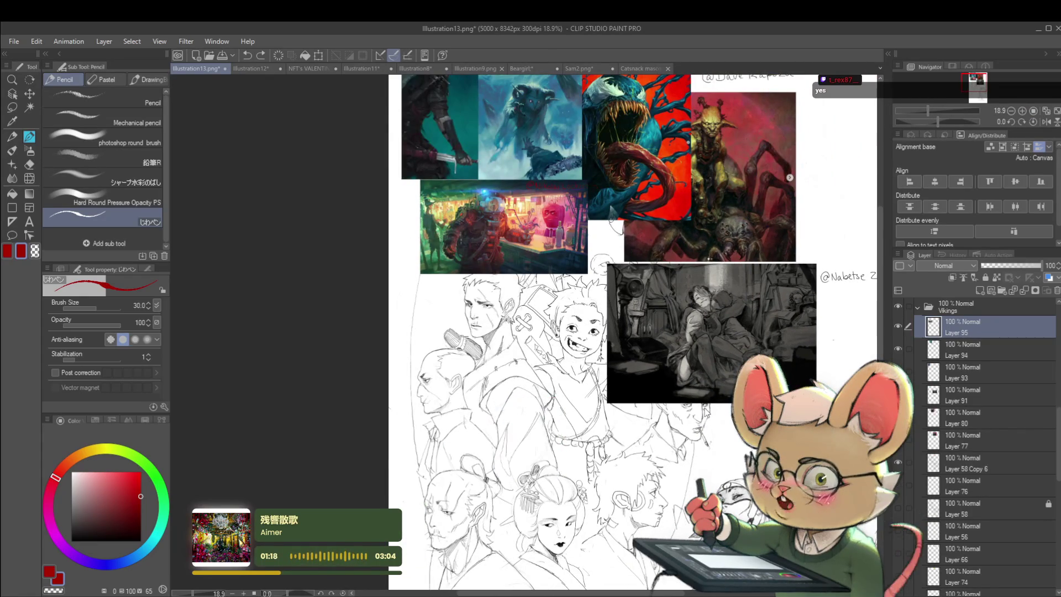
key(ctrl+z)
key(ctrl+z)
key(ctrl+z)
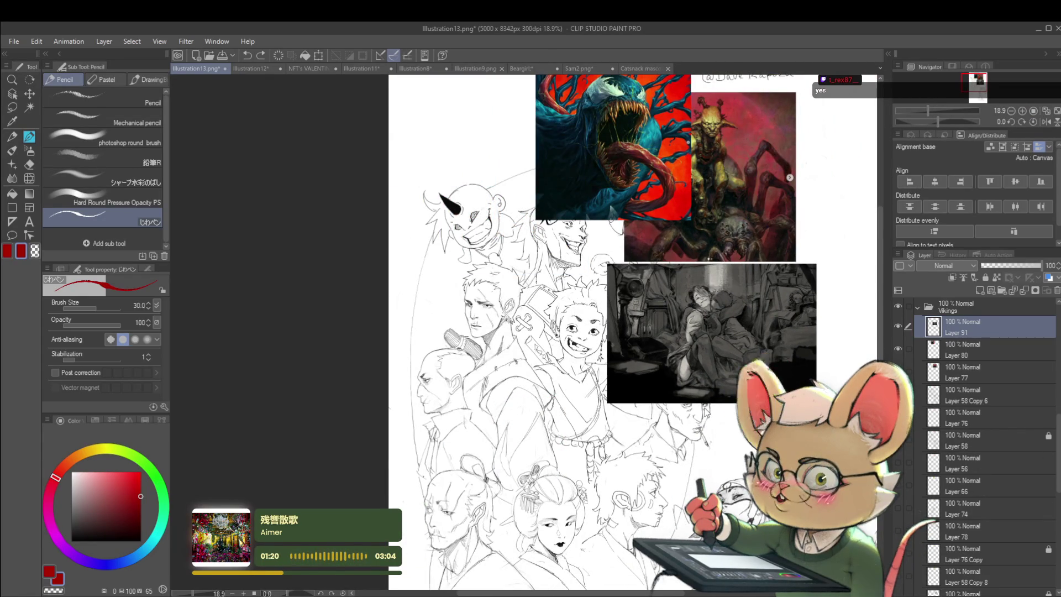
key(ctrl+z)
key(ctrl+z)
key(ctrl+z)
key(ctrl+z)
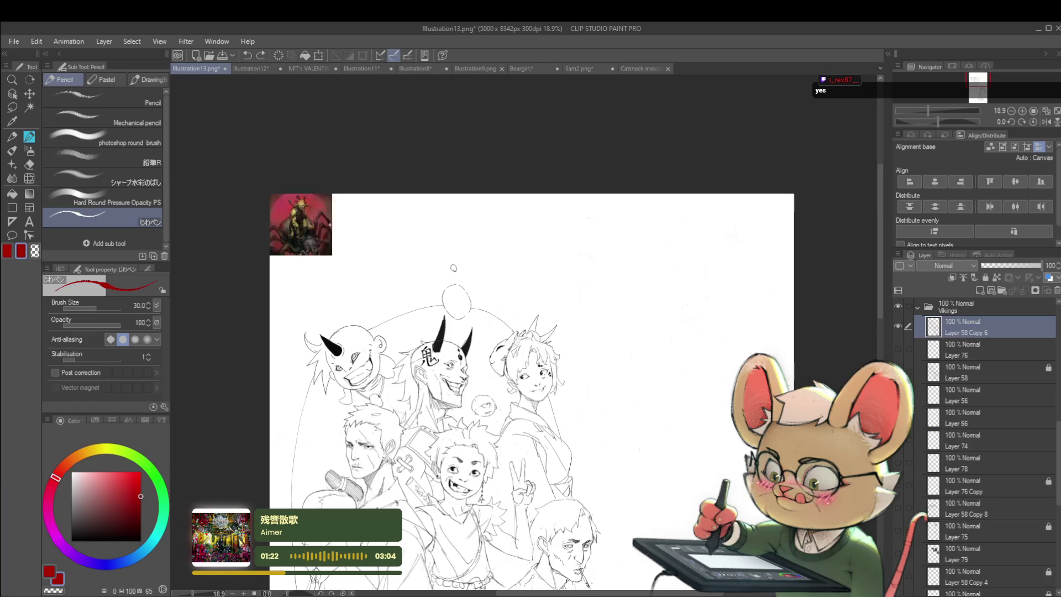
mouse_move(453, 269)
mouse_down()
mouse_move(525, 119)
mouse_move(536, 152)
mouse_move(453, 83)
mouse_move(487, 78)
mouse_up()
drag(530, 332, 470, 325)
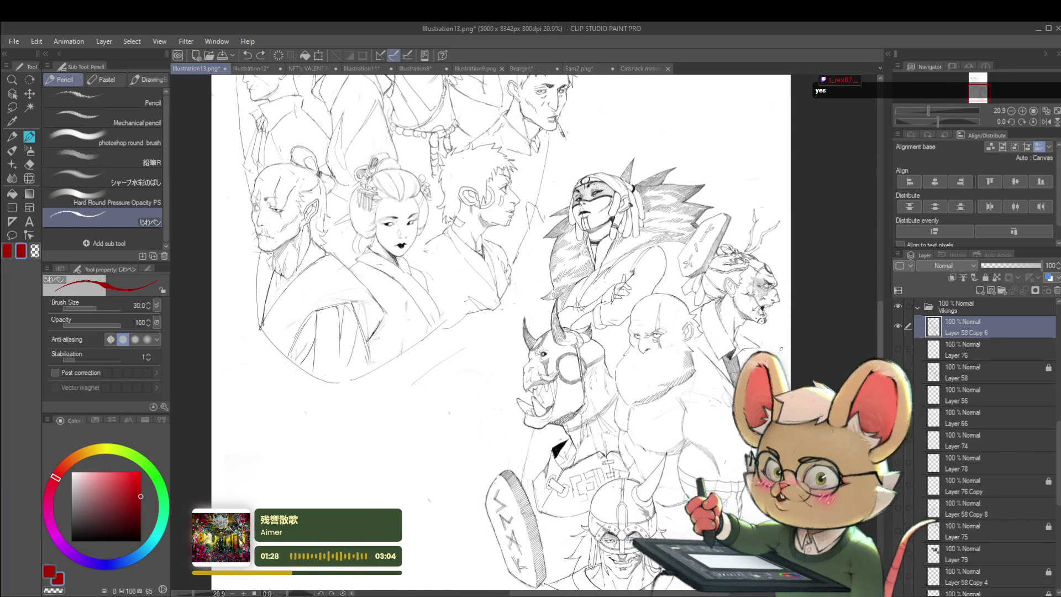
Add a new layer above Layer 76 and pick a rough pencil brush at size 150
click(960, 352)
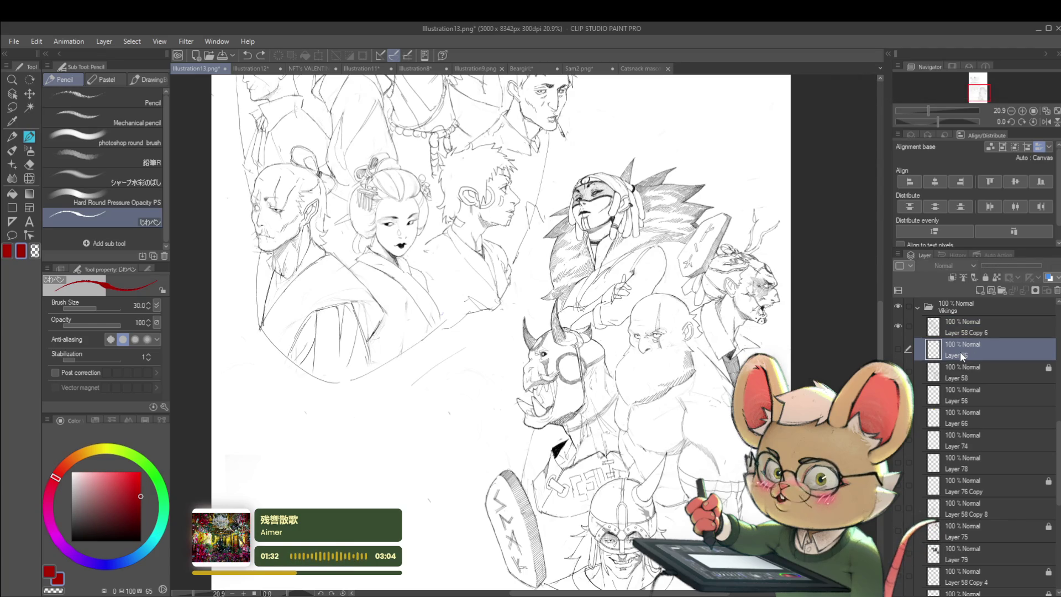
key(ctrl+shift+n)
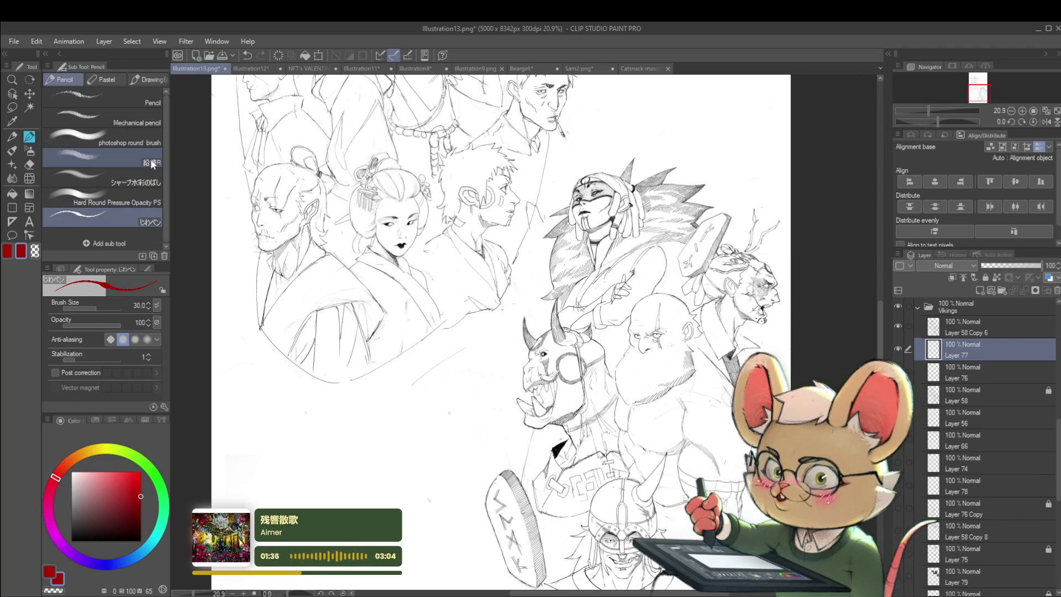
click(151, 157)
key(bracketright)
key(bracketright)
key(bracketright)
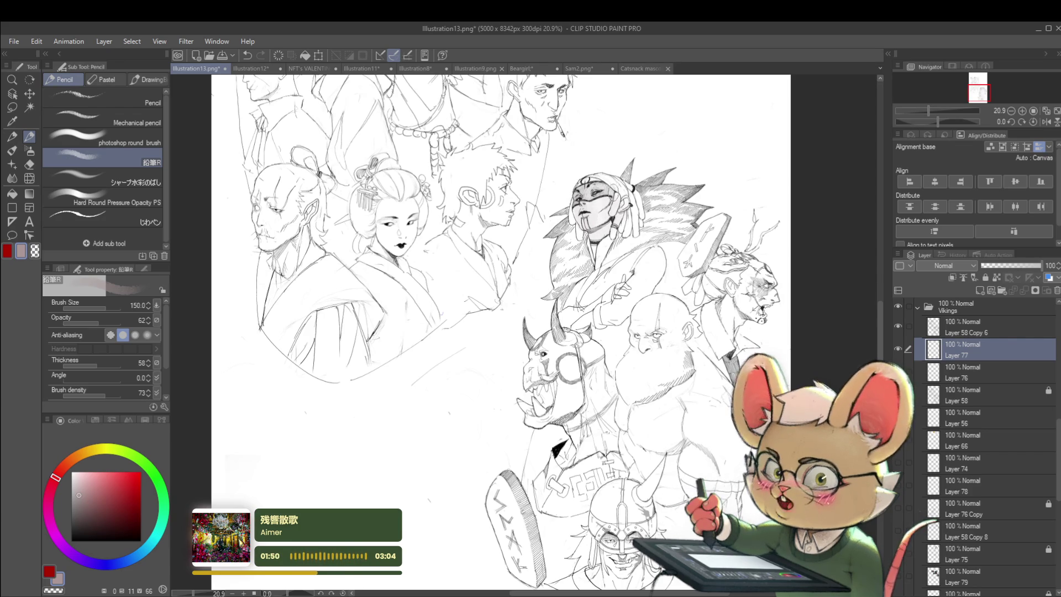
Browse the pastel, drawing and custom brush sets, then select the soft Elena Brush
click(113, 81)
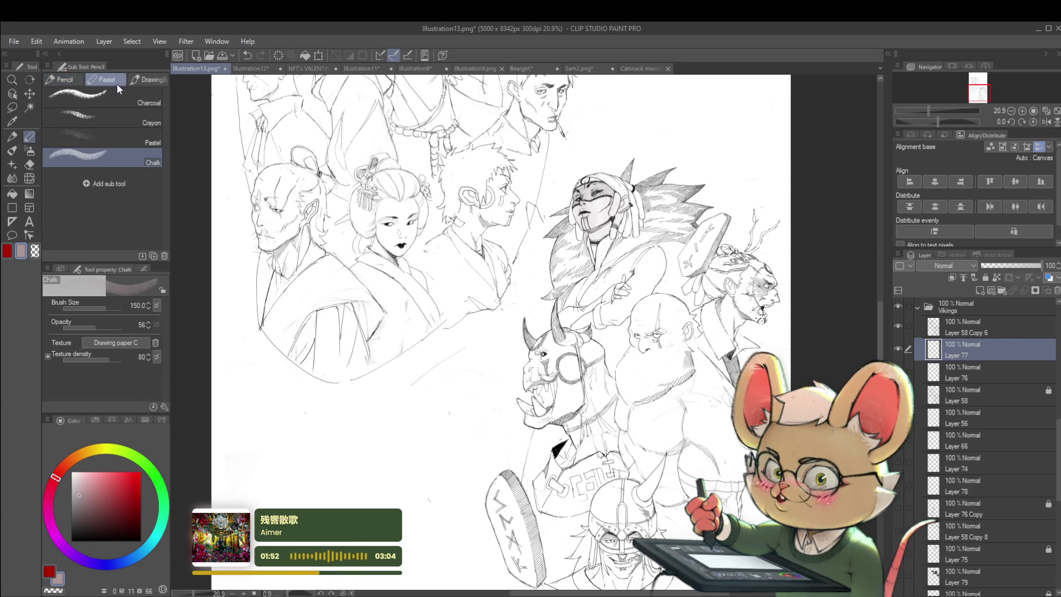
click(140, 81)
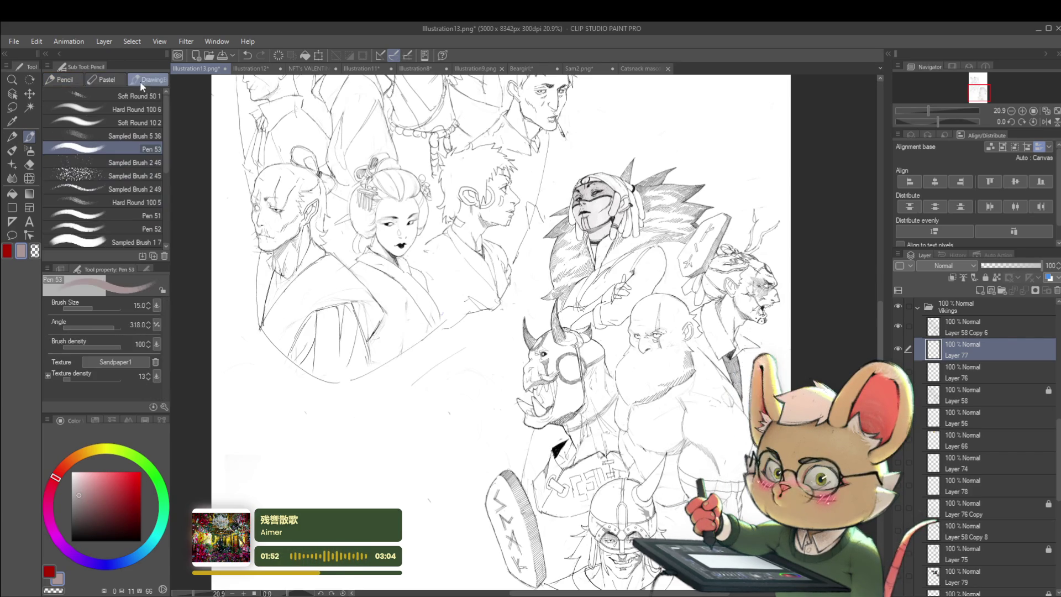
click(76, 81)
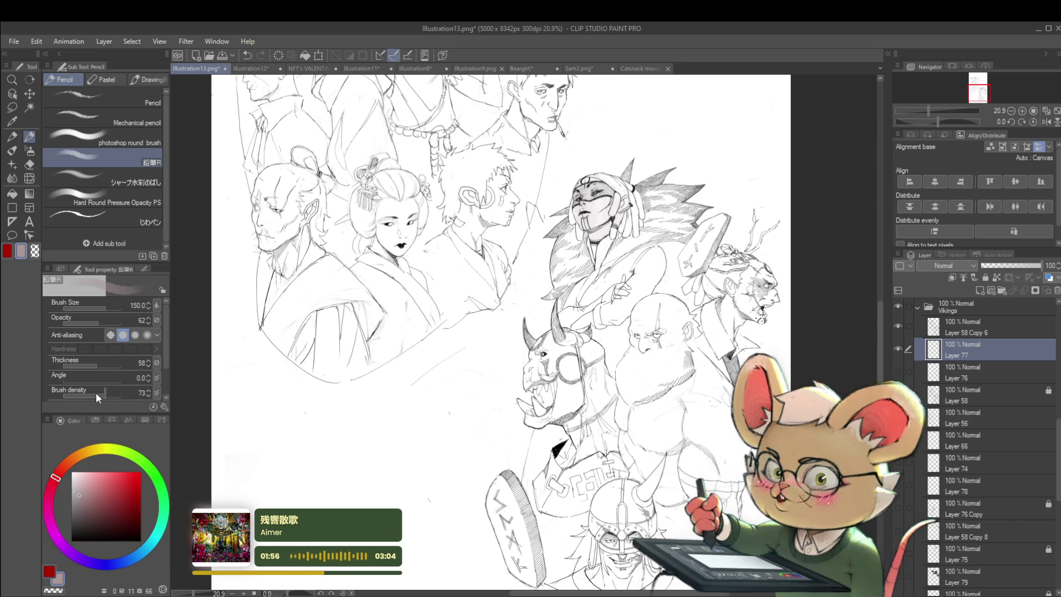
key(p)
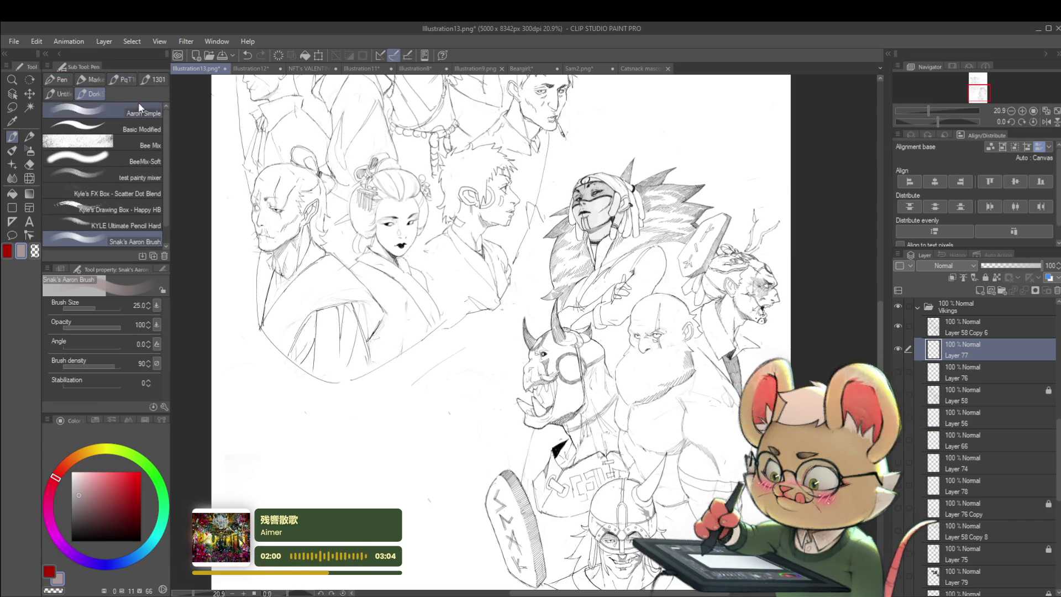
click(151, 81)
click(119, 80)
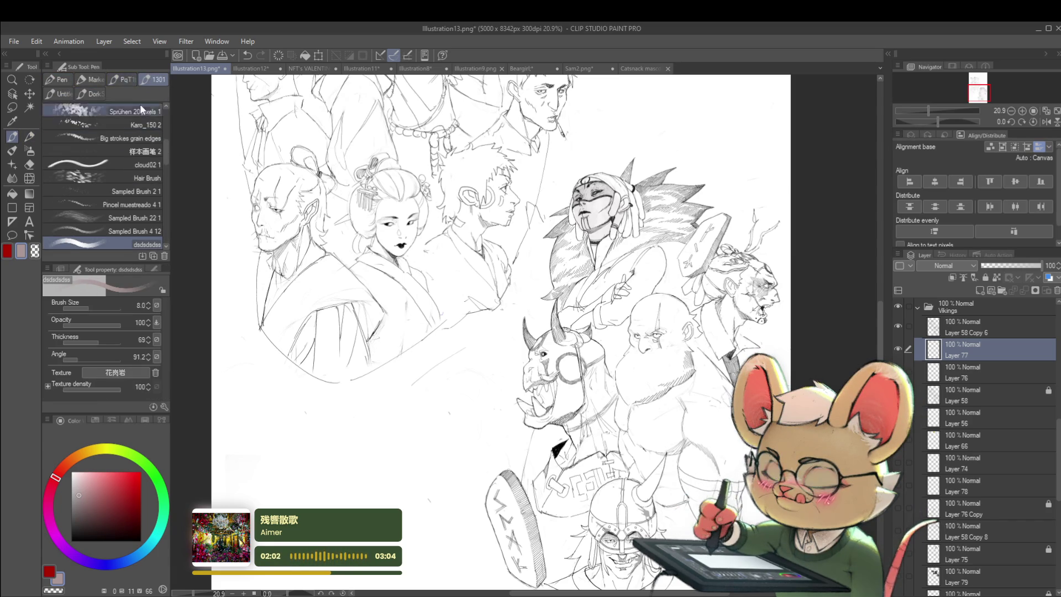
click(58, 93)
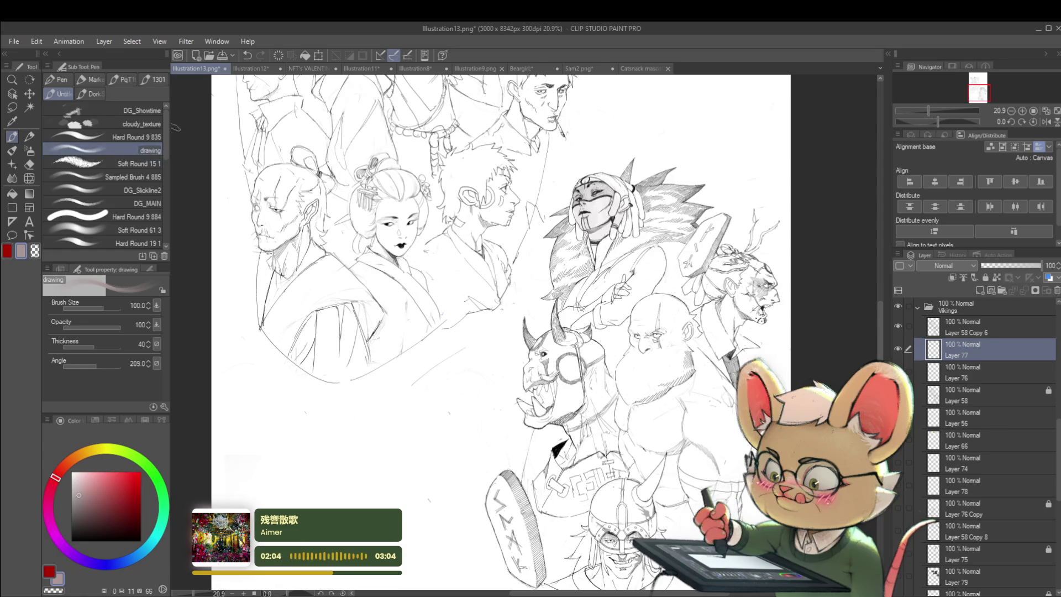
mouse_move(164, 131)
mouse_down()
mouse_move(161, 214)
mouse_move(161, 123)
mouse_up()
click(88, 91)
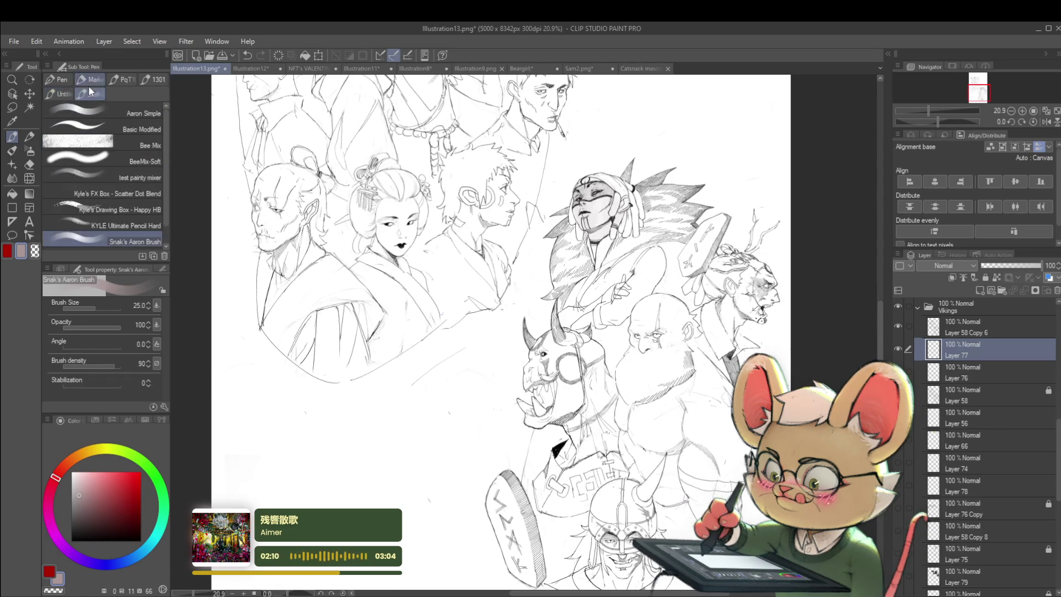
click(98, 79)
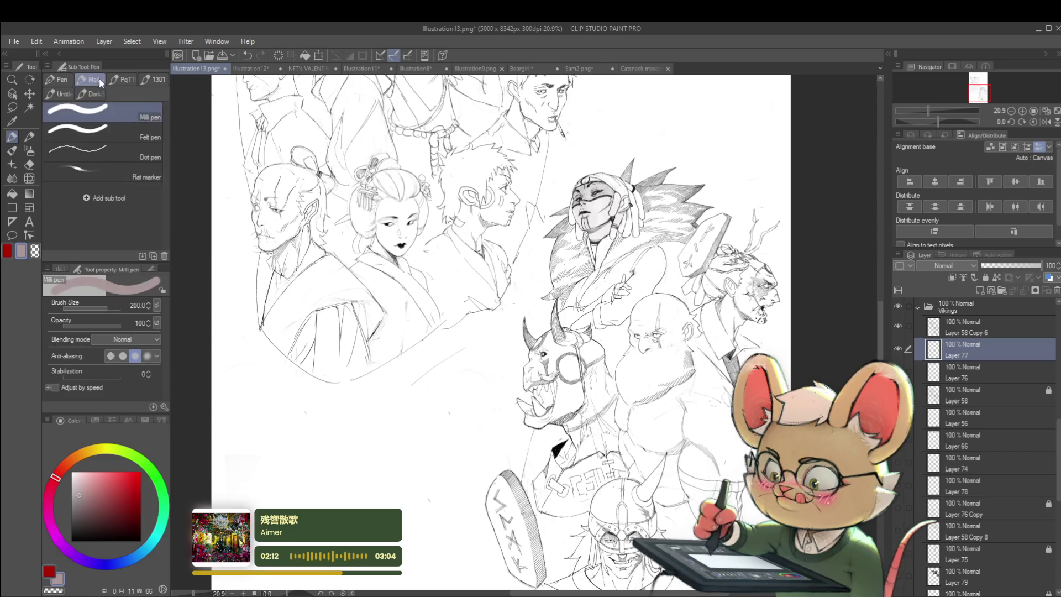
click(115, 81)
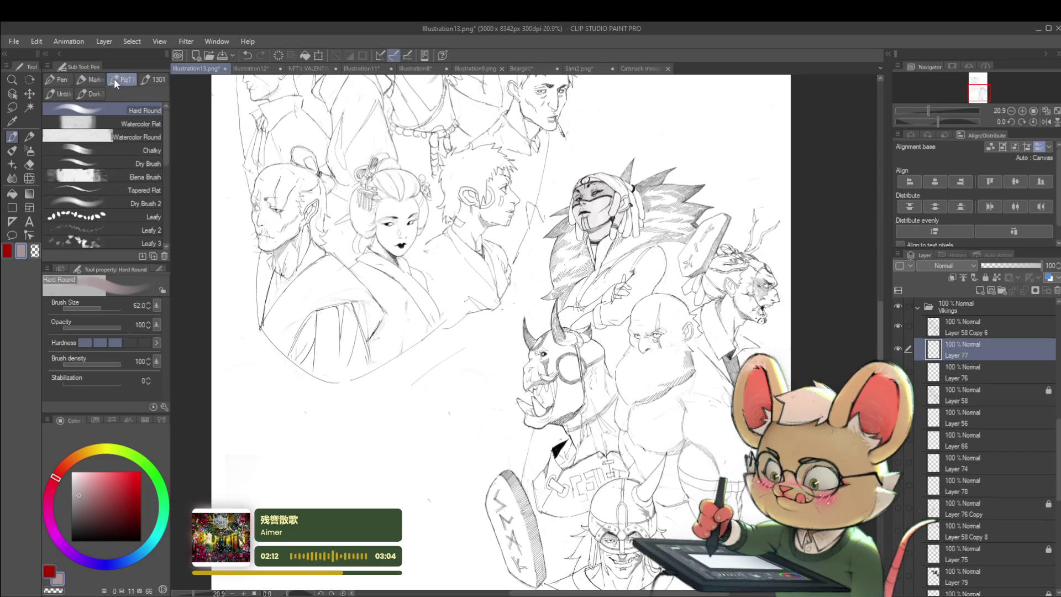
click(151, 175)
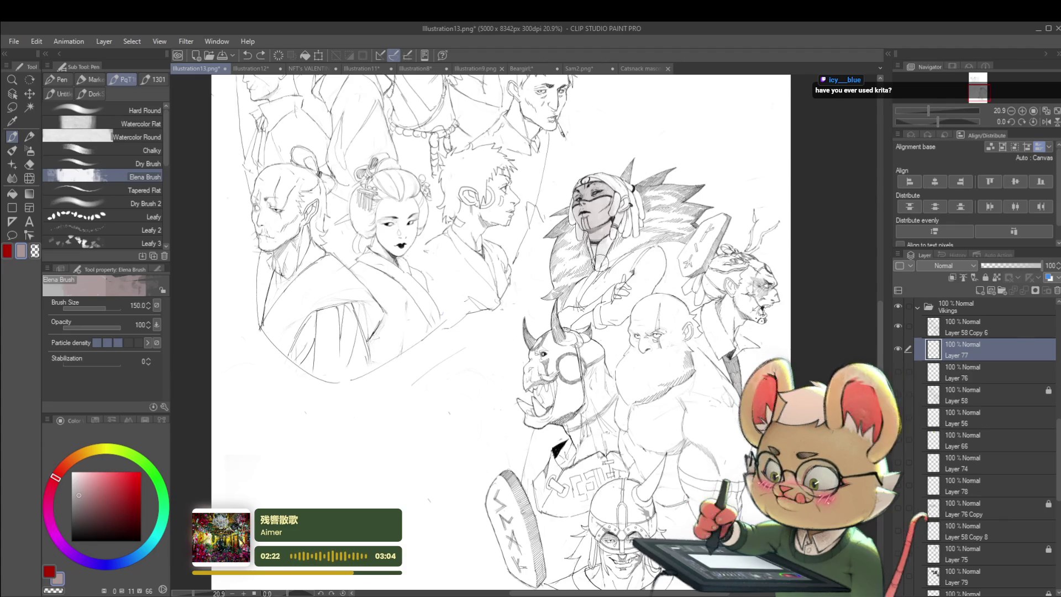
Paint a light grey wash on the woman's arm, checking it on a mirrored canvas
drag(655, 253, 637, 285)
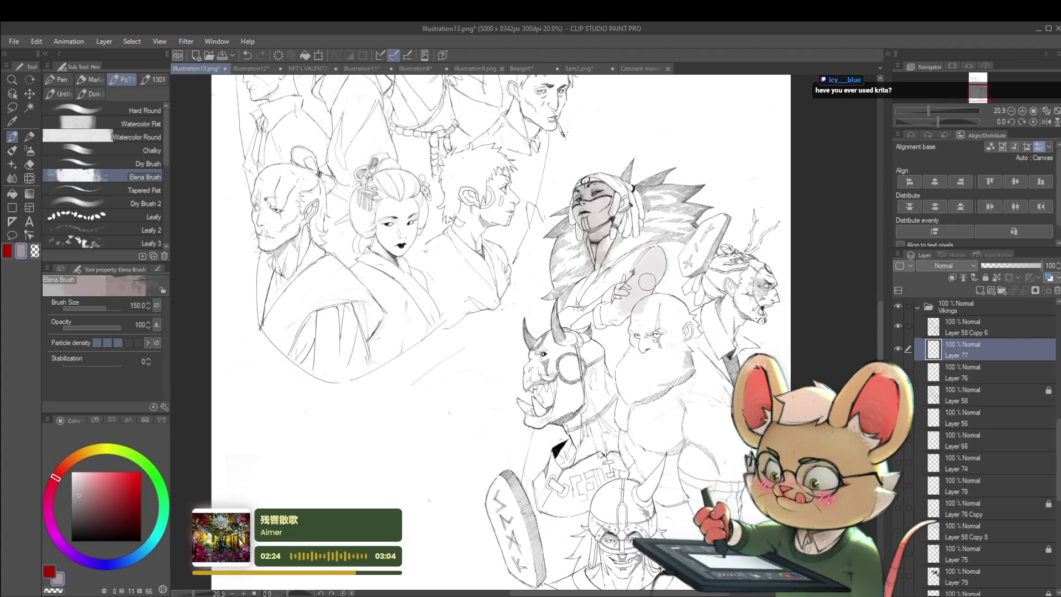
scroll(593, 321, down, 3)
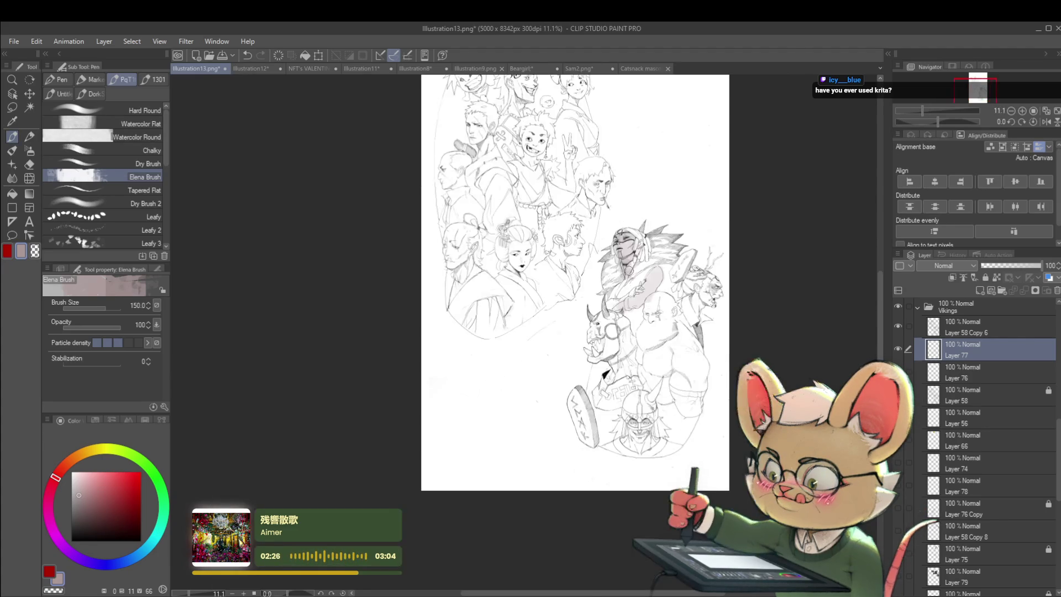
click(1047, 121)
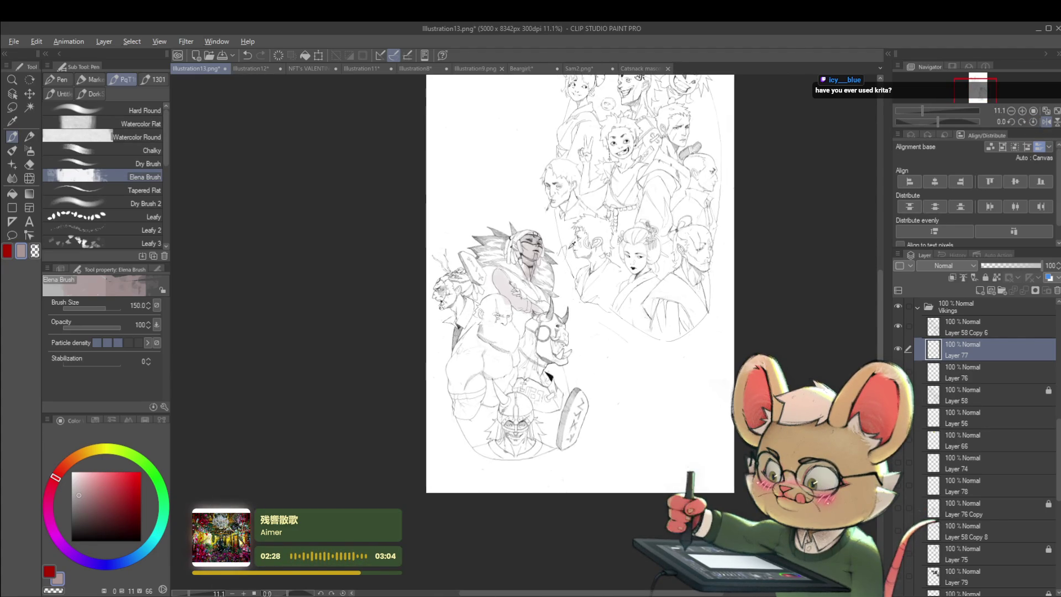
scroll(575, 277, up, 4)
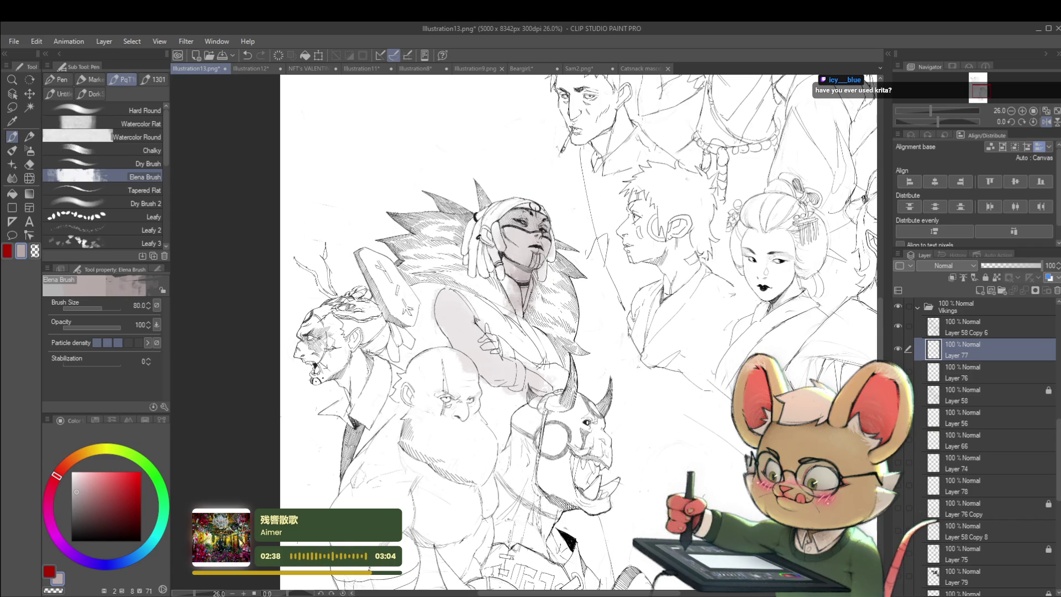
key(bracketleft)
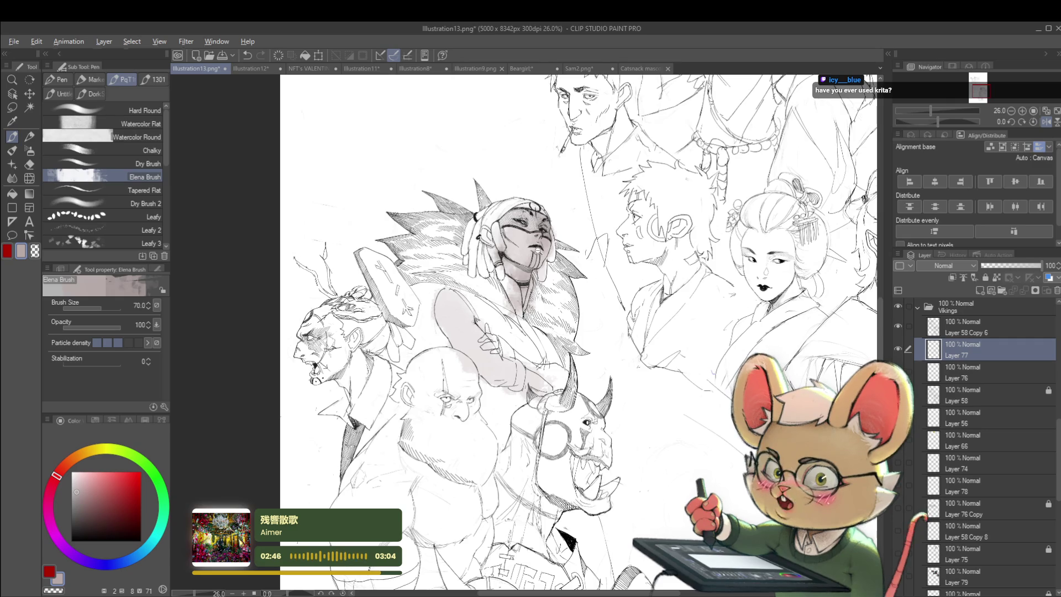
scroll(580, 331, down, 3)
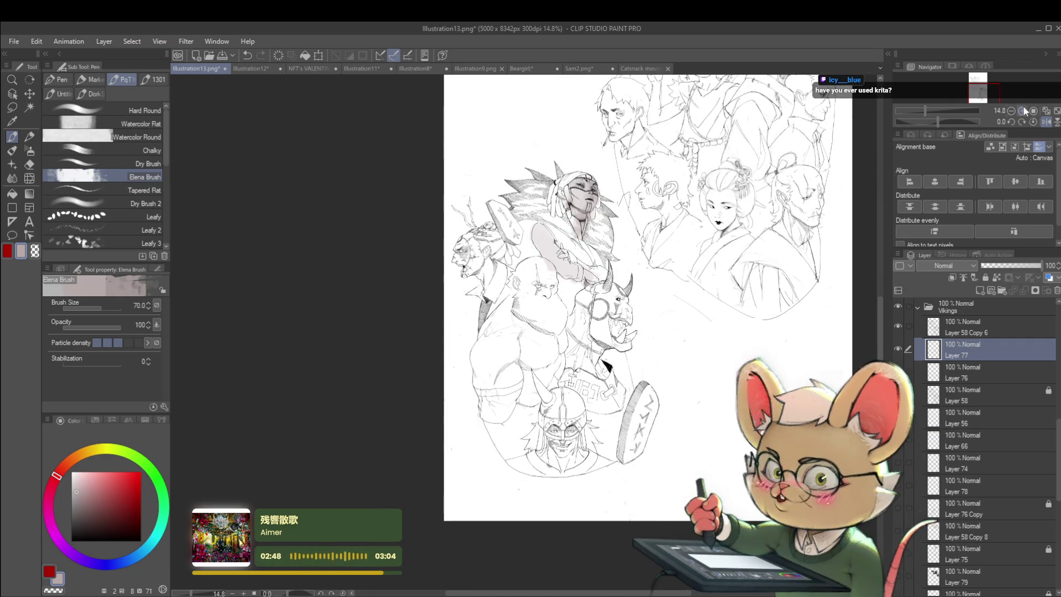
click(1047, 122)
scroll(458, 196, up, 5)
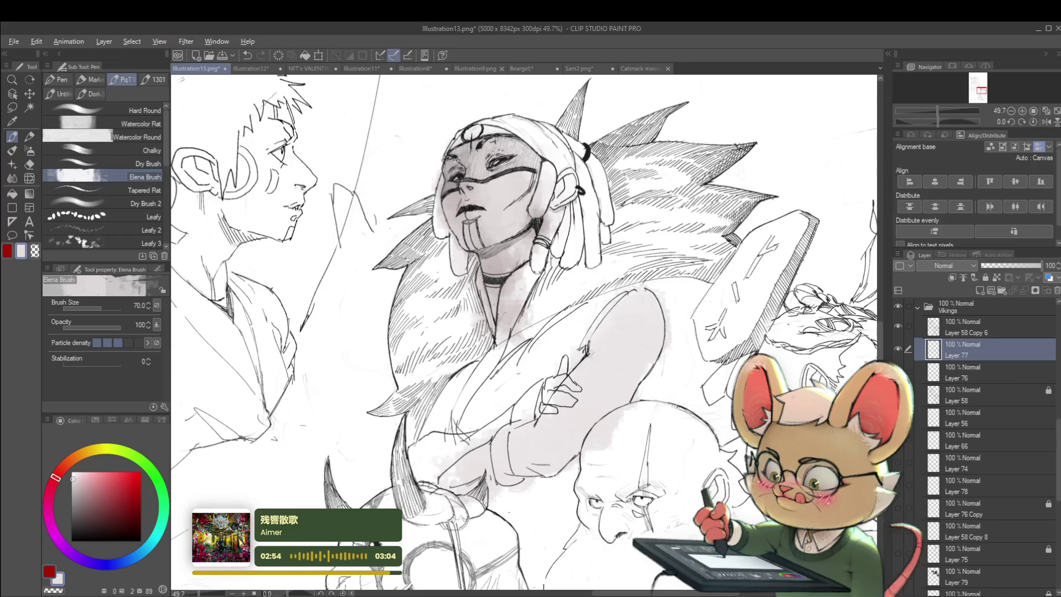
Continue the wash with lighter greyish-red tones, recheck mirrored, then pick a blue
alt+click(504, 166)
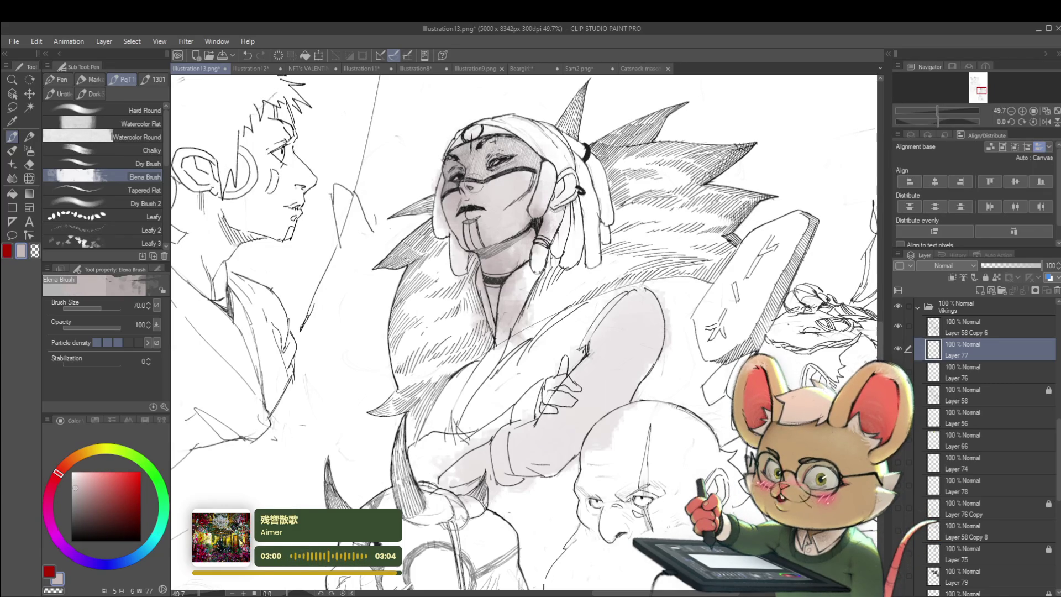
alt+click(473, 187)
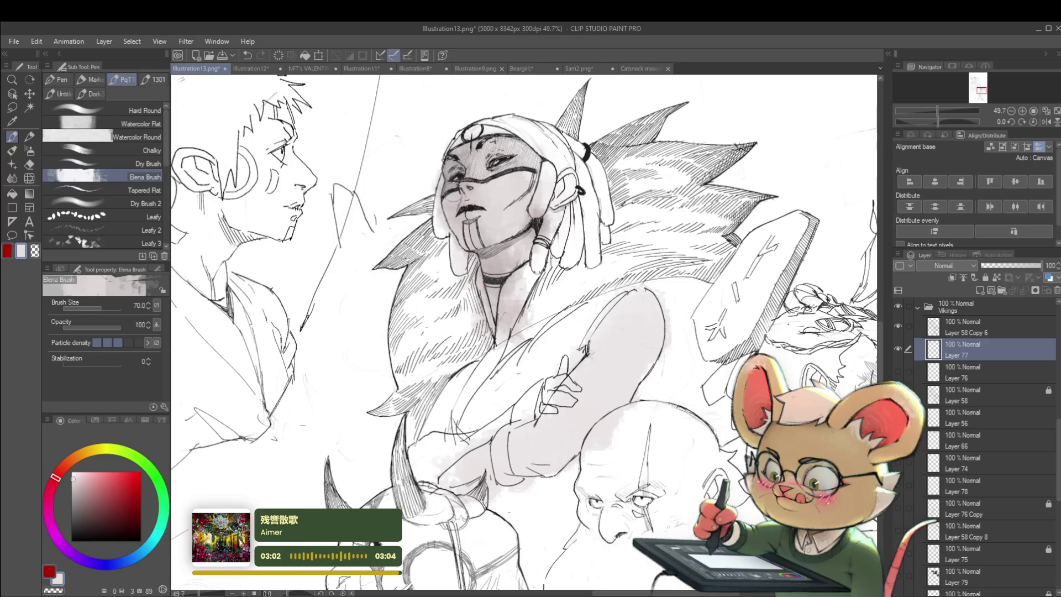
scroll(531, 201, down, 3)
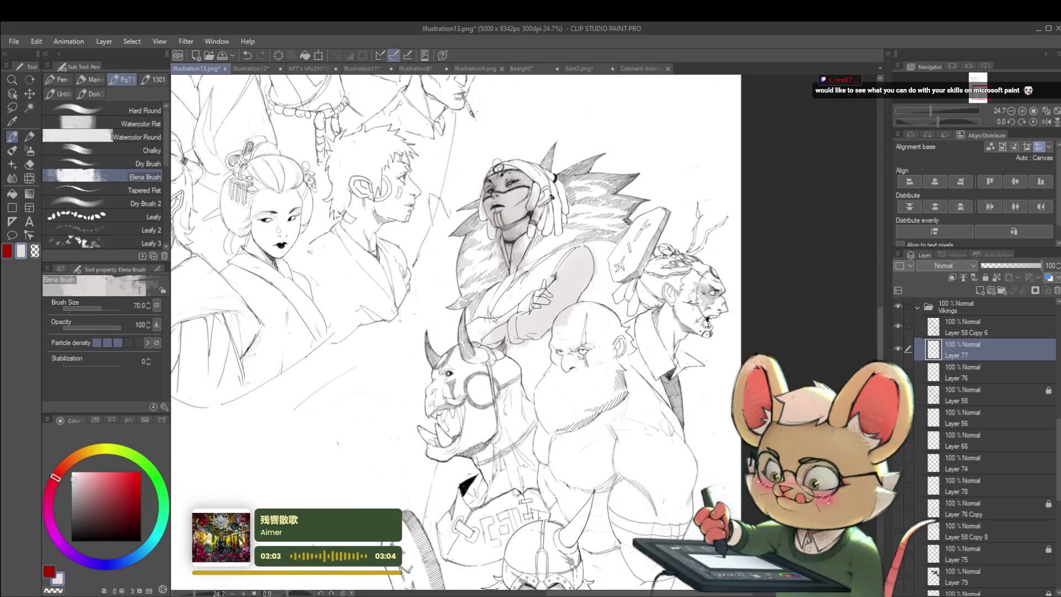
scroll(497, 164, down, 2)
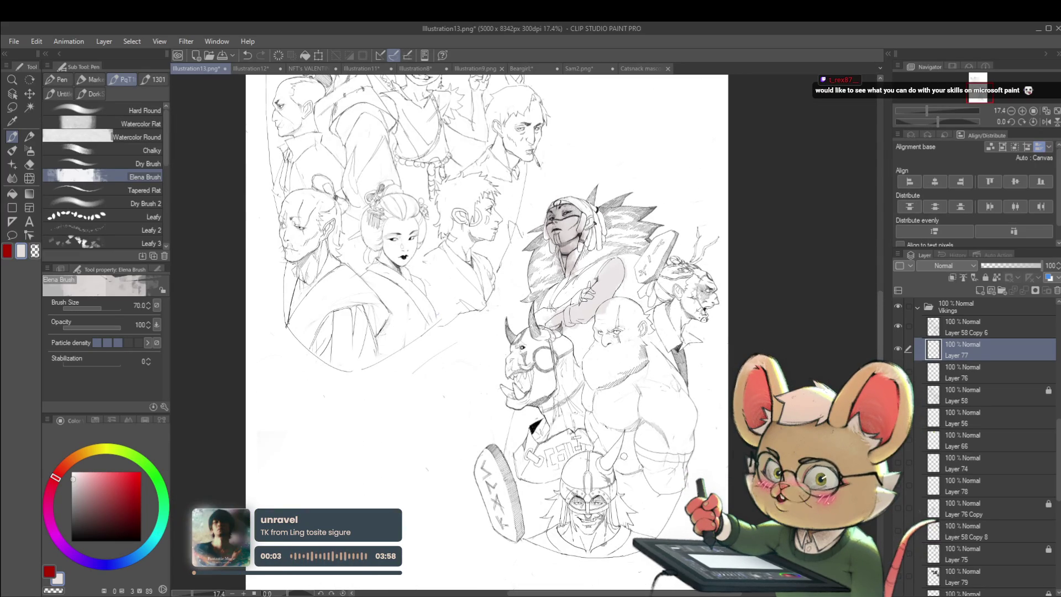
click(1047, 122)
scroll(877, 92, up, 5)
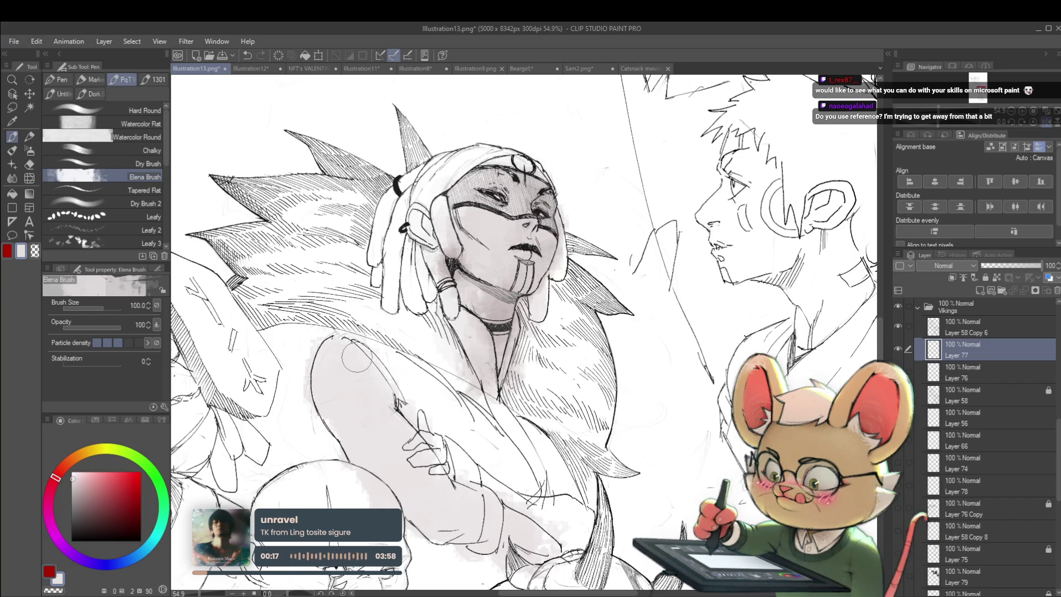
alt+click(359, 383)
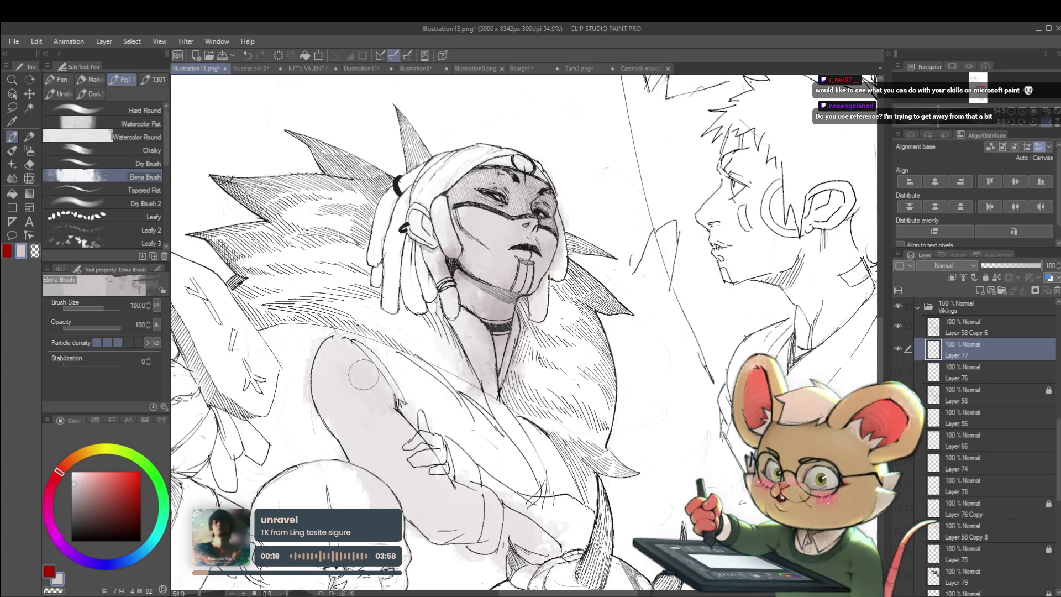
scroll(397, 407, down, 4)
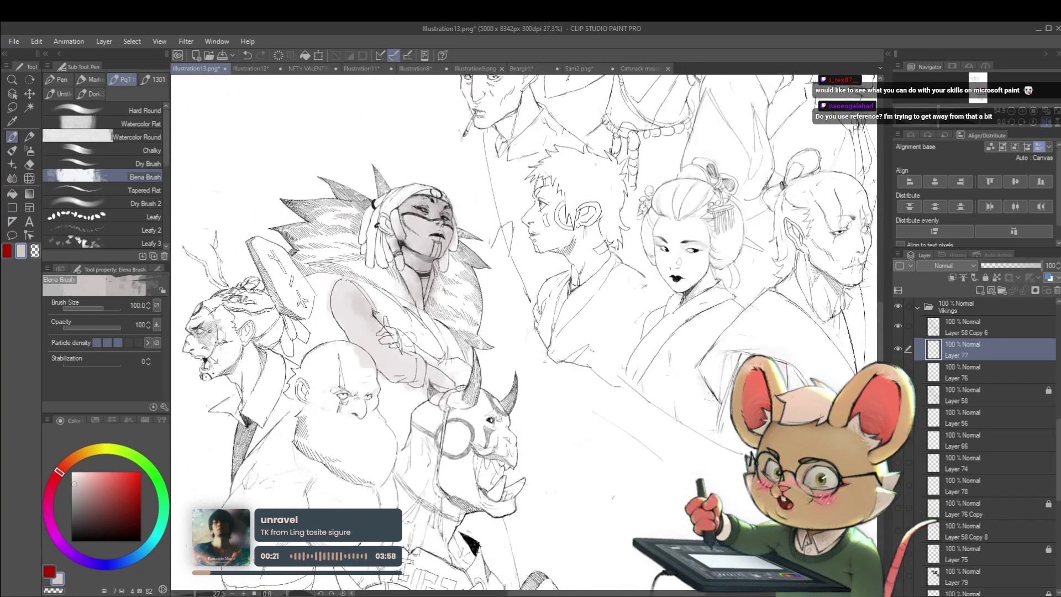
scroll(436, 375, down, 5)
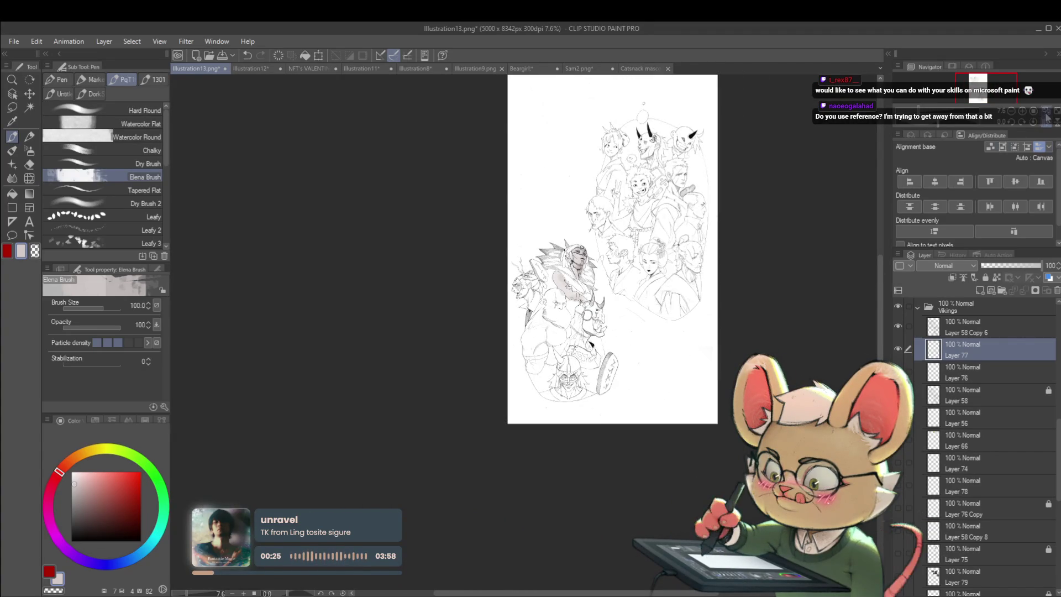
scroll(493, 332, up, 3)
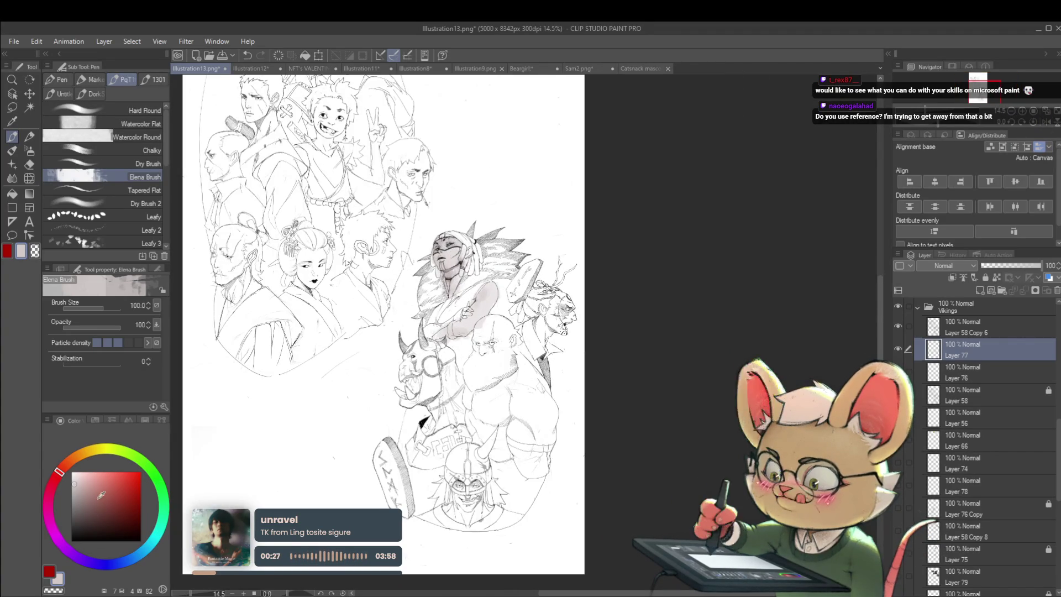
mouse_move(55, 473)
mouse_down()
mouse_move(120, 582)
mouse_move(141, 576)
mouse_up()
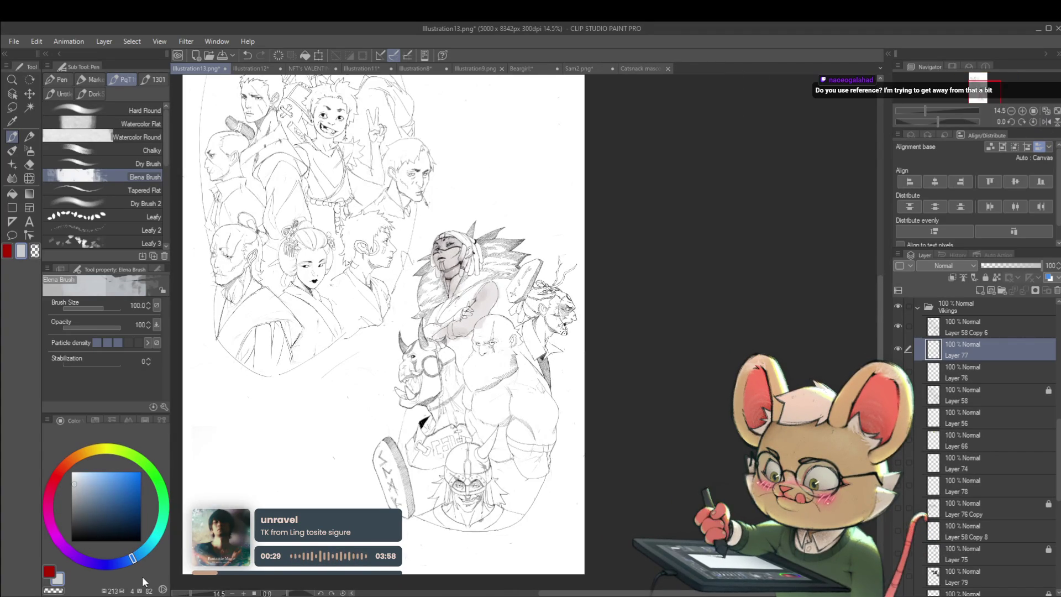
Paint a pale blue wash over the woman's braided hair
drag(116, 516, 86, 493)
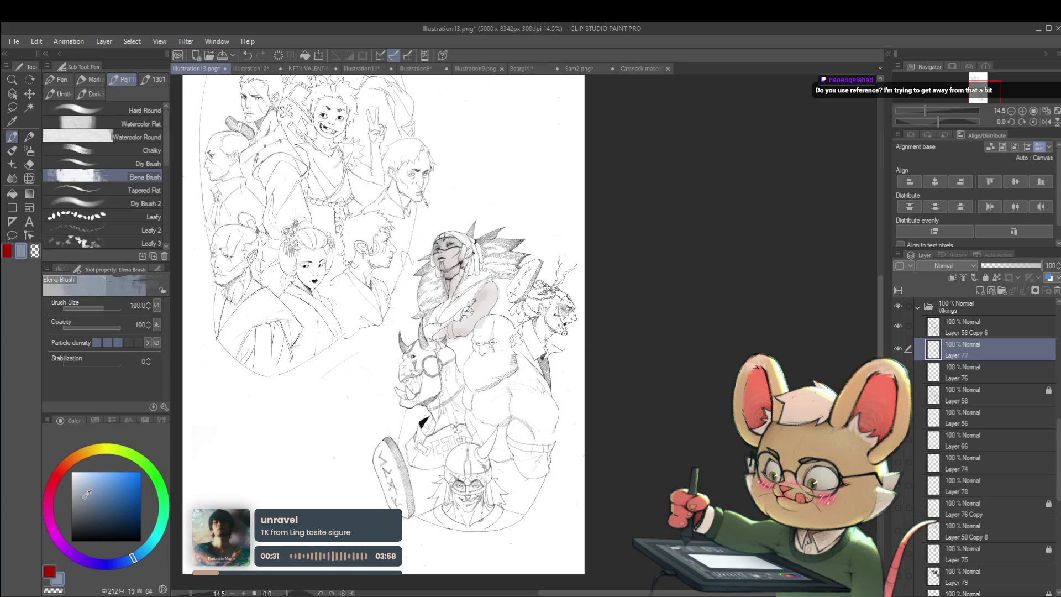
scroll(478, 258, up, 3)
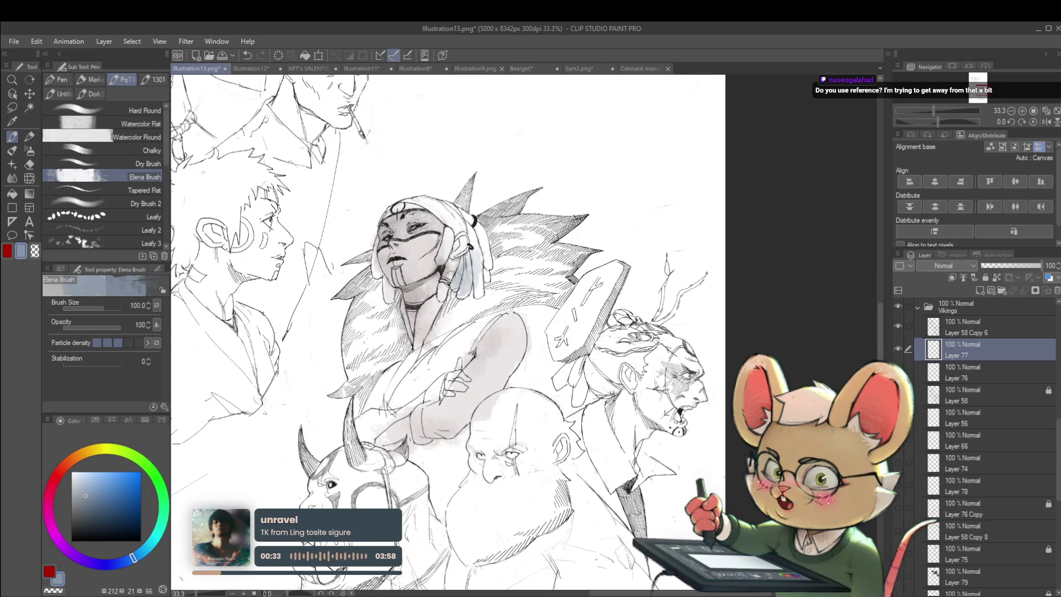
mouse_move(459, 226)
mouse_down()
mouse_move(445, 240)
mouse_move(481, 290)
mouse_up()
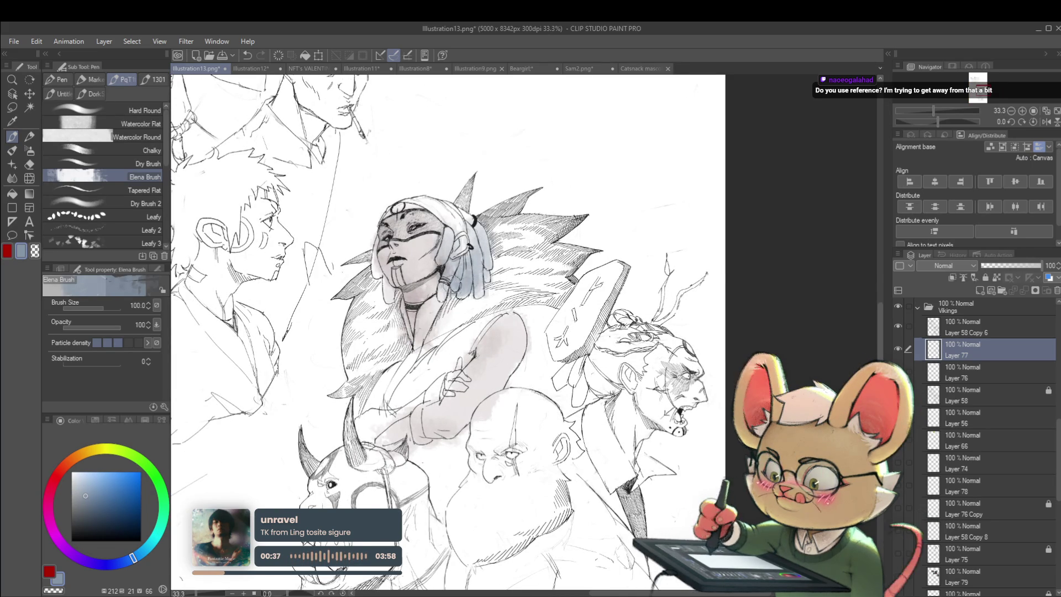
scroll(469, 248, down, 3)
Mirror the canvas horizontally and set the brush size from 40 to 60
click(1046, 122)
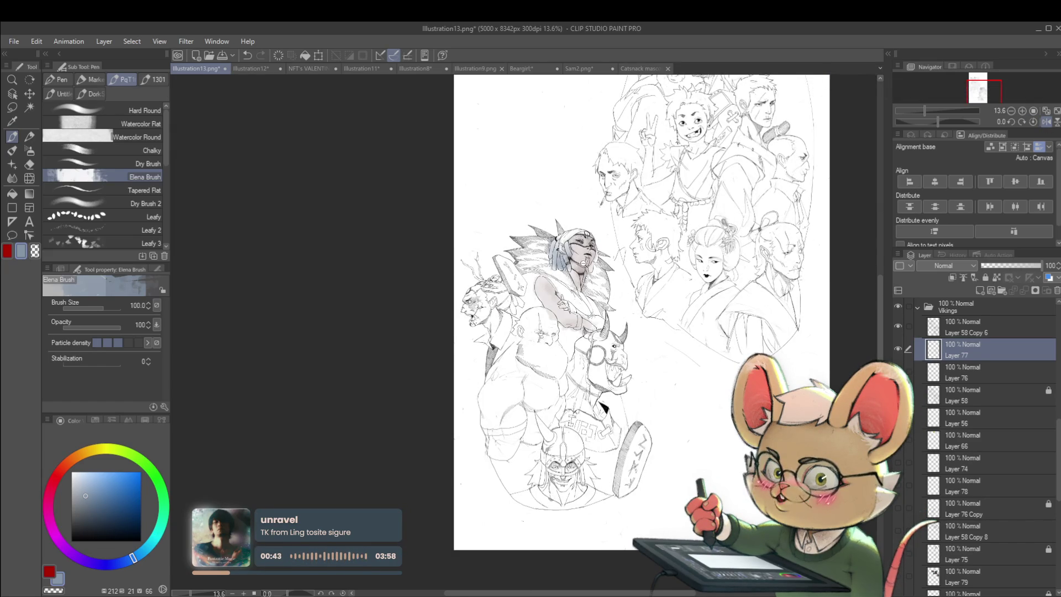
scroll(580, 263, up, 3)
key(bracketleft)
key(bracketleft)
key(bracketleft)
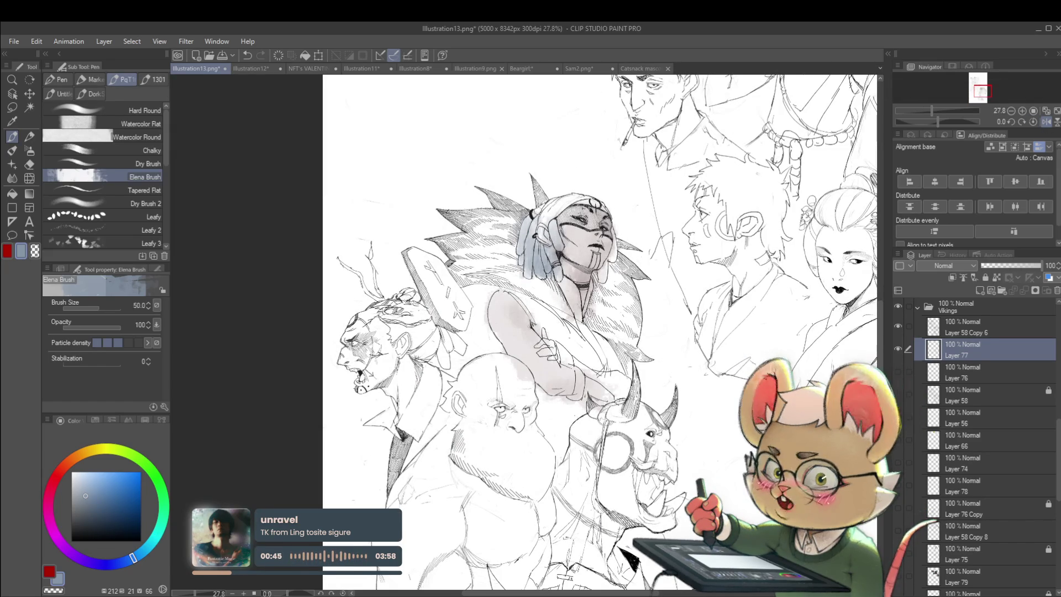
key(bracketright)
key(bracketright)
key(bracketright)
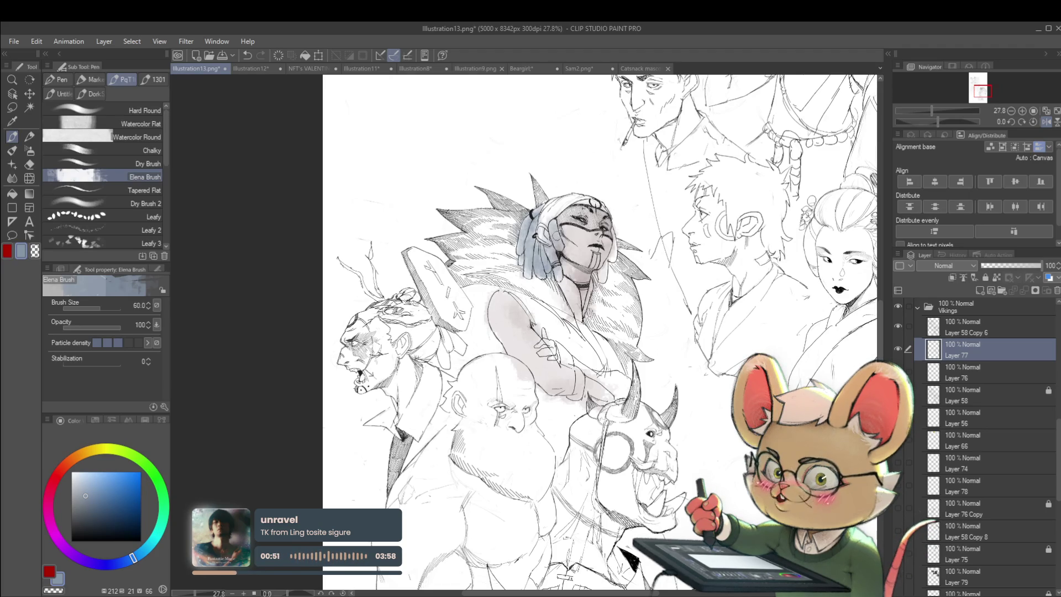
scroll(560, 275, down, 2)
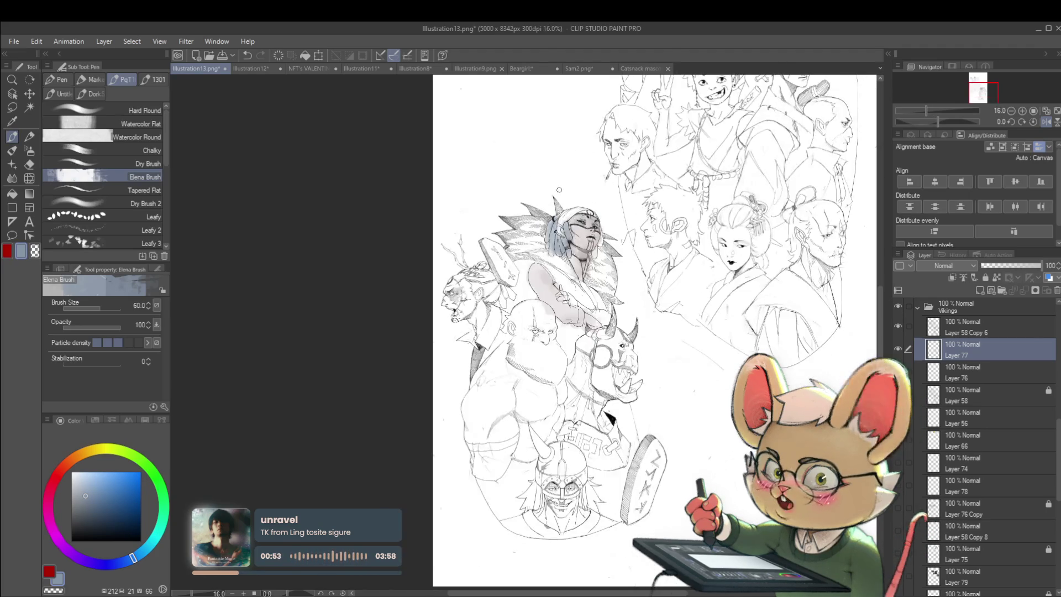
drag(729, 348, 732, 286)
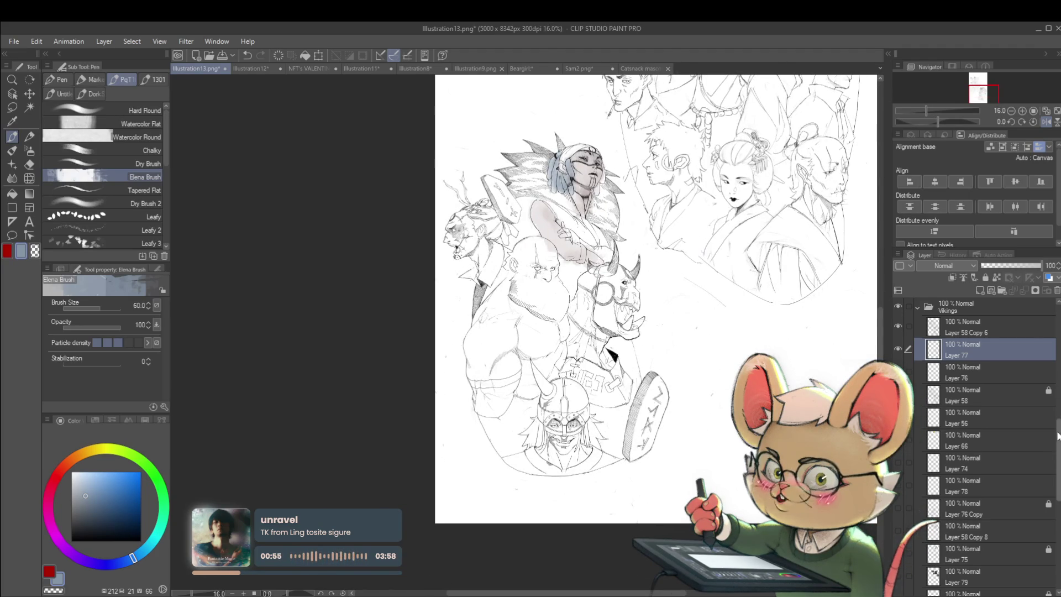
scroll(1057, 437, down, 3)
drag(666, 332, 677, 348)
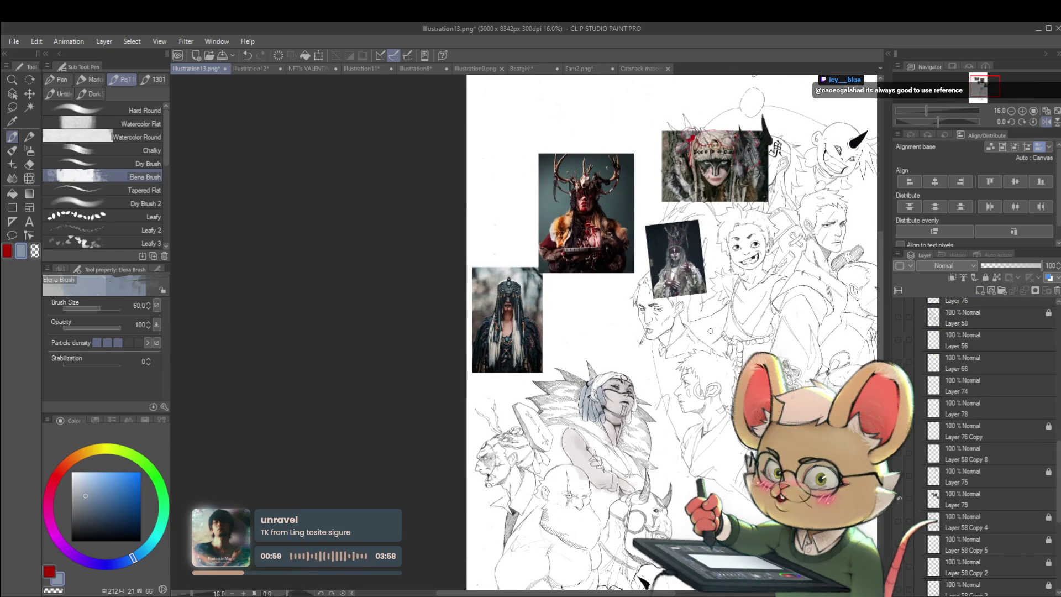
scroll(711, 330, up, 2)
drag(540, 338, 540, 367)
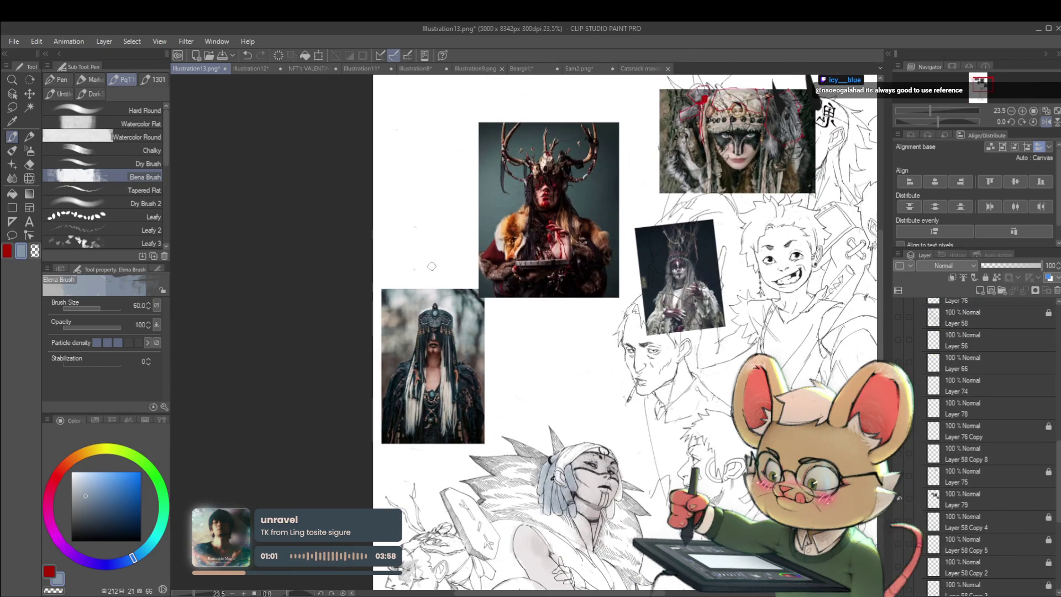
mouse_move(607, 400)
mouse_down()
mouse_move(602, 349)
mouse_move(583, 401)
mouse_move(607, 394)
mouse_up()
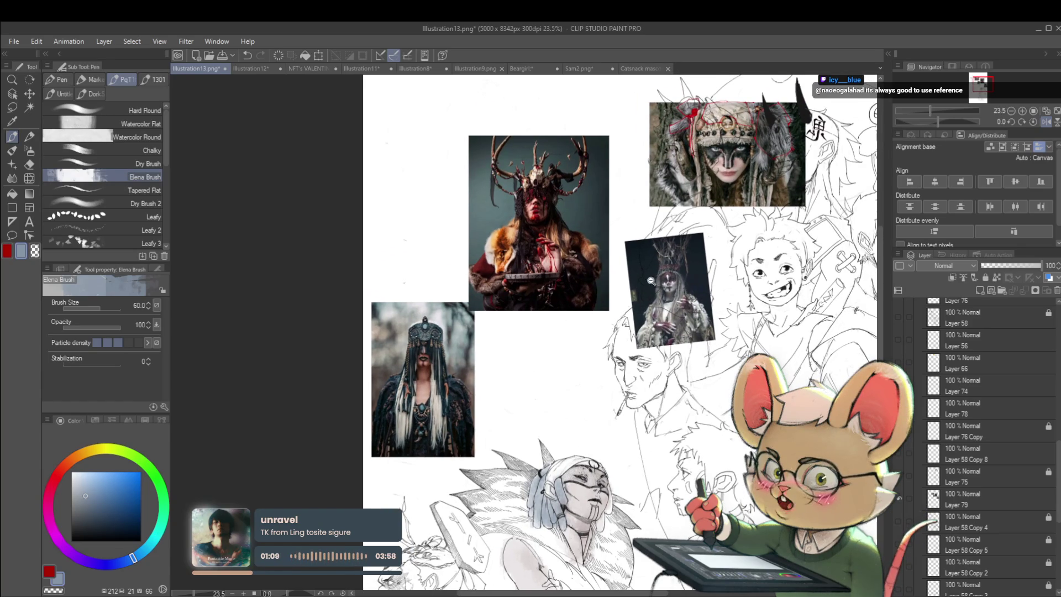
scroll(651, 280, up, 4)
scroll(588, 282, down, 3)
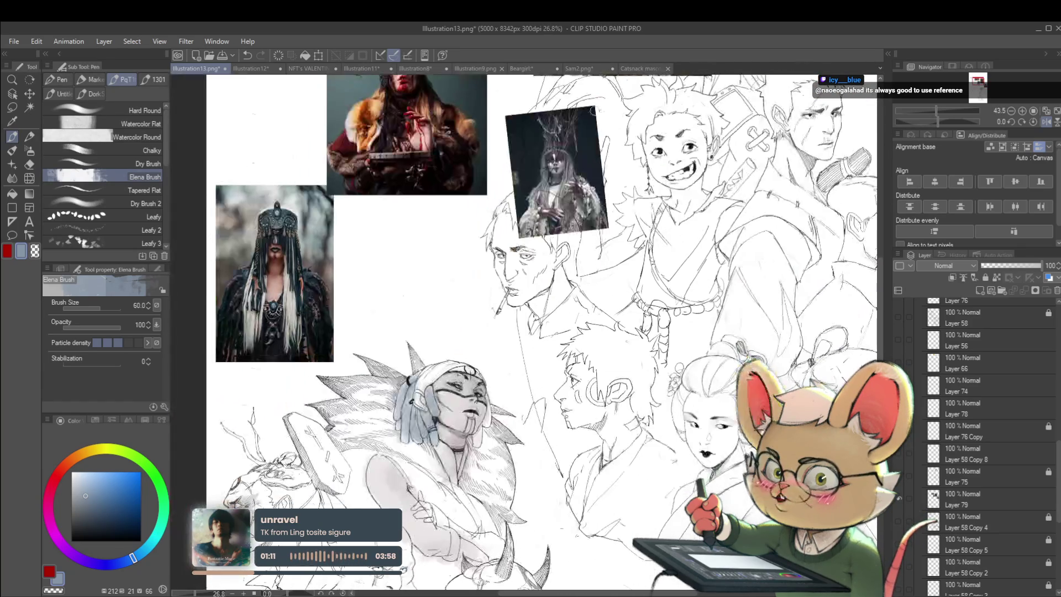
mouse_move(582, 246)
mouse_down()
mouse_move(591, 354)
mouse_move(649, 339)
mouse_up()
mouse_move(629, 257)
mouse_down()
mouse_move(690, 219)
mouse_move(662, 243)
mouse_up()
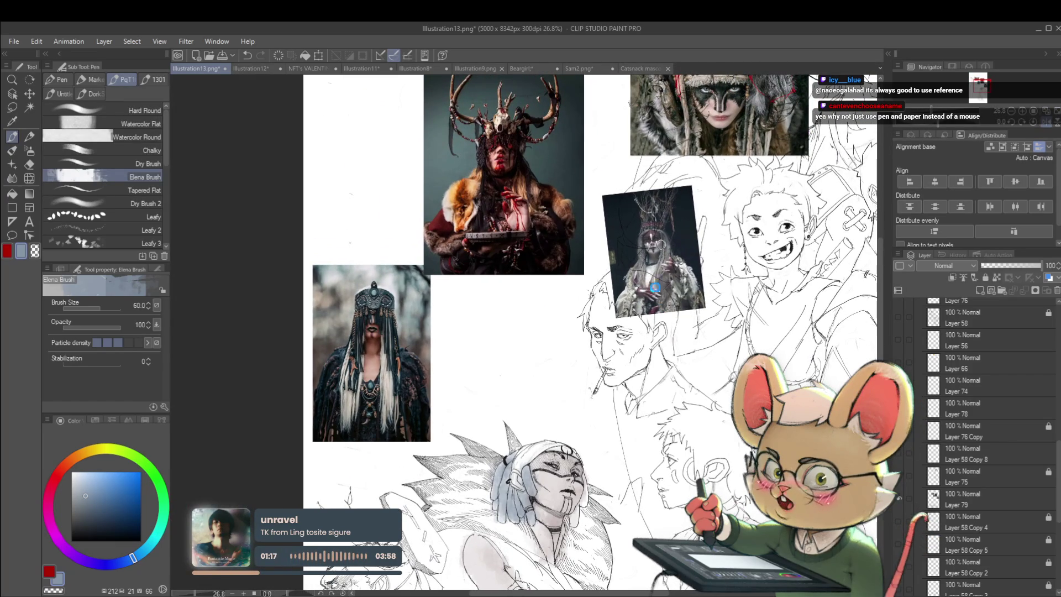
scroll(659, 221, up, 3)
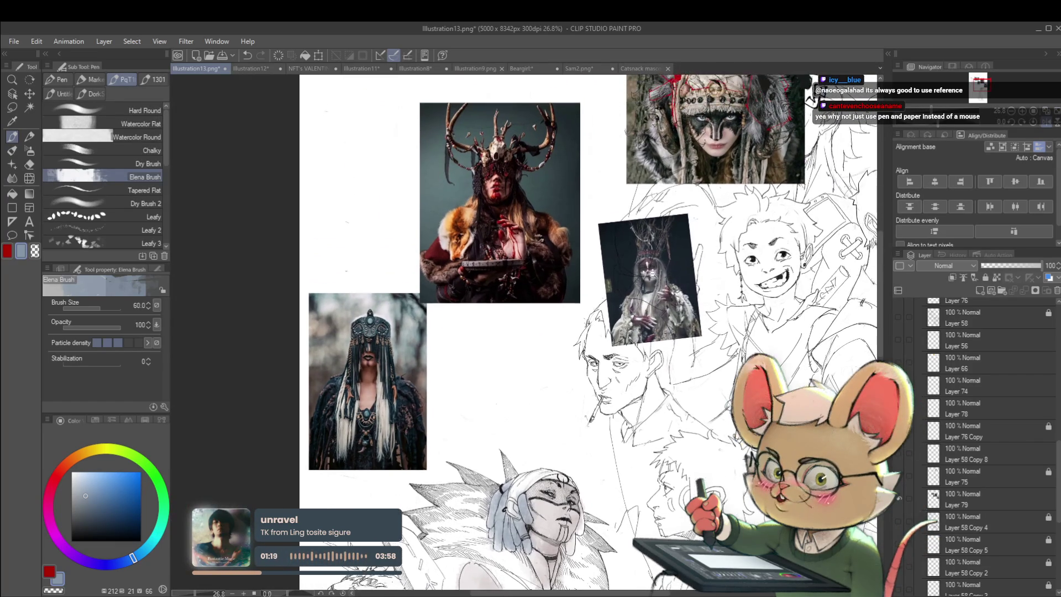
scroll(680, 284, down, 4)
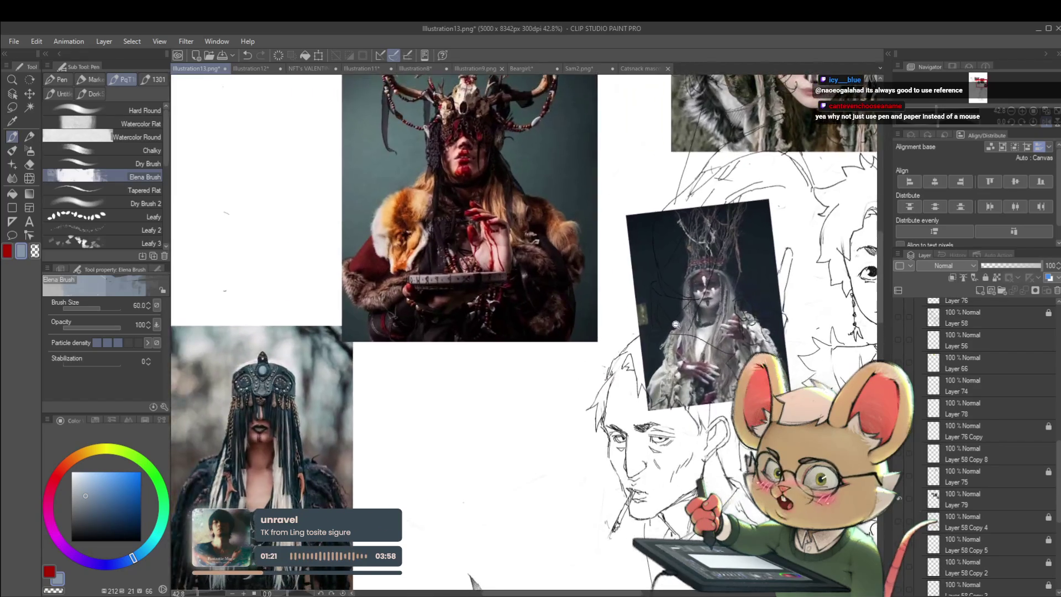
scroll(406, 288, up, 5)
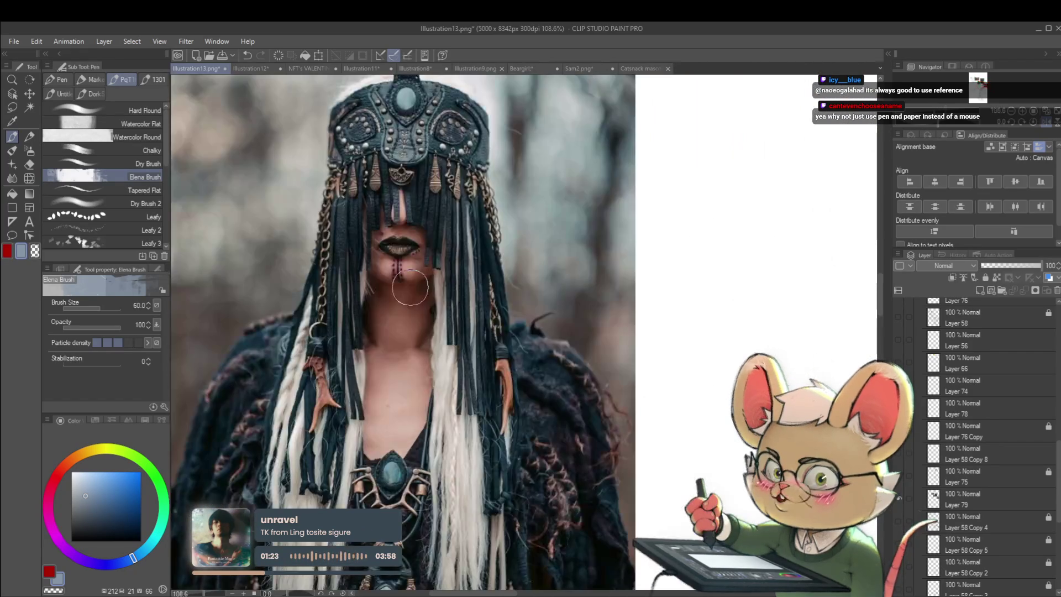
scroll(399, 314, down, 5)
scroll(632, 341, up, 4)
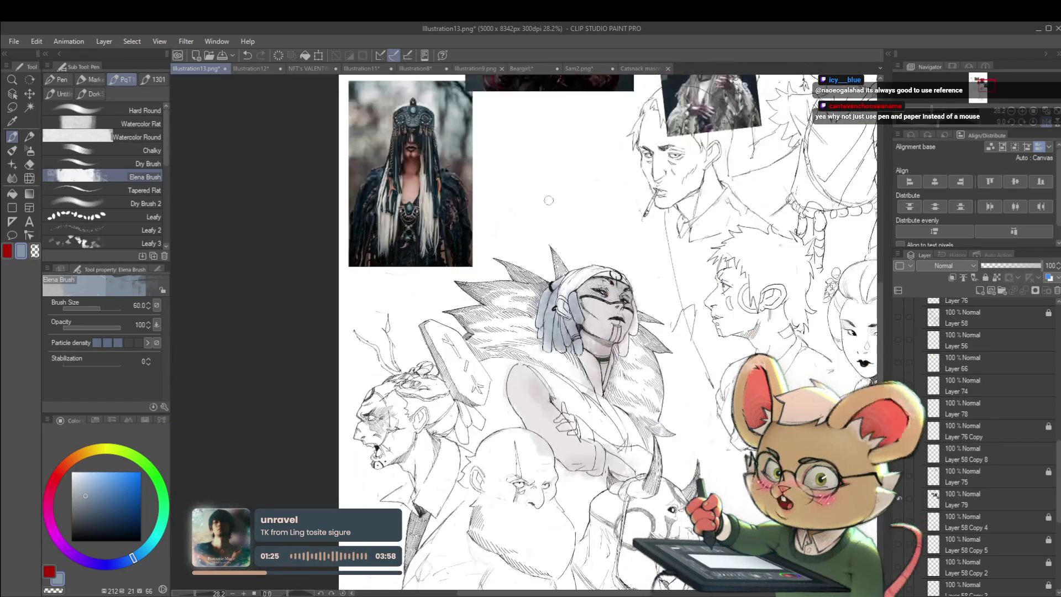
scroll(630, 334, down, 5)
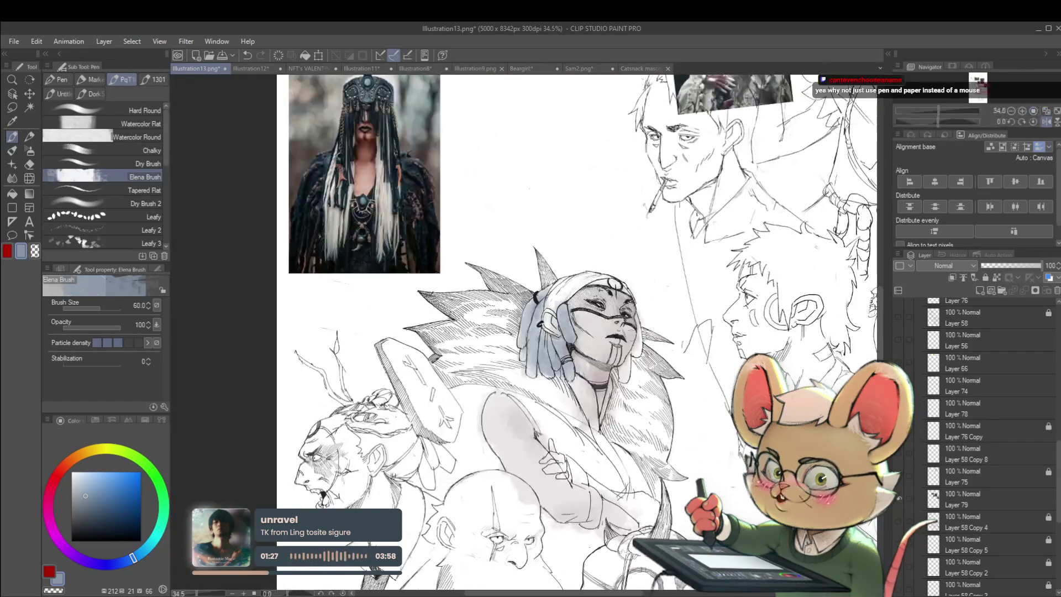
scroll(691, 293, down, 1)
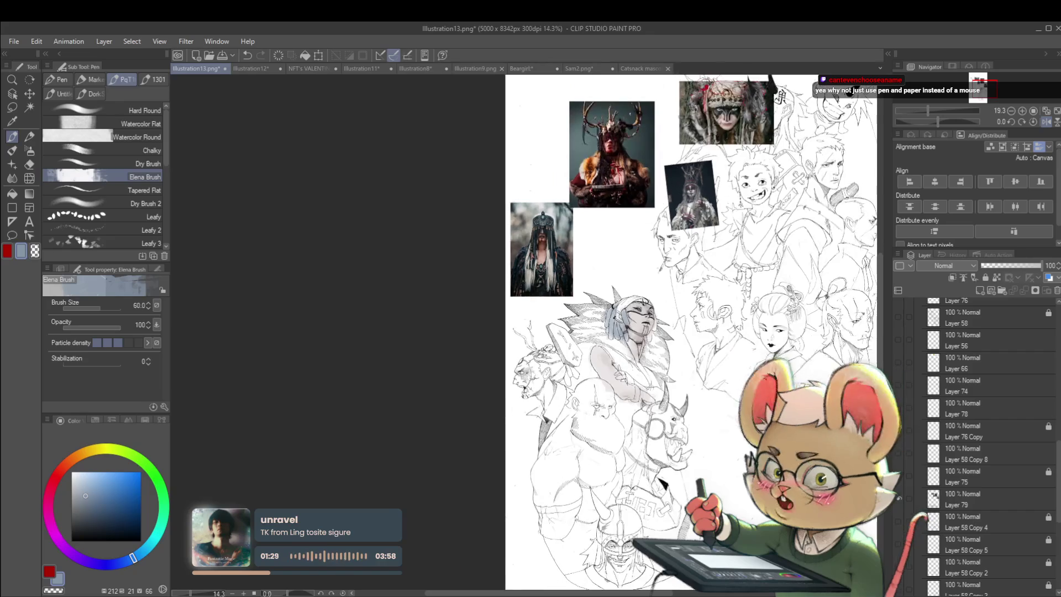
scroll(611, 329, up, 4)
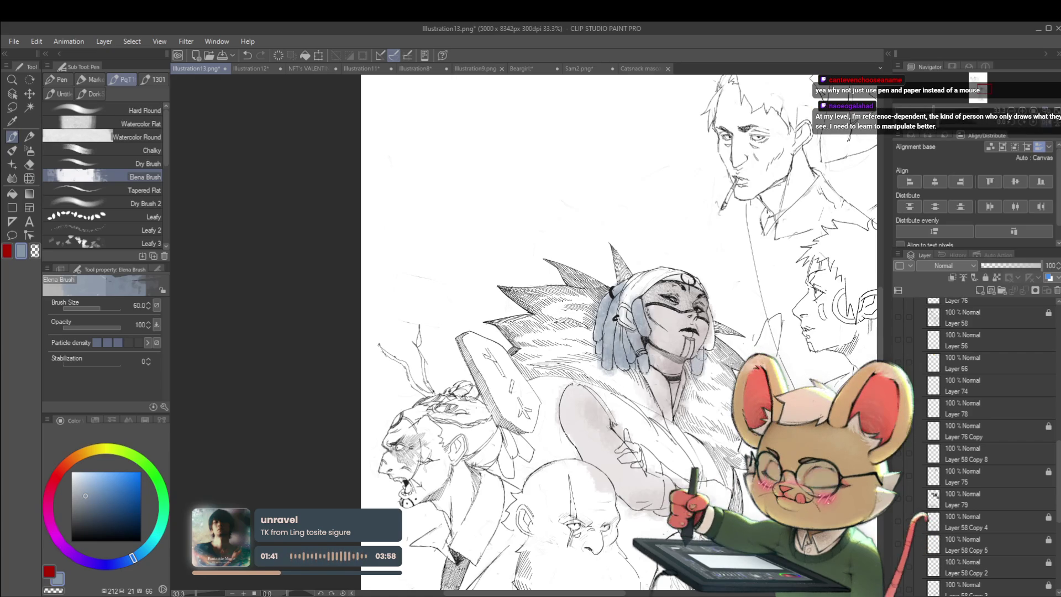
Choose a muted pink, raise the brush to size 70, and wash the hair spikes left of the face
scroll(619, 332, down, 3)
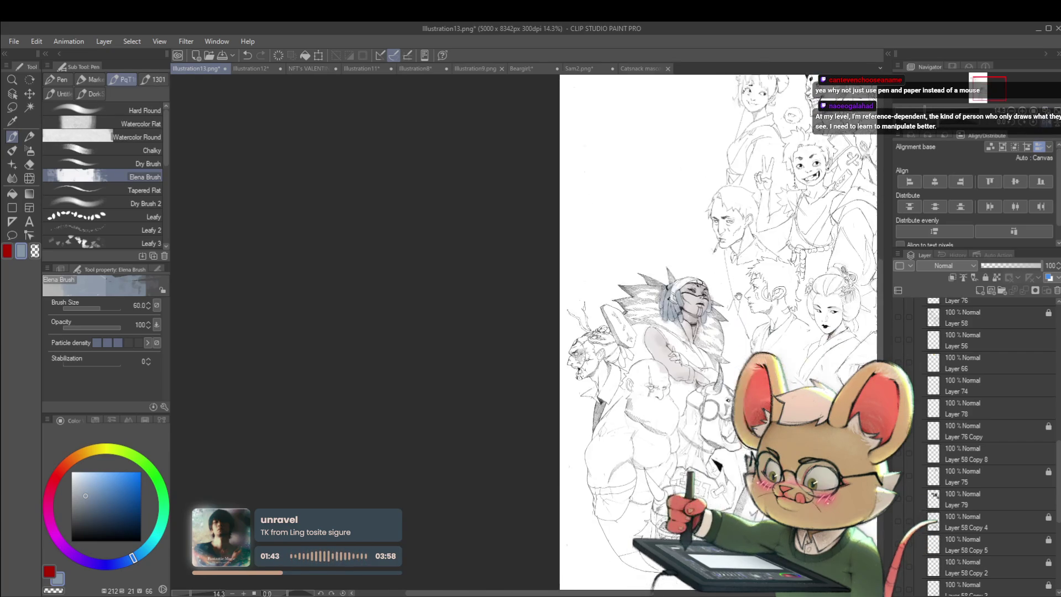
scroll(619, 332, up, 2)
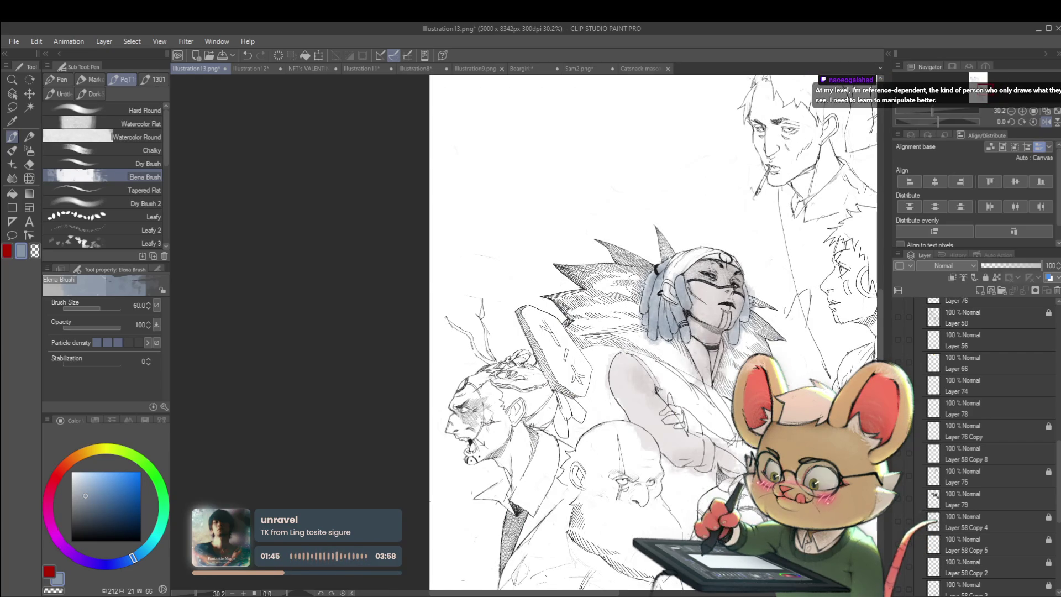
drag(53, 478, 44, 502)
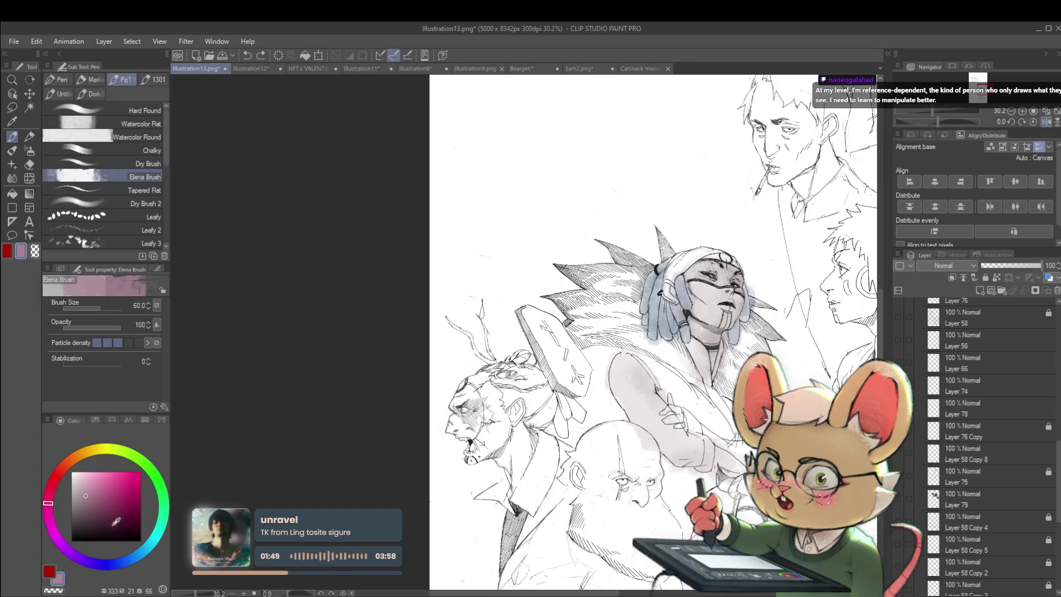
click(93, 504)
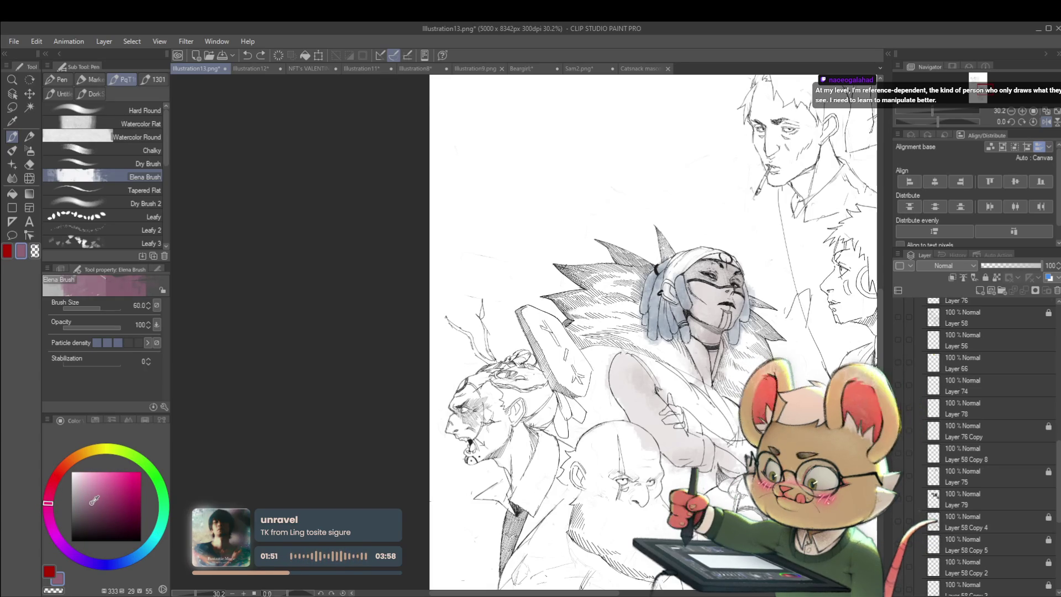
key(bracketright)
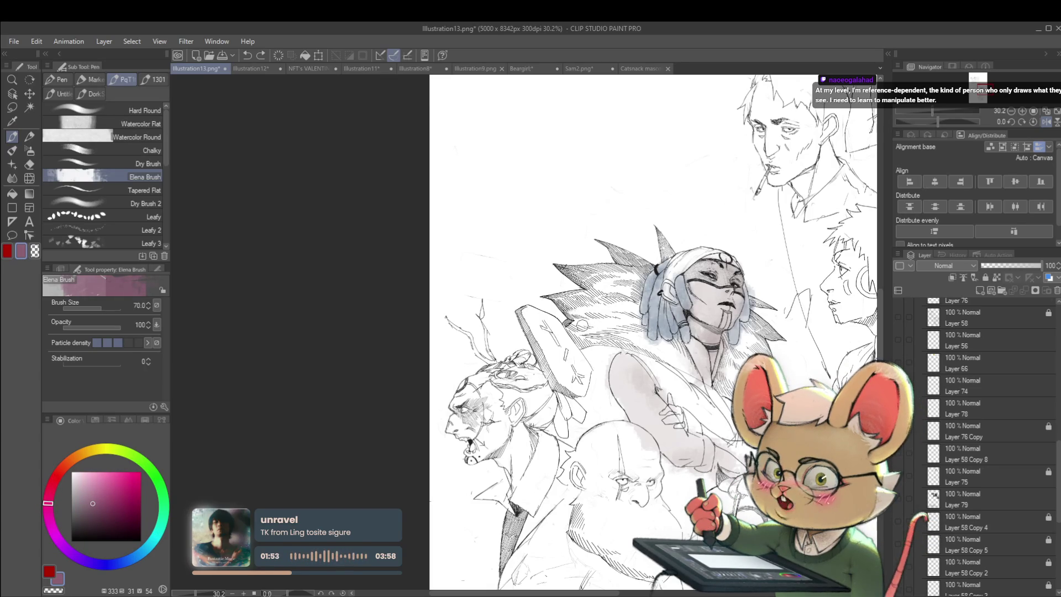
mouse_move(575, 320)
mouse_down()
mouse_move(608, 310)
mouse_move(602, 330)
mouse_up()
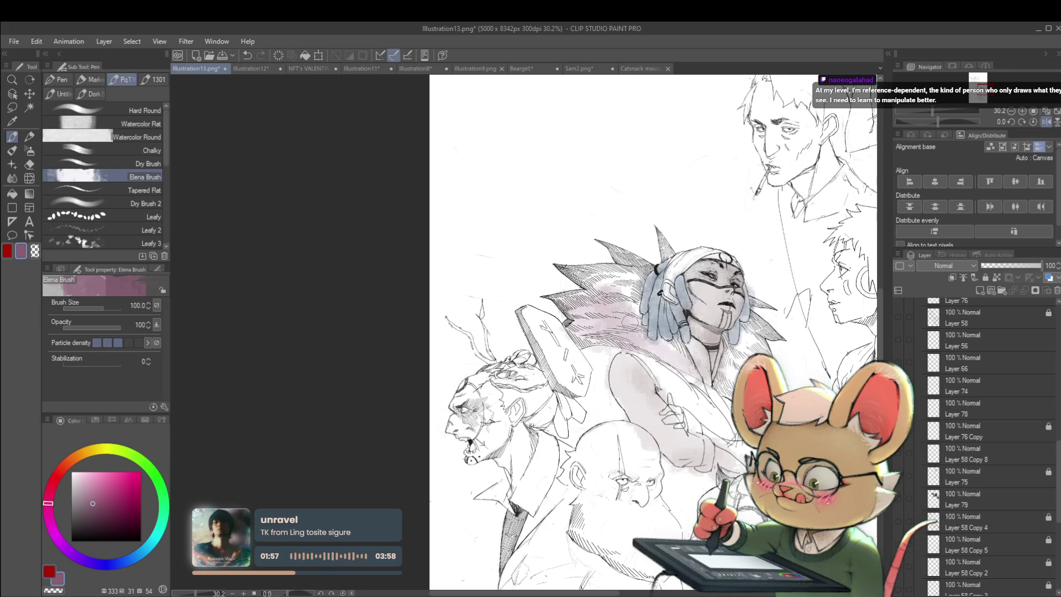
mouse_move(578, 279)
mouse_down()
mouse_move(636, 268)
mouse_move(661, 238)
mouse_up()
scroll(718, 248, down, 5)
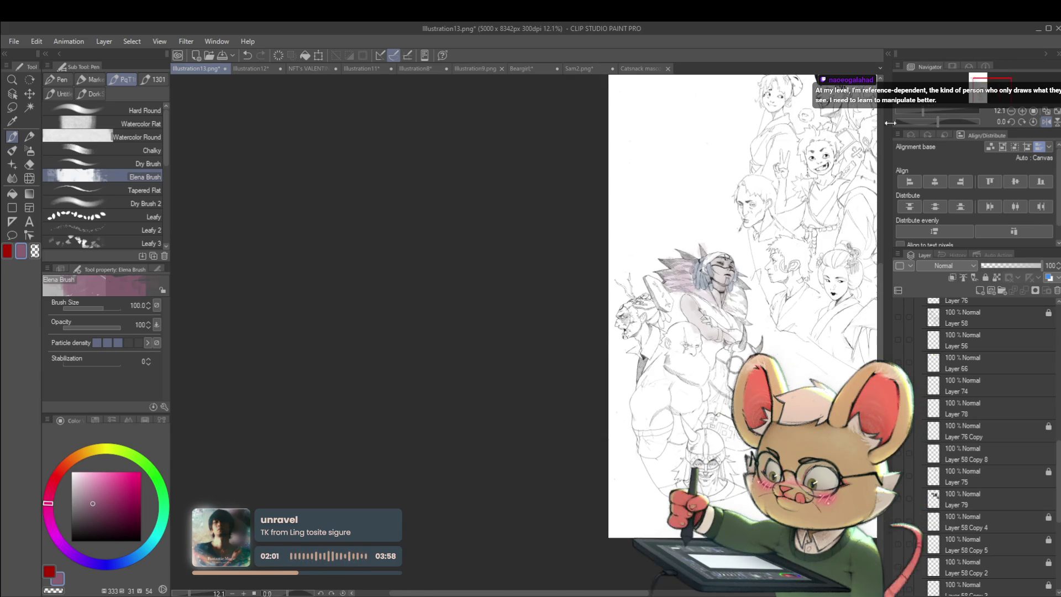
Try a darker pink wash along the hair's left edge, then undo it
drag(663, 304, 225, 304)
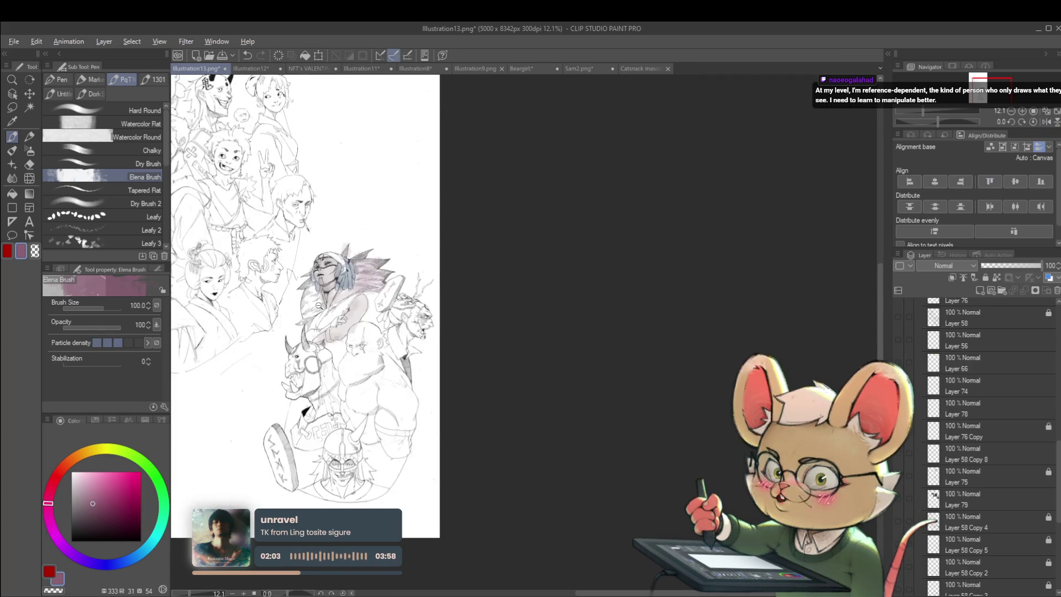
scroll(224, 326, up, 3)
mouse_move(296, 289)
mouse_down()
mouse_move(286, 315)
mouse_move(299, 251)
mouse_move(287, 233)
mouse_up()
scroll(362, 216, down, 3)
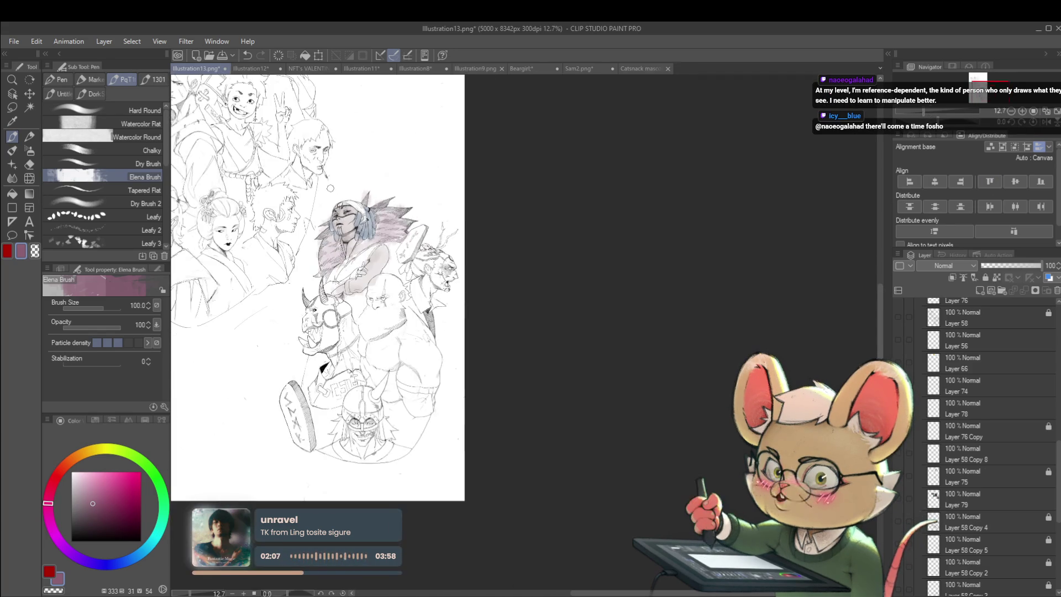
key(ctrl+z)
key(ctrl+z)
key(ctrl+z)
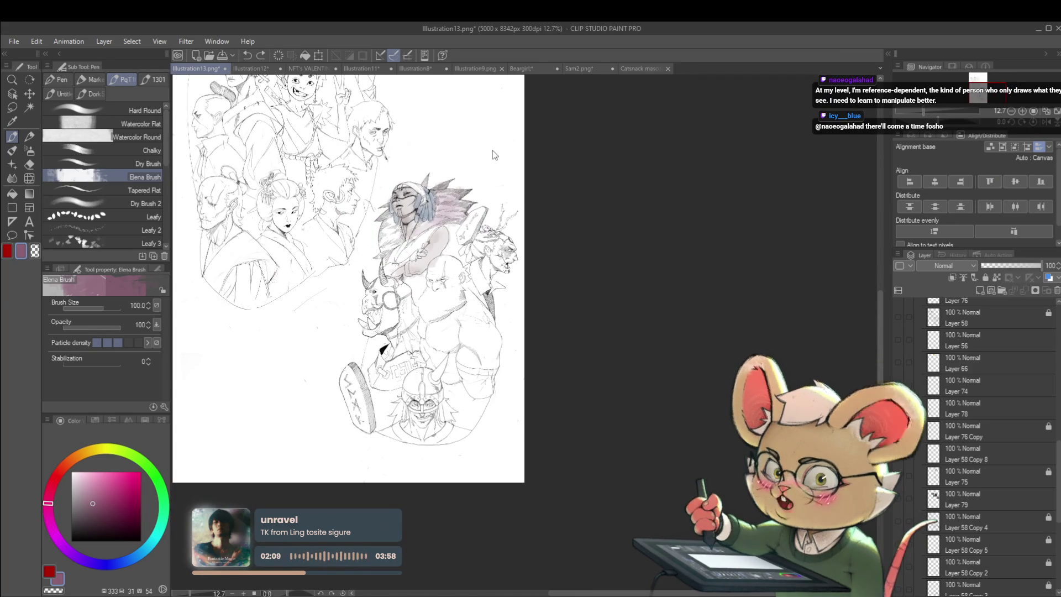
Cycle the paint colour through purple and blue, zoom on the central figures, and pick white
drag(77, 559, 62, 544)
drag(114, 566, 111, 549)
scroll(439, 188, up, 3)
key(alt)
scroll(347, 199, up, 8)
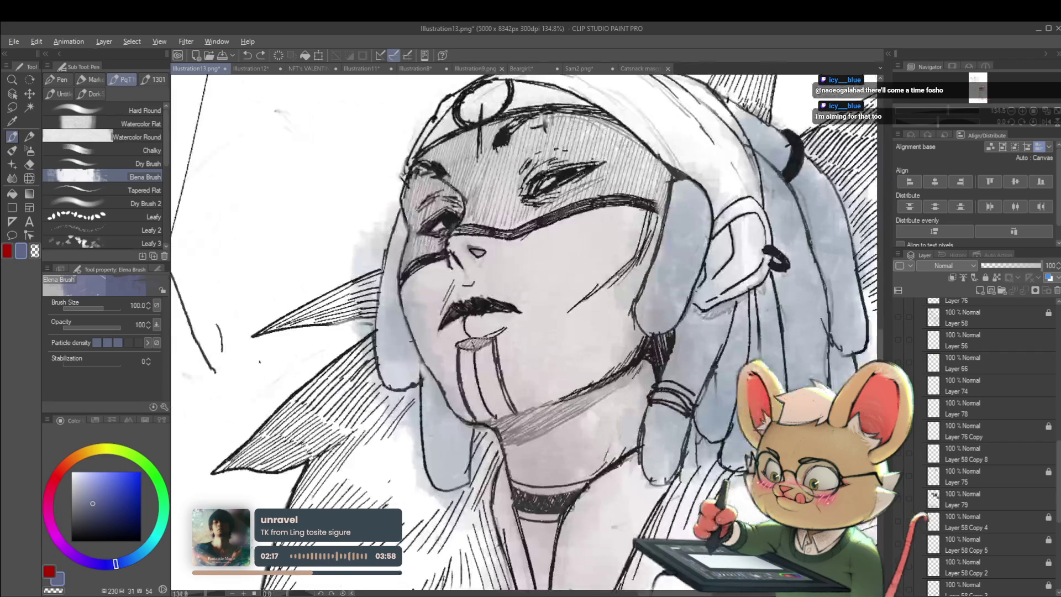
alt+click(392, 200)
scroll(392, 200, down, 8)
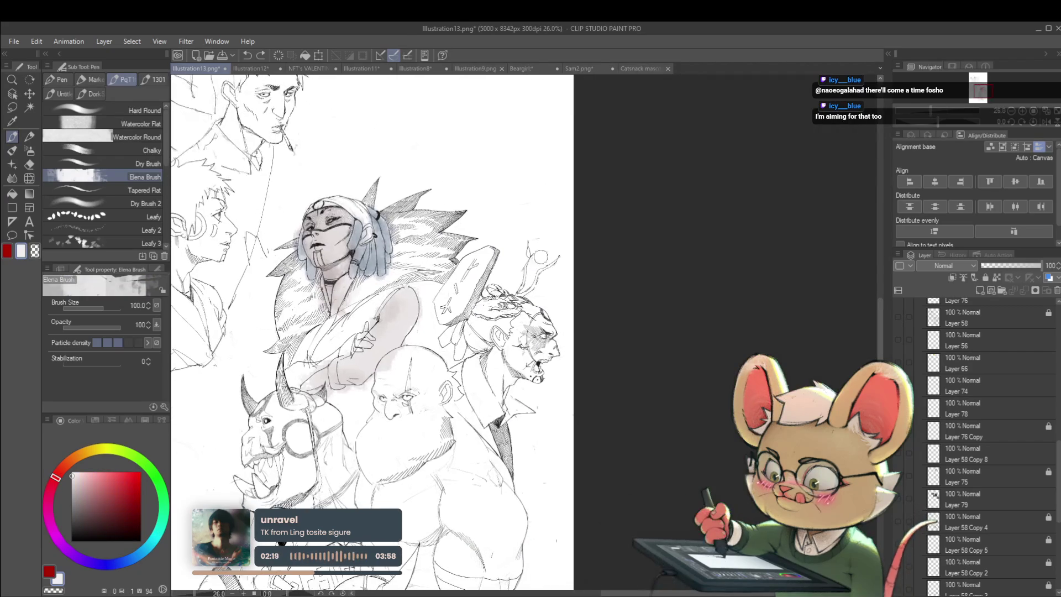
Lay a light grey wash on the woman, then shift the hue toward orange
drag(401, 257, 431, 238)
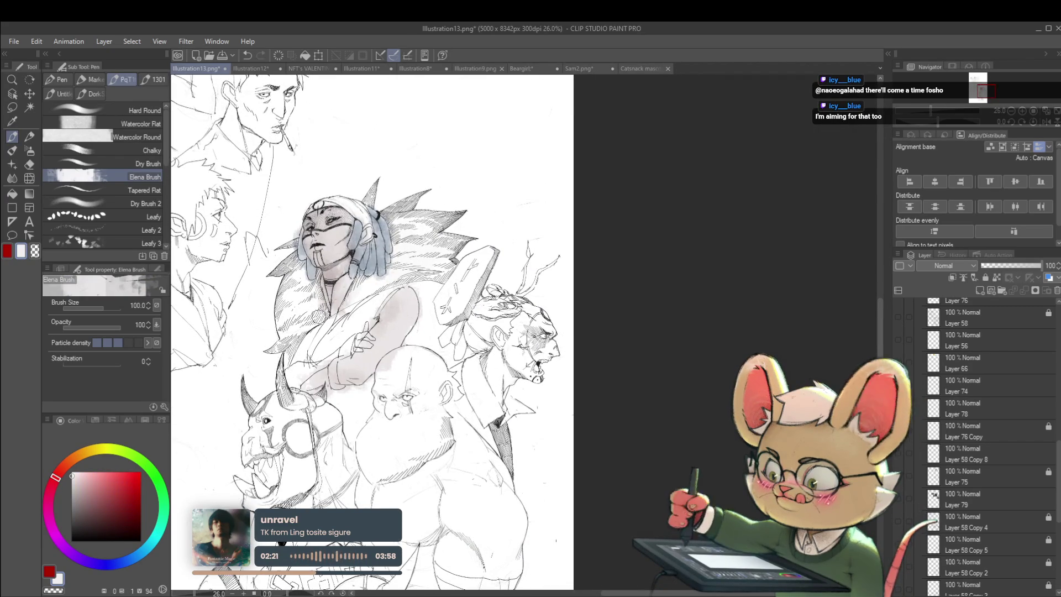
click(70, 484)
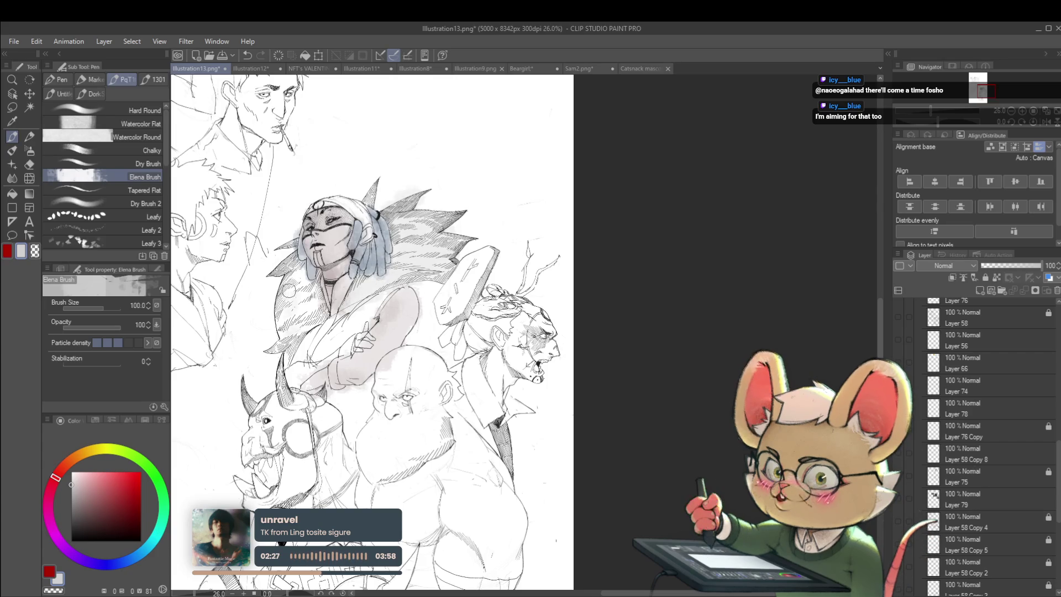
scroll(358, 228, down, 3)
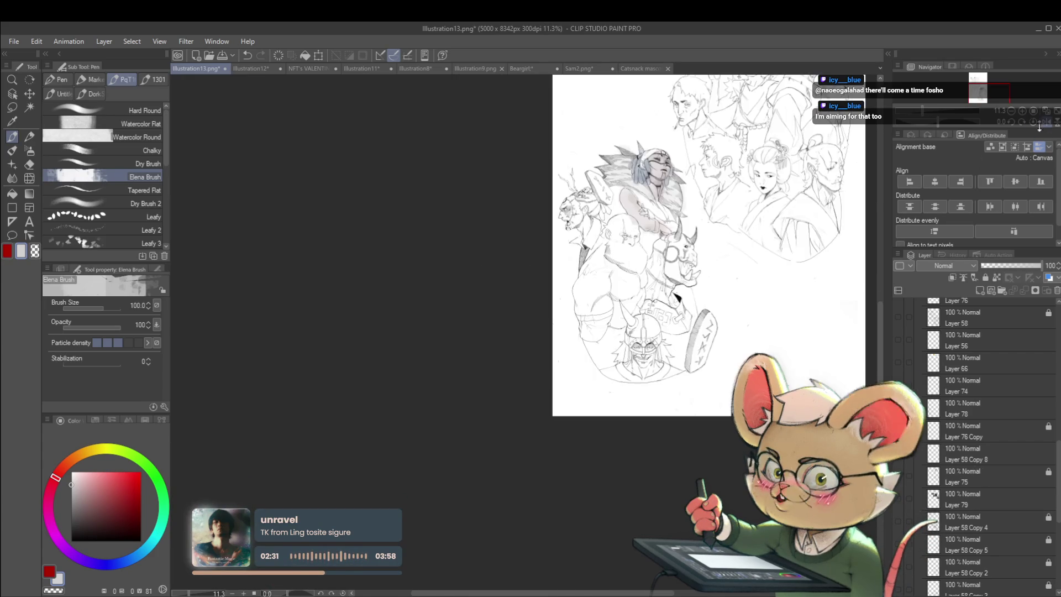
scroll(532, 327, up, 4)
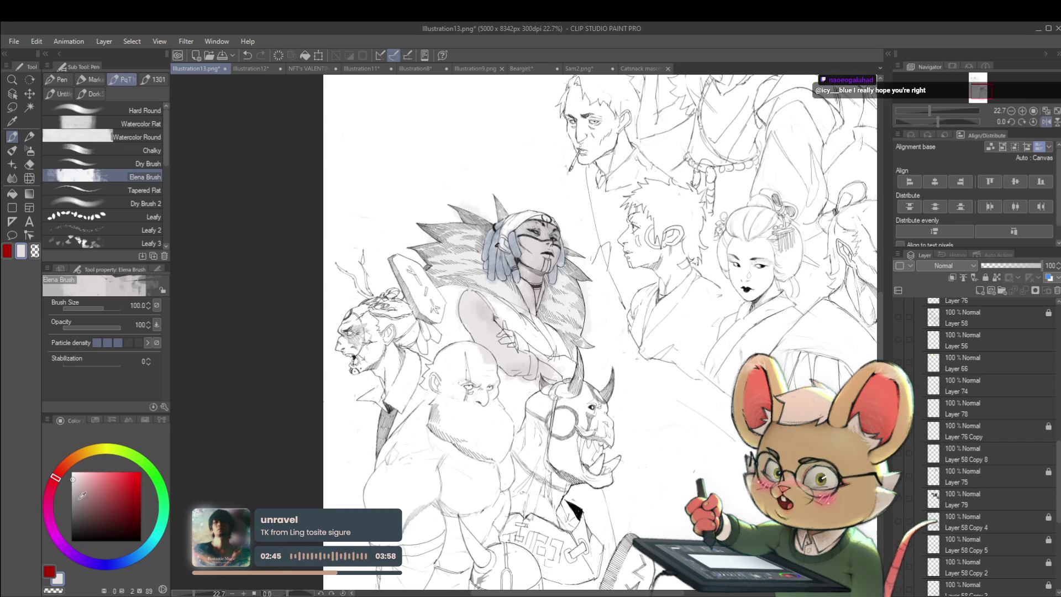
drag(55, 477, 69, 461)
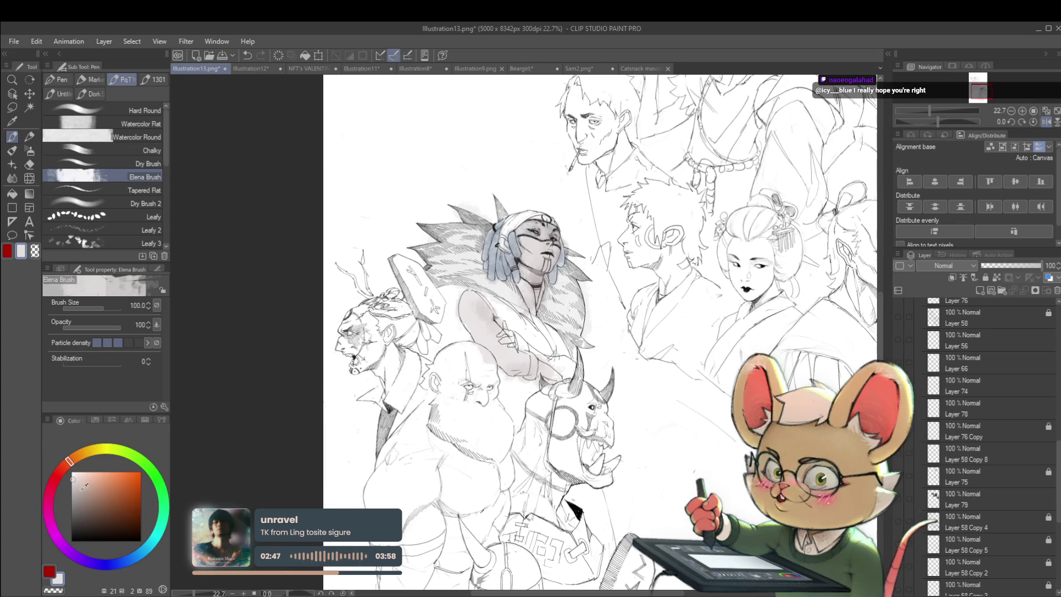
Enlarge the brush, mirror the view, and shift the colour hue from blue to teal
key(bracketright)
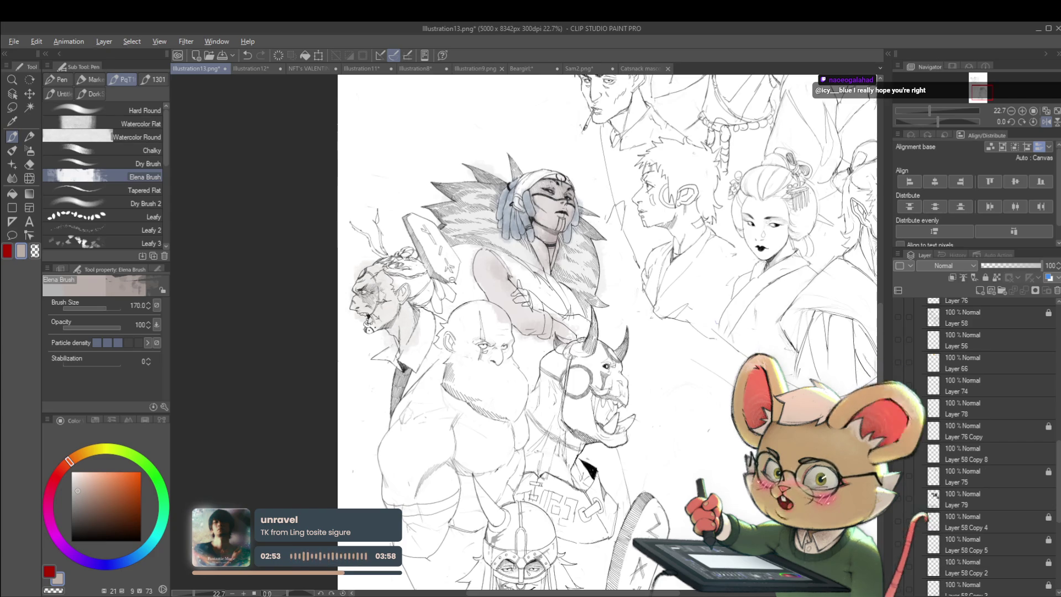
scroll(452, 215, down, 4)
click(1043, 122)
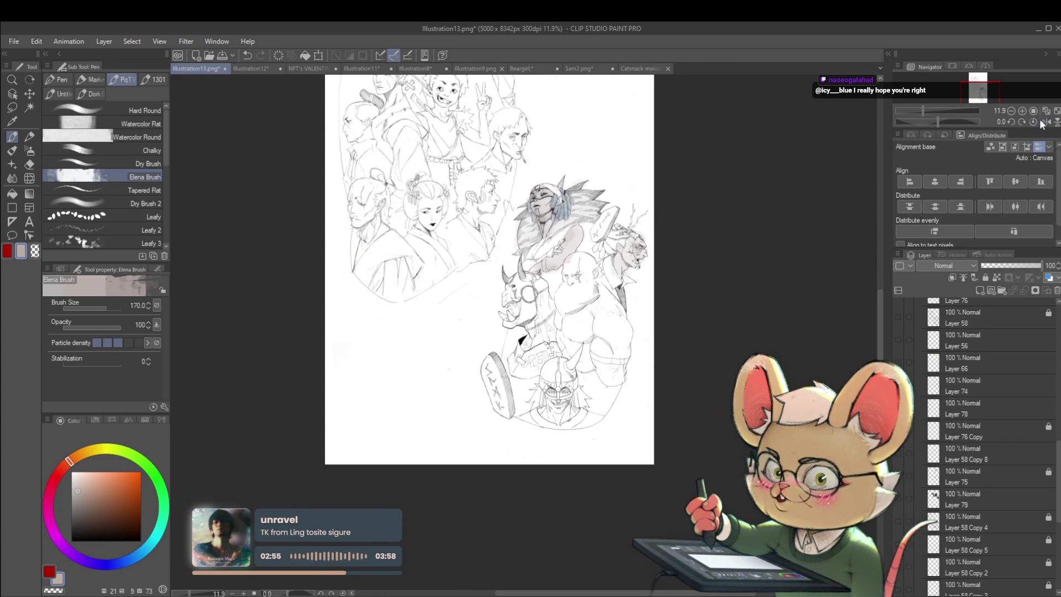
mouse_move(111, 549)
mouse_down()
mouse_move(120, 560)
mouse_move(140, 554)
mouse_up()
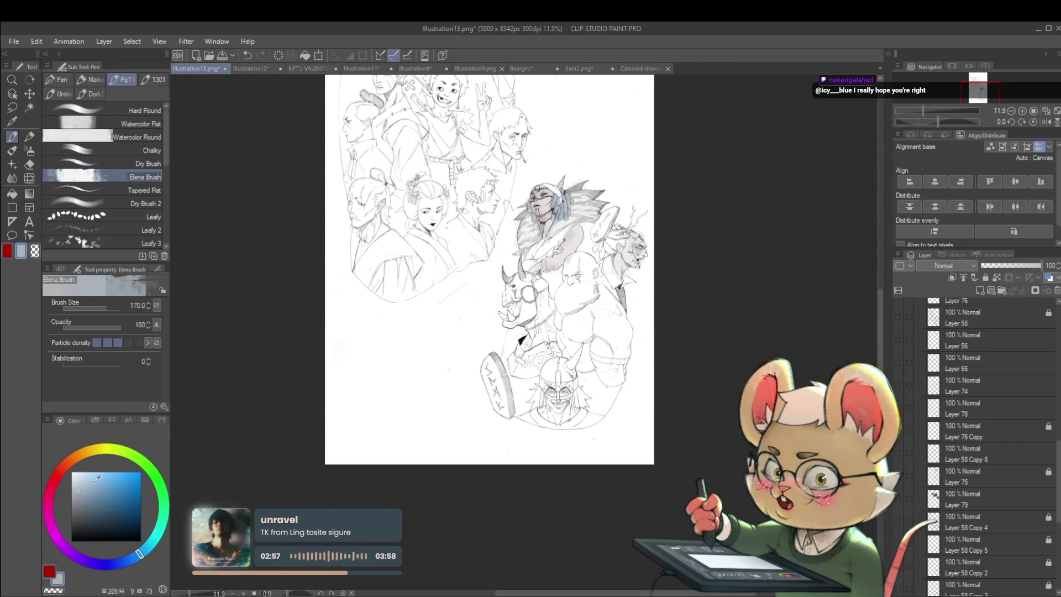
click(154, 544)
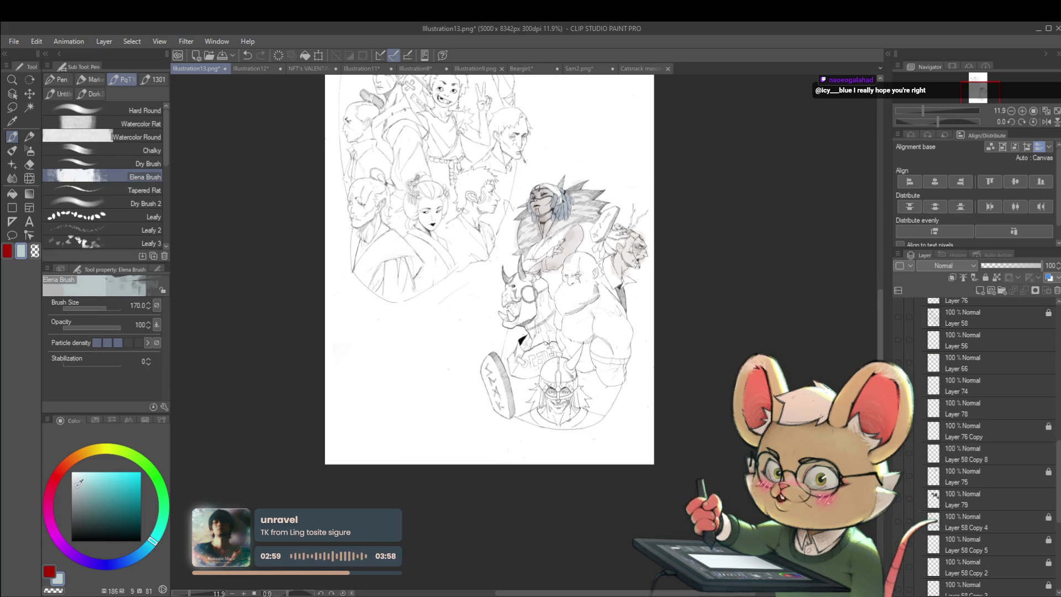
scroll(603, 225, up, 5)
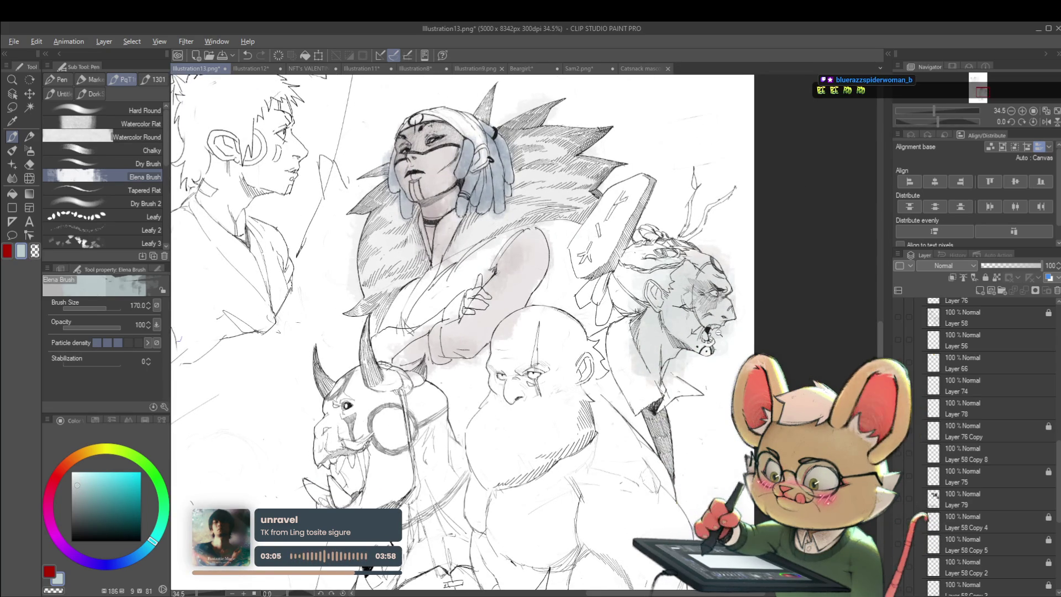
scroll(653, 249, down, 3)
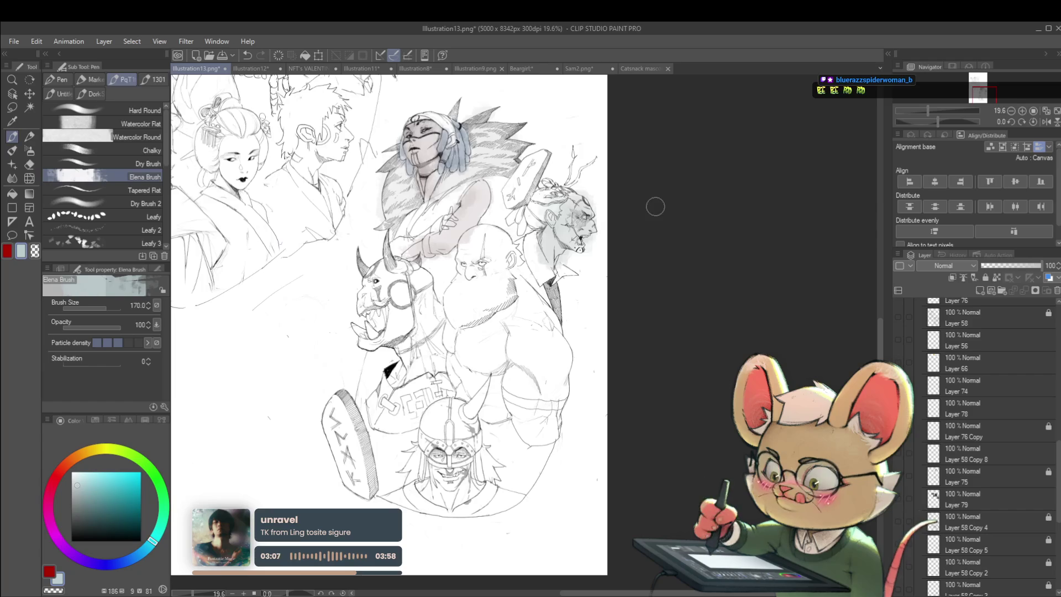
Pick a yellowish green for the old man's wash, flip the view again, and recentre the figures
click(163, 512)
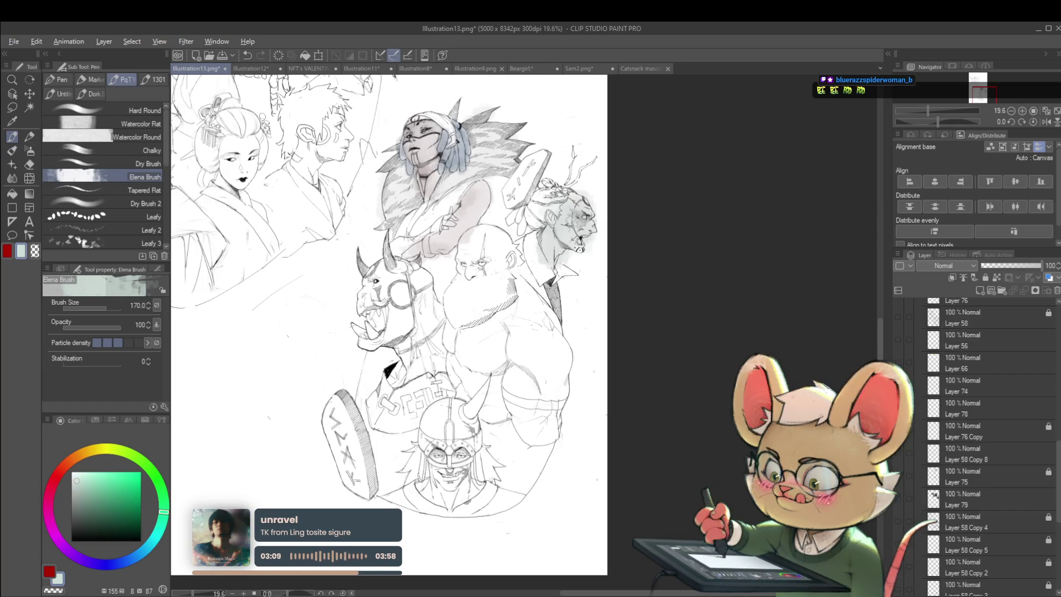
scroll(577, 235, up, 3)
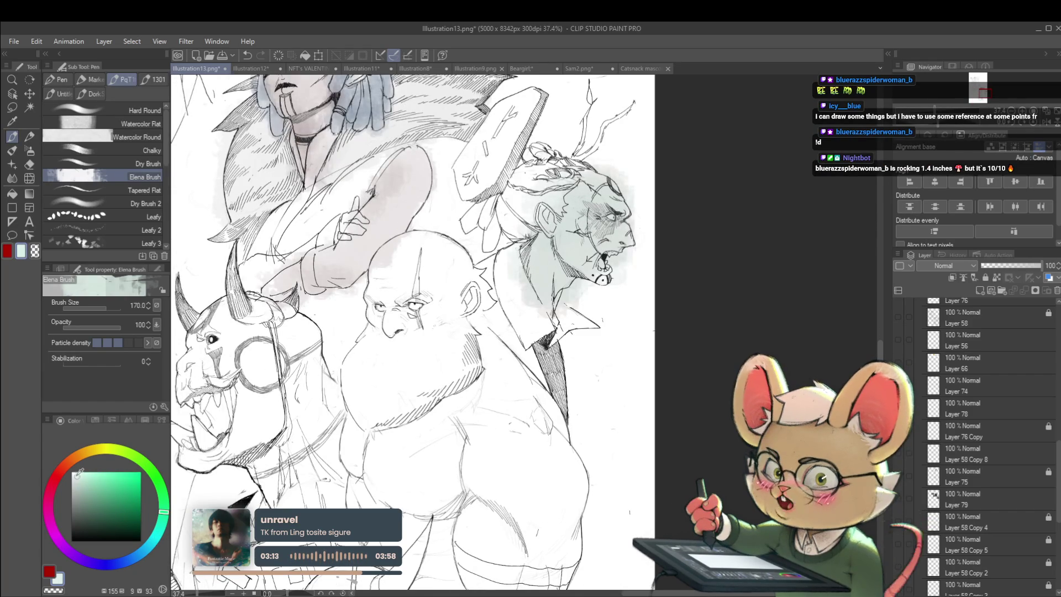
drag(124, 450, 93, 450)
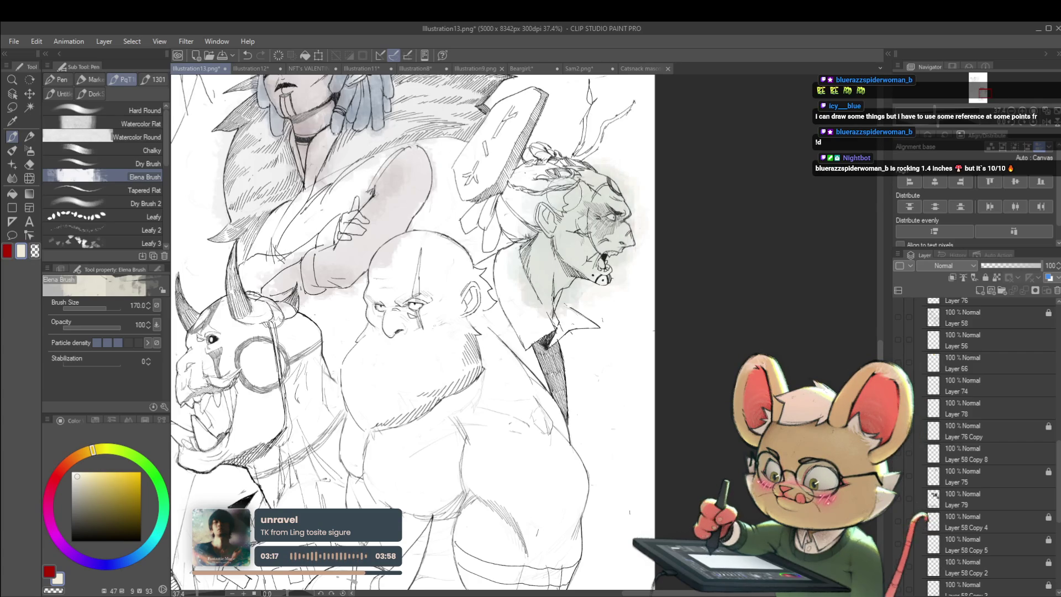
scroll(638, 211, down, 4)
key(h)
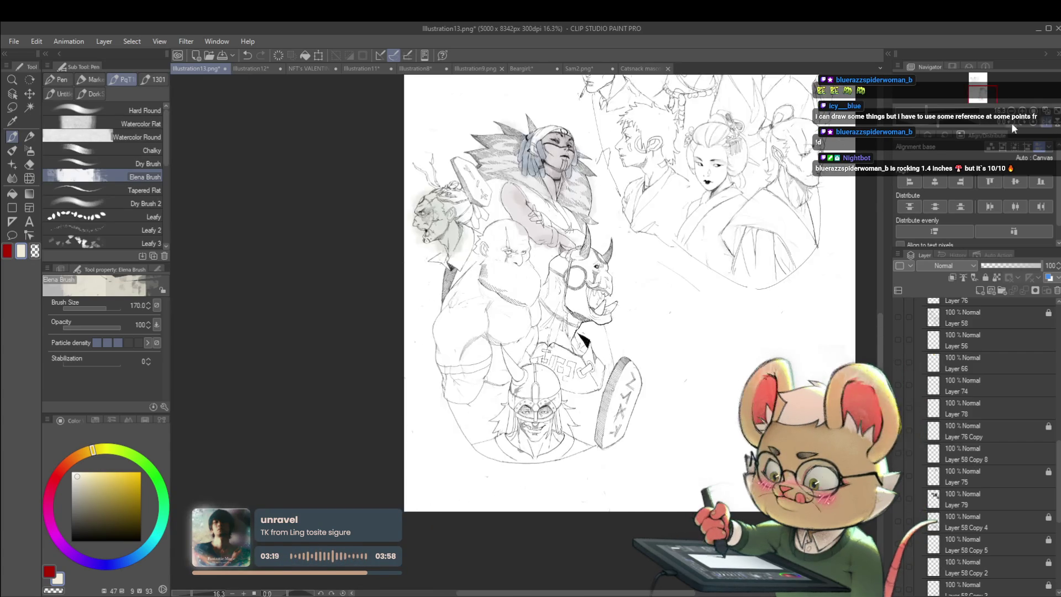
drag(559, 299, 620, 323)
scroll(497, 258, up, 2)
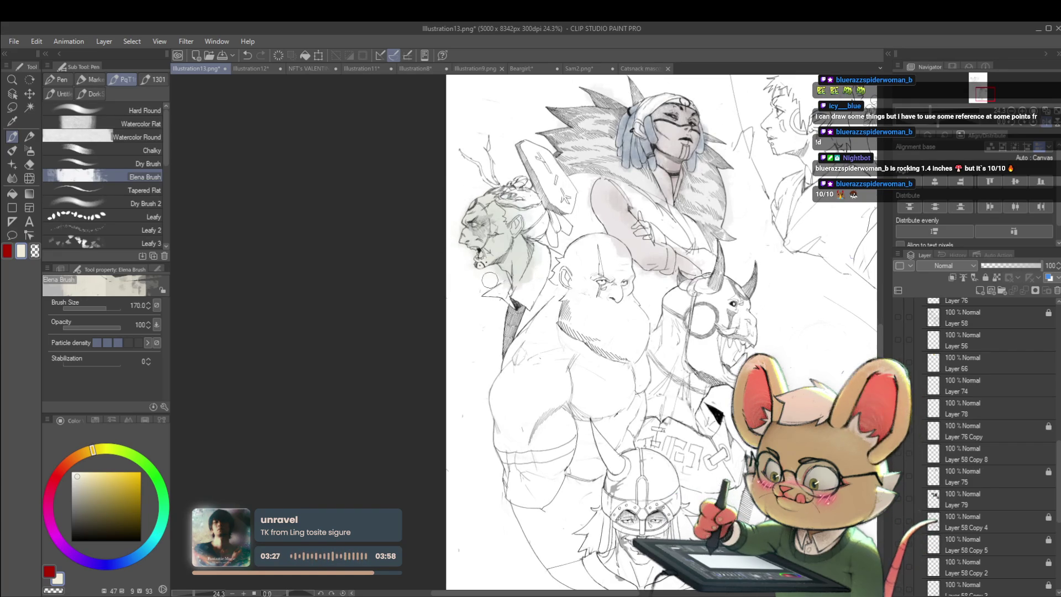
scroll(520, 285, down, 3)
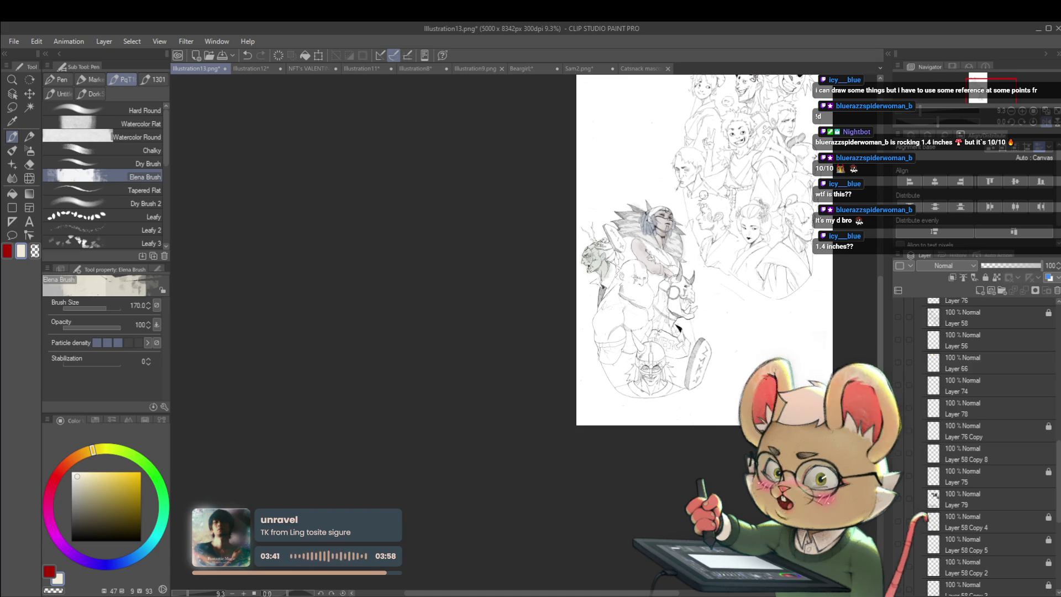
Sample a pale pinkish-red, switch the drawing colour to white, and flip the view back to normal
scroll(678, 254, up, 3)
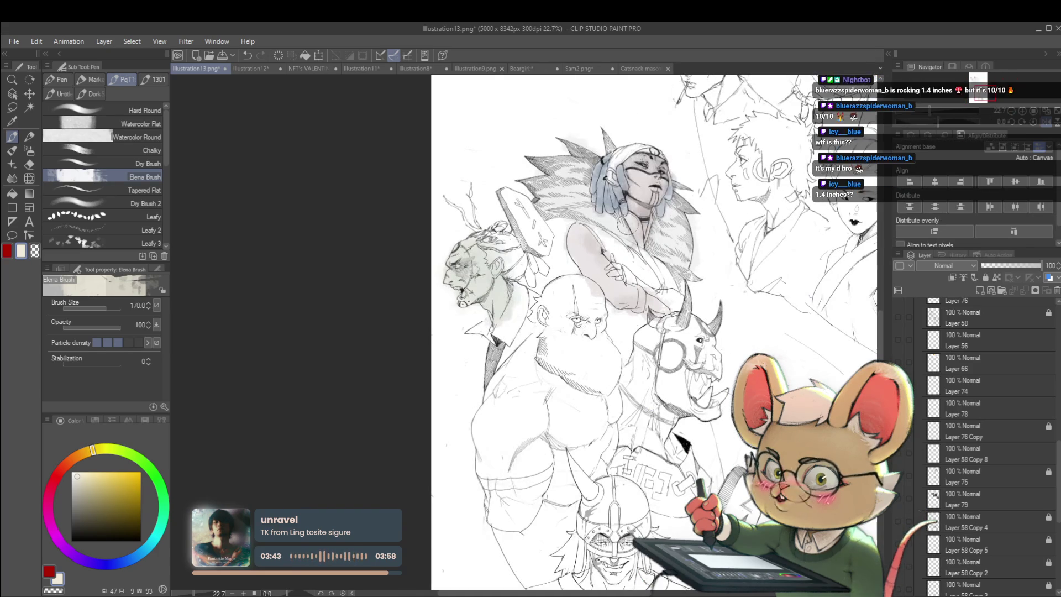
alt+click(624, 240)
scroll(623, 240, up, 2)
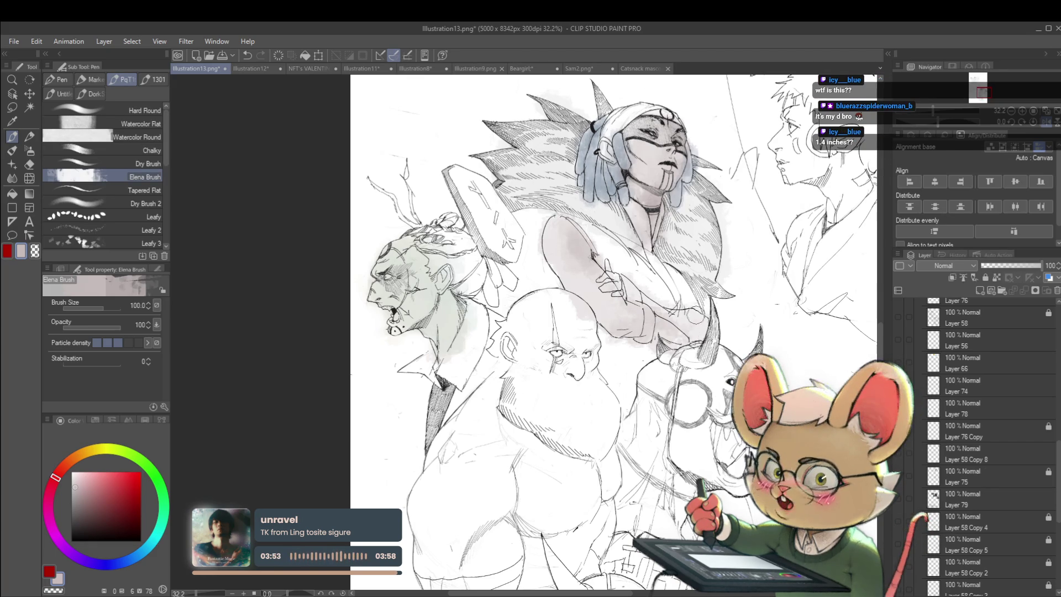
scroll(702, 313, down, 4)
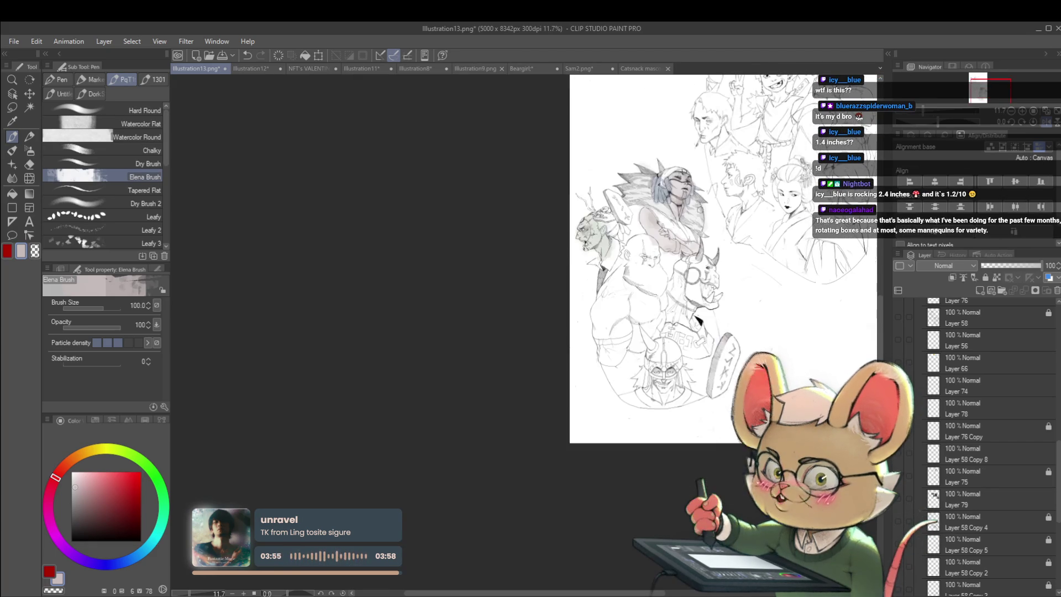
scroll(702, 216, up, 3)
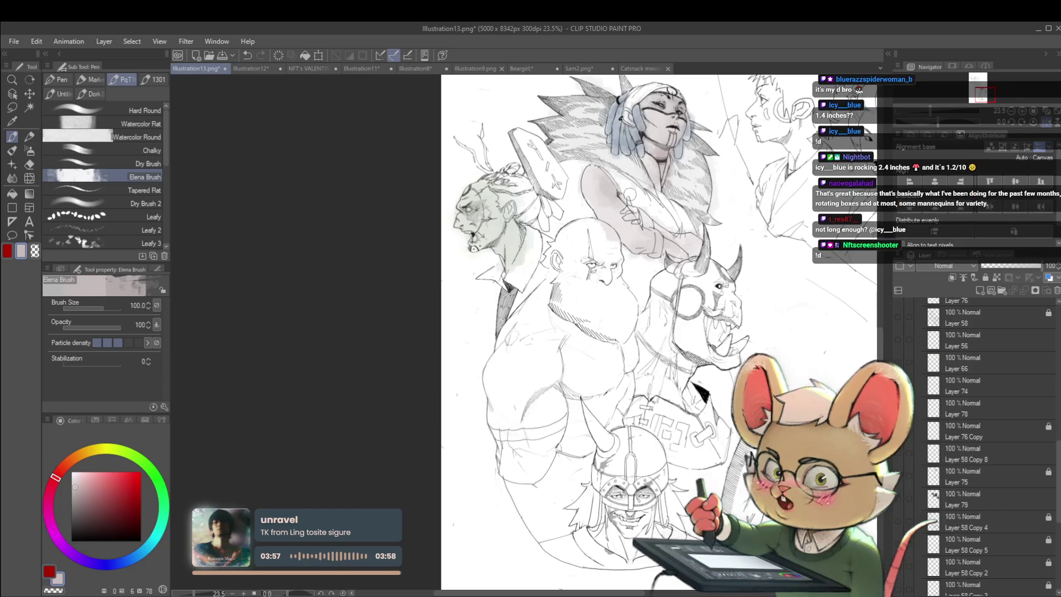
alt+click(648, 205)
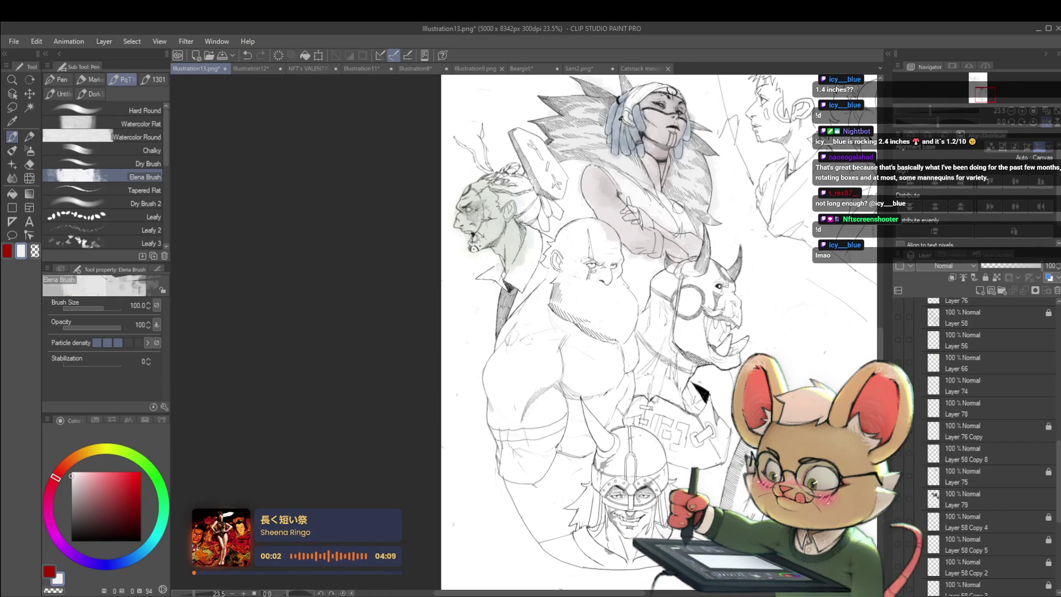
scroll(674, 166, down, 5)
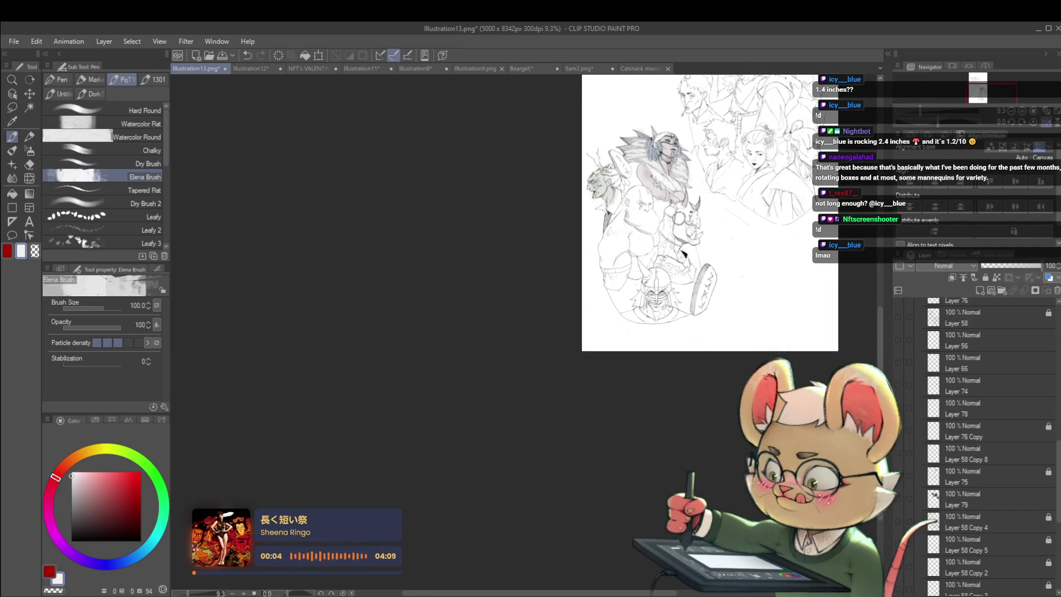
click(1048, 123)
scroll(384, 148, up, 5)
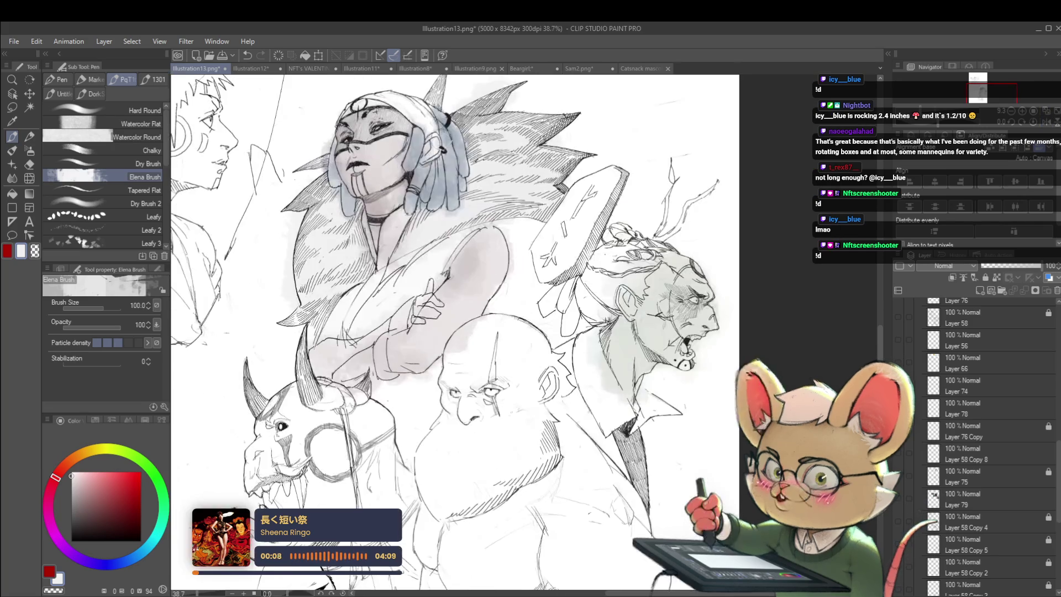
Pick a pale pink, shrink the brush to size 60, and sample paler pinks for the woman's skin
drag(409, 266, 511, 285)
click(84, 486)
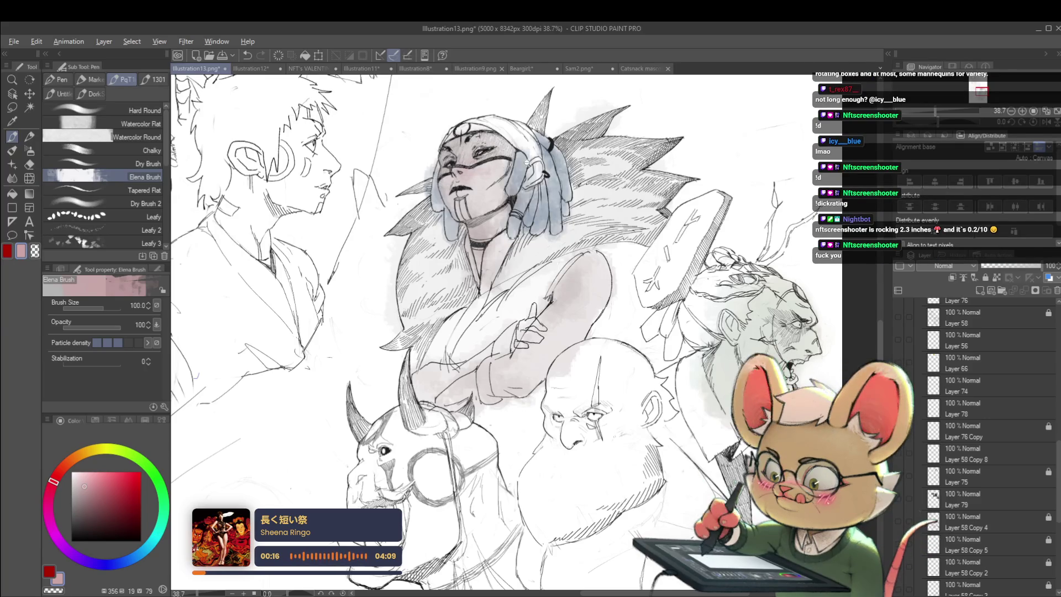
scroll(492, 138, down, 5)
click(1046, 110)
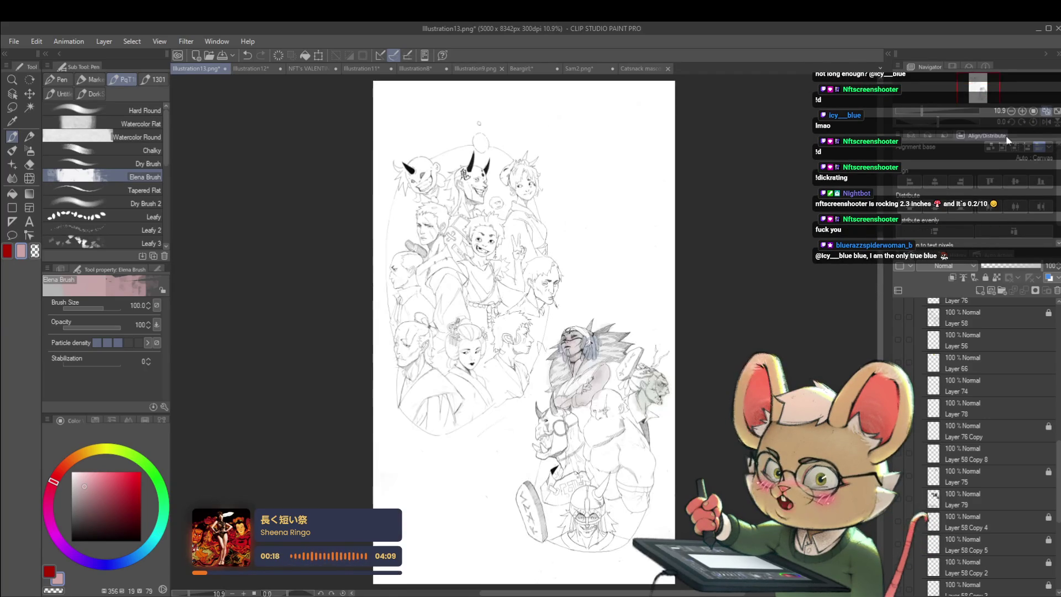
scroll(607, 402, up, 5)
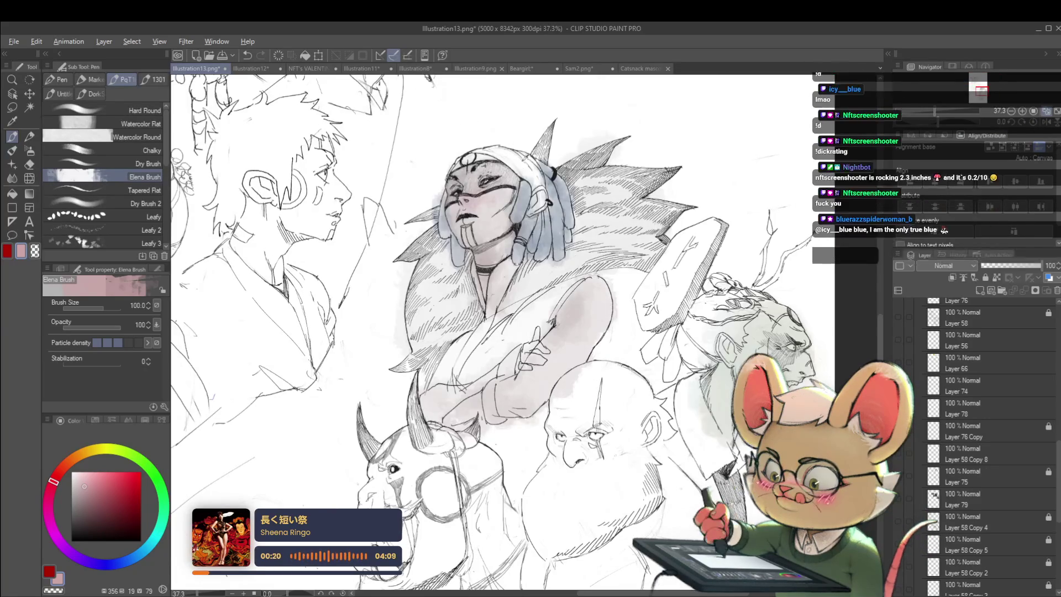
key(bracketleft)
key(bracketleft)
key(bracketleft)
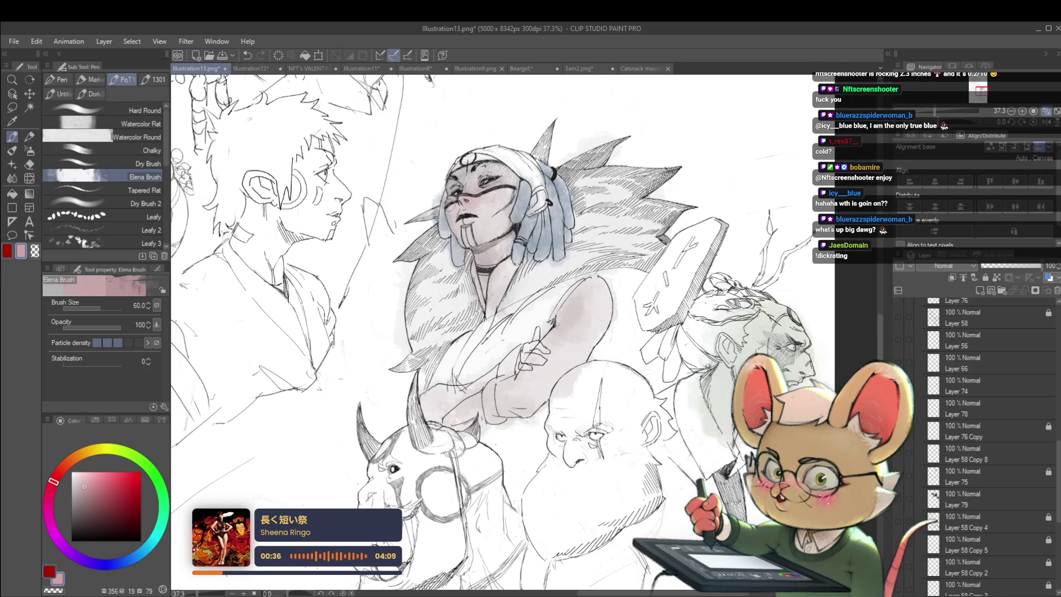
alt+click(454, 200)
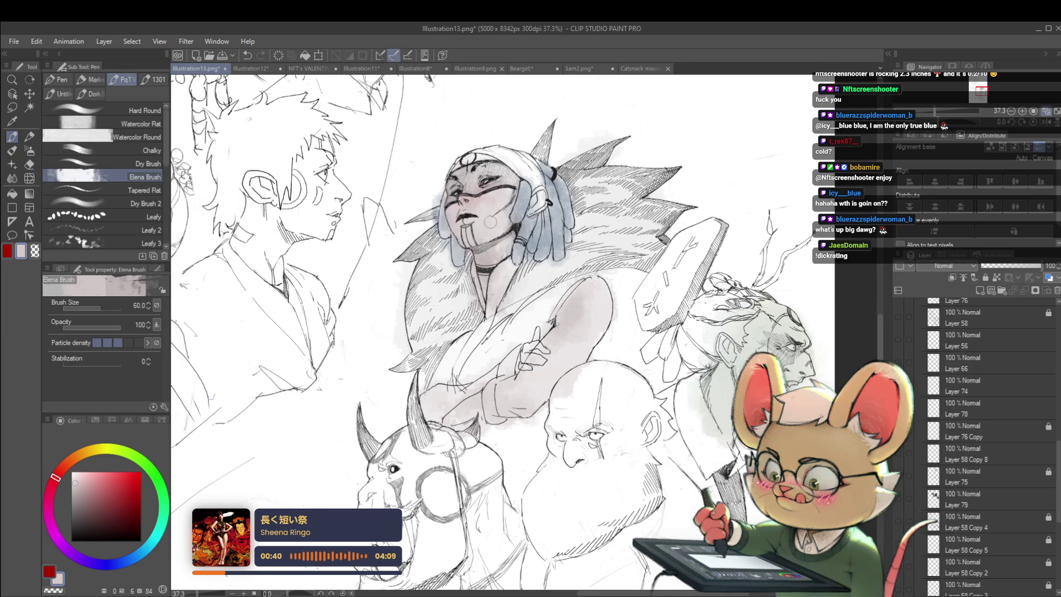
alt+click(490, 223)
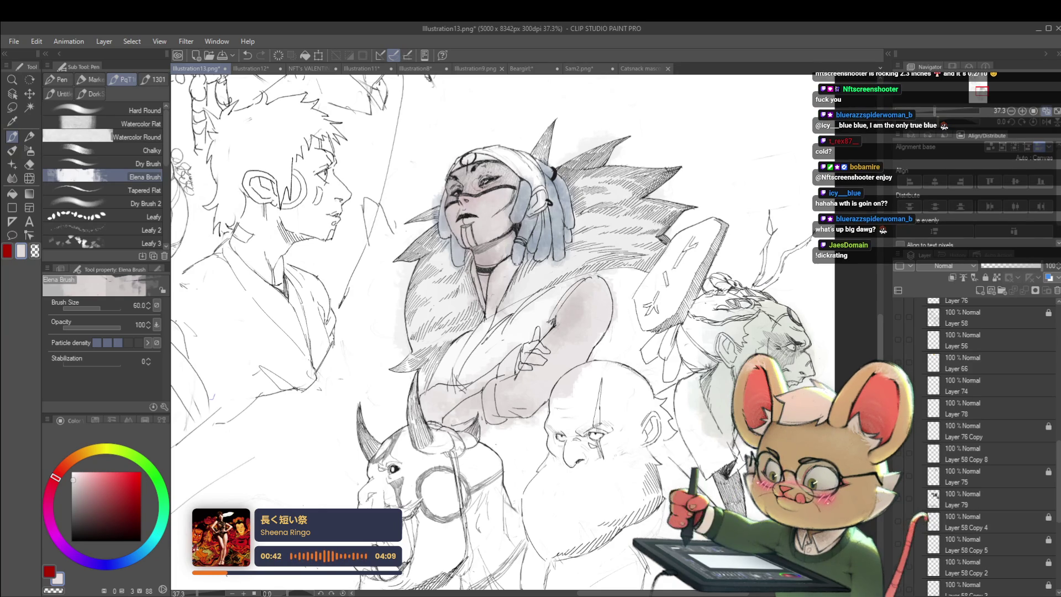
scroll(1046, 120, down, 5)
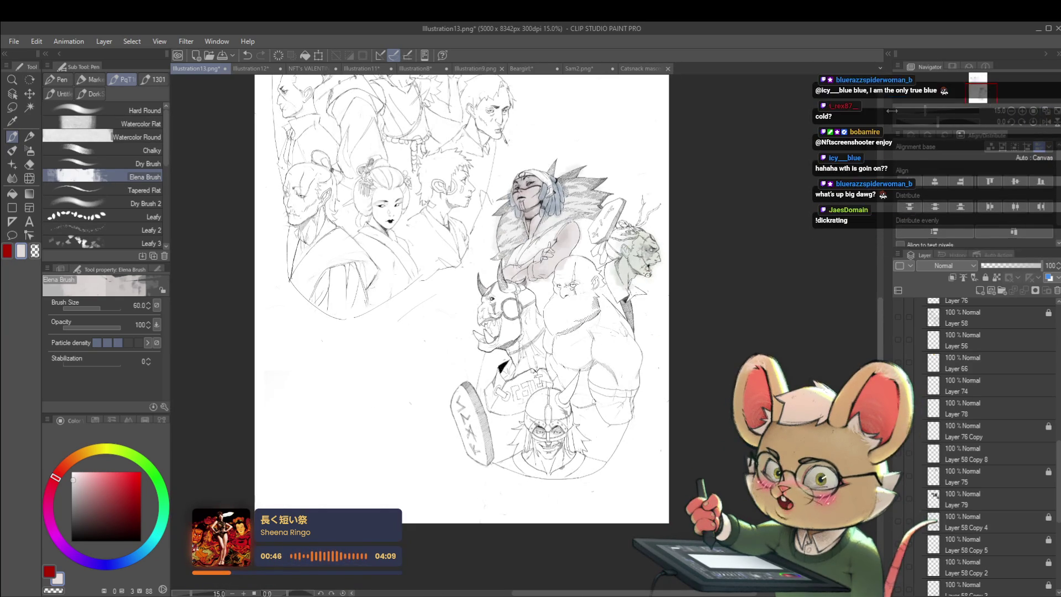
Deepen the hatched shading across the woman's forehead
scroll(535, 205, up, 8)
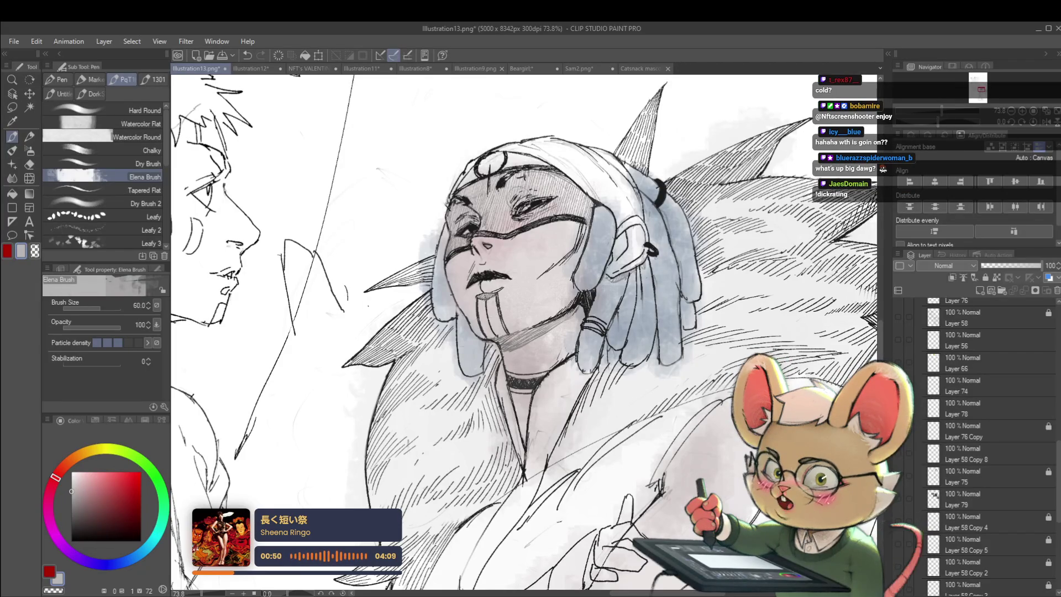
click(71, 505)
drag(487, 183, 548, 221)
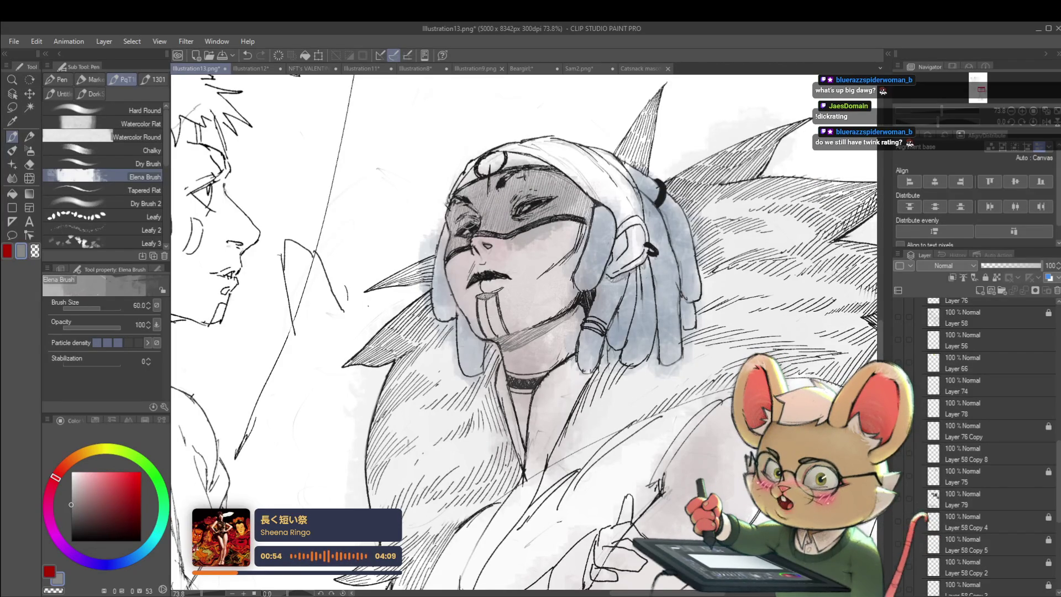
scroll(525, 310, down, 5)
Mirror the view, sample a greyish mauve from the painting, and set the brush size to 40
click(1048, 123)
mouse_move(539, 336)
mouse_down()
mouse_move(634, 313)
mouse_move(673, 276)
mouse_up()
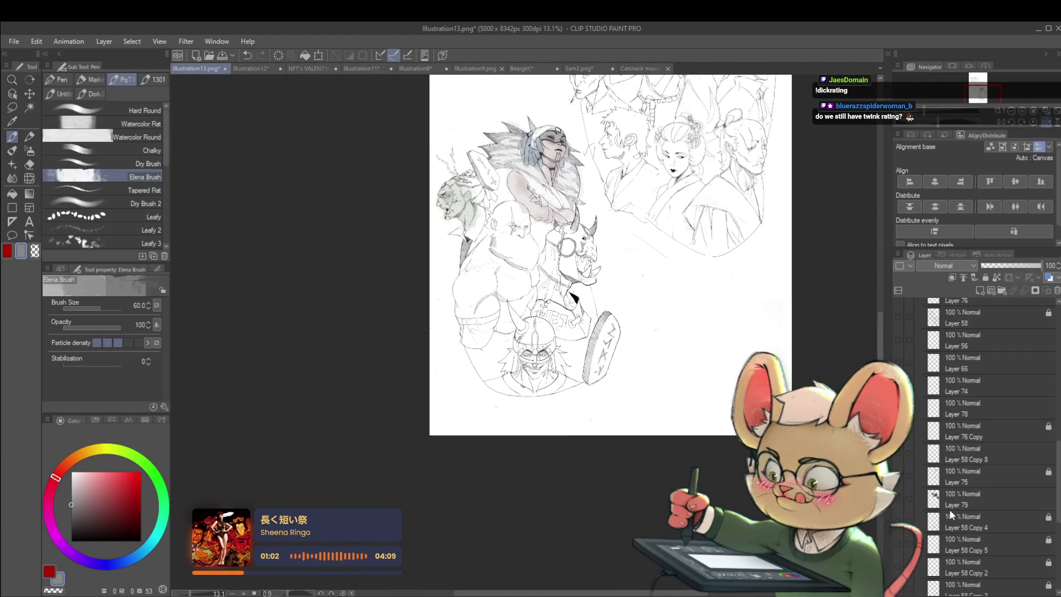
scroll(546, 178, up, 3)
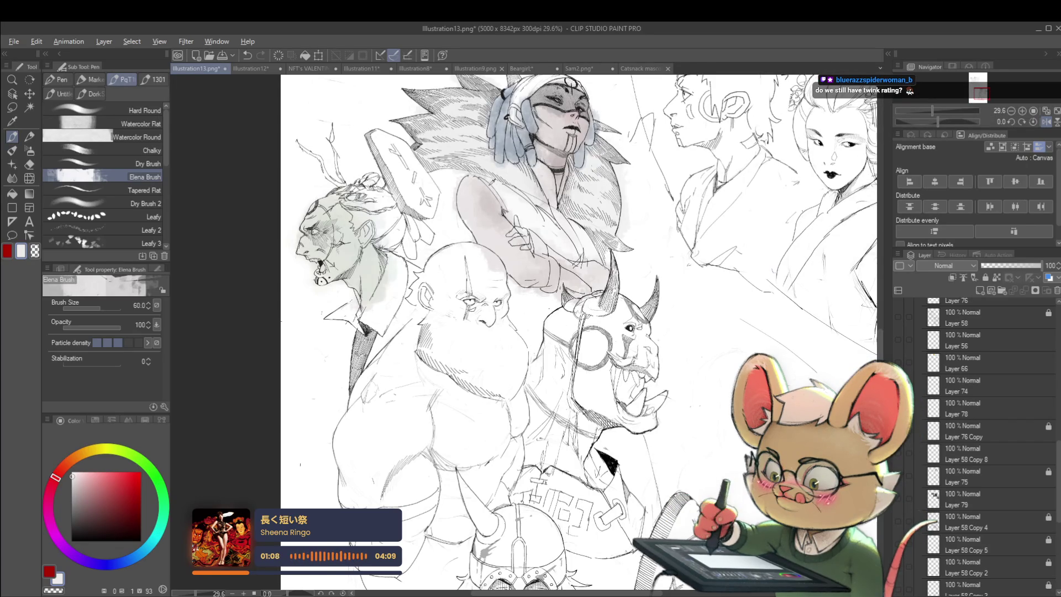
alt+click(507, 123)
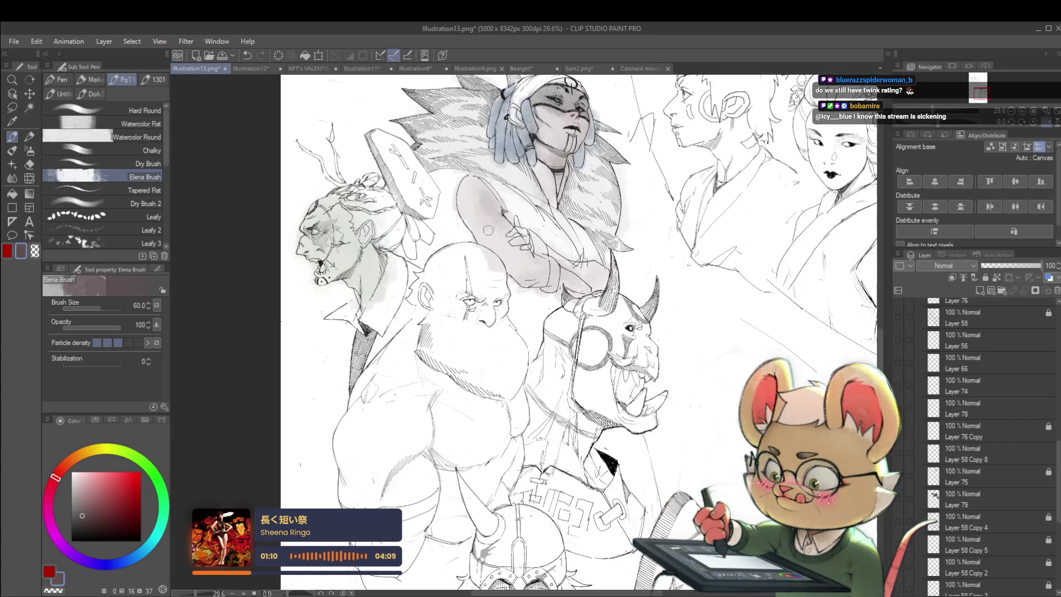
key(bracketright)
key(bracketright)
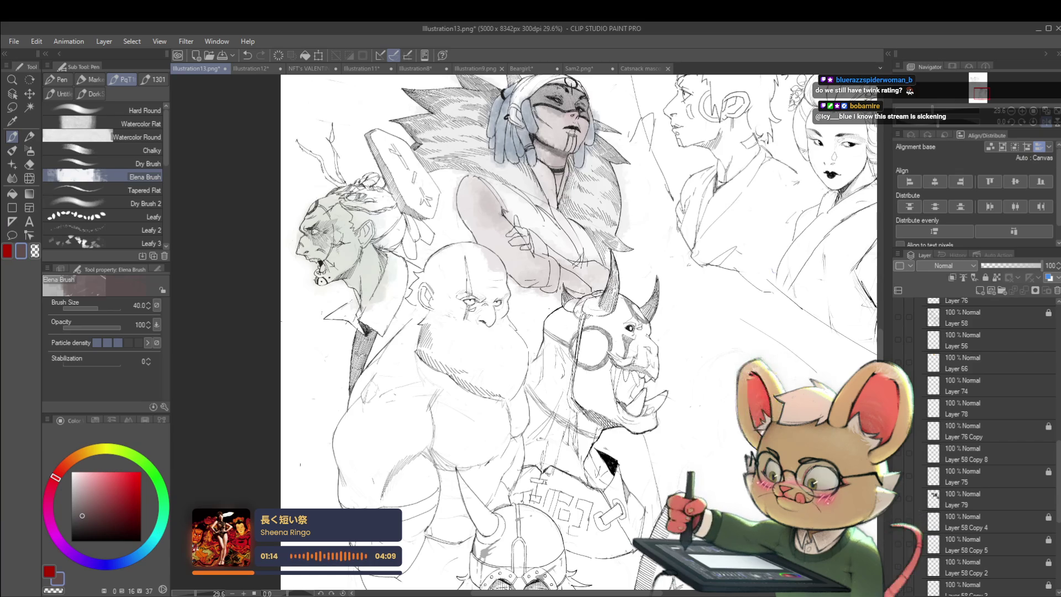
scroll(576, 161, down, 4)
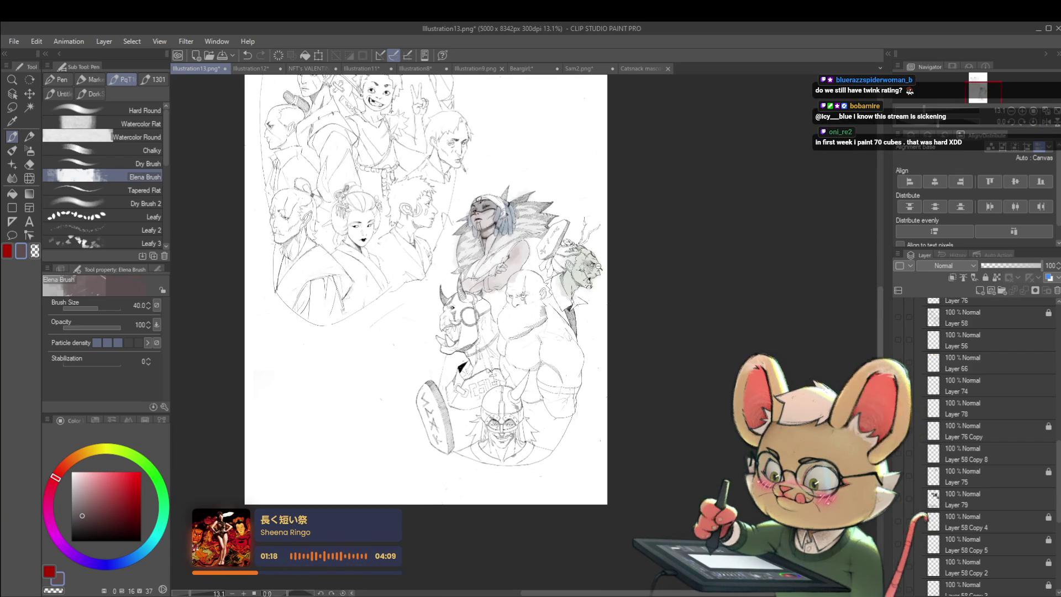
Add small strokes around the woman's eyes and mirror the view to check them
scroll(602, 263, up, 5)
scroll(470, 199, up, 2)
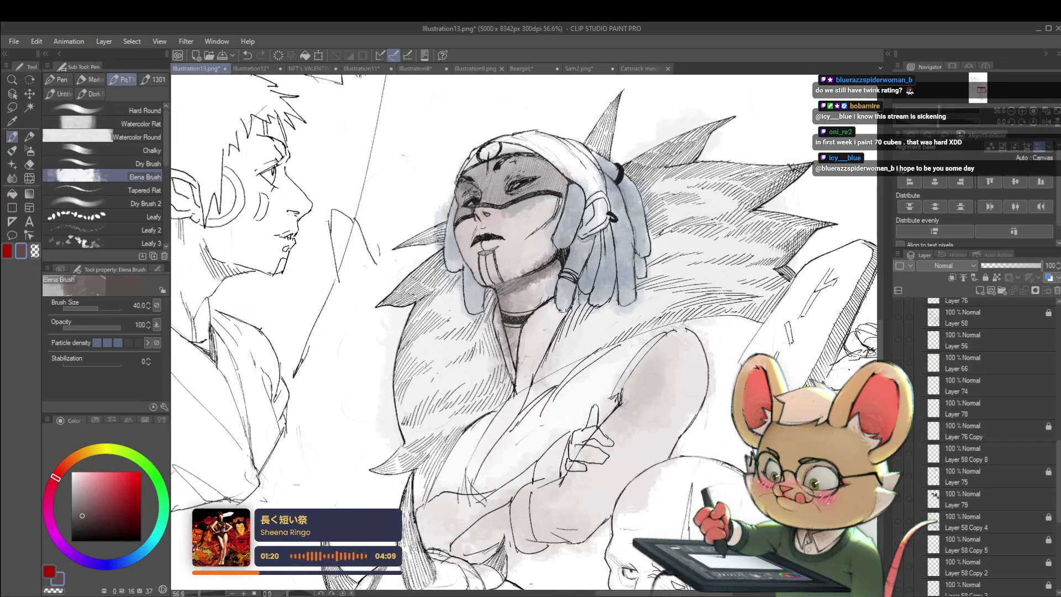
drag(495, 180, 536, 157)
scroll(541, 166, down, 5)
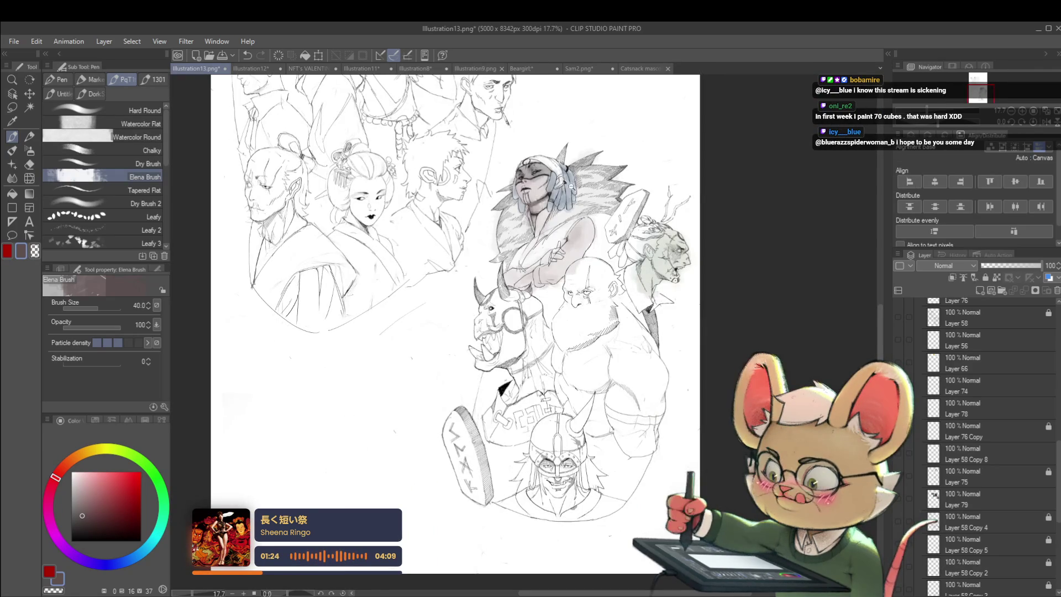
scroll(574, 199, down, 2)
click(1041, 125)
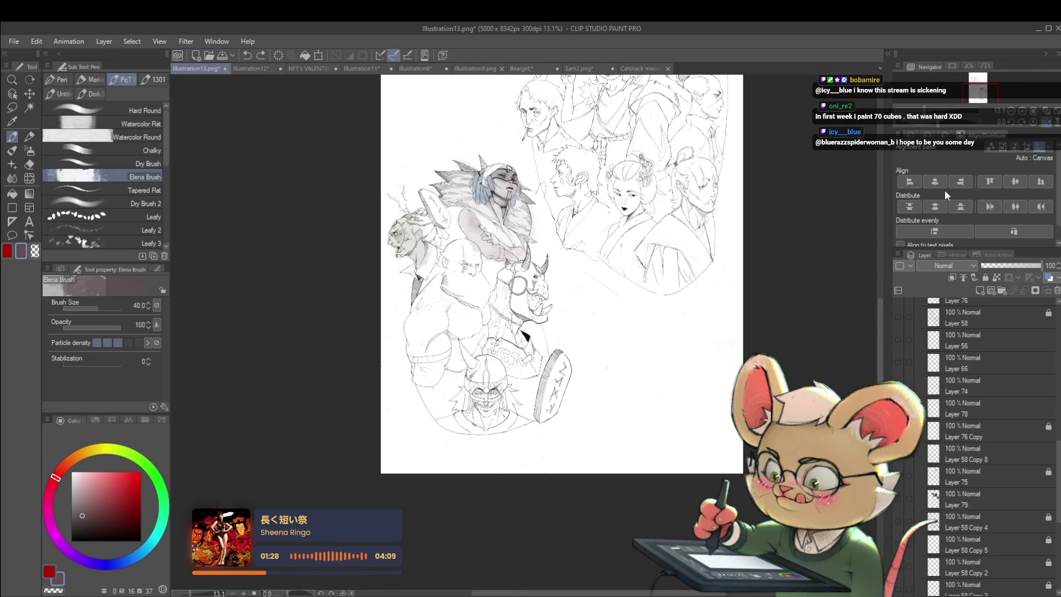
Switch the paint colour to near-white and restore the unmirrored view
scroll(476, 176, up, 7)
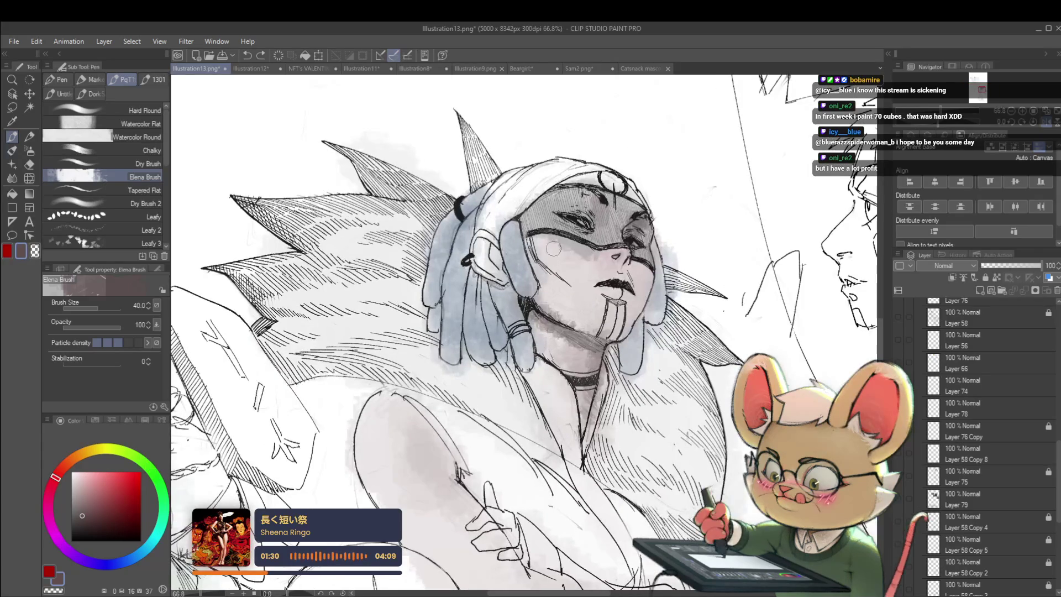
alt+click(586, 341)
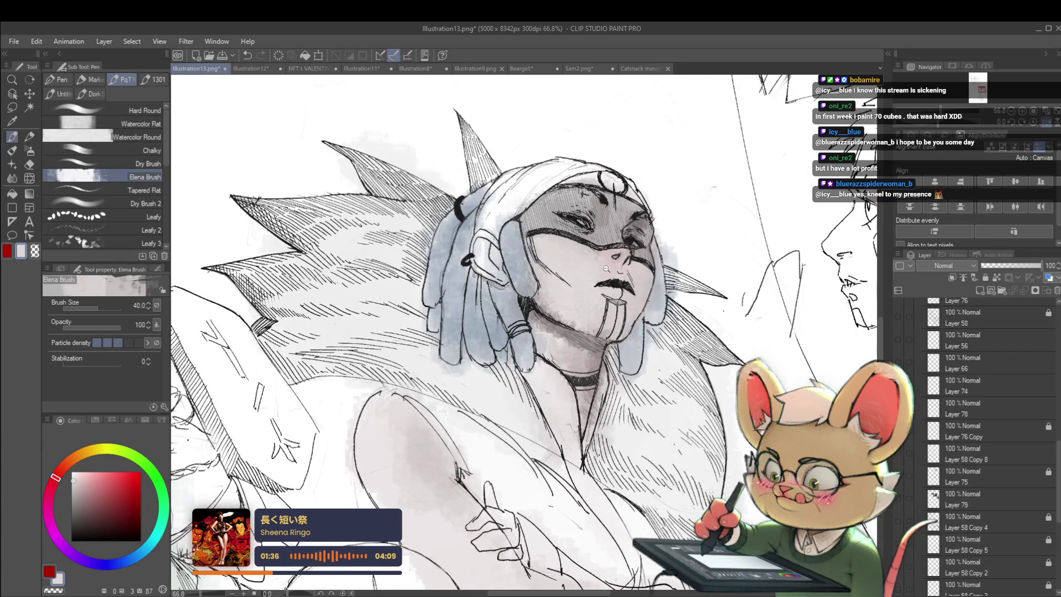
scroll(571, 247, down, 7)
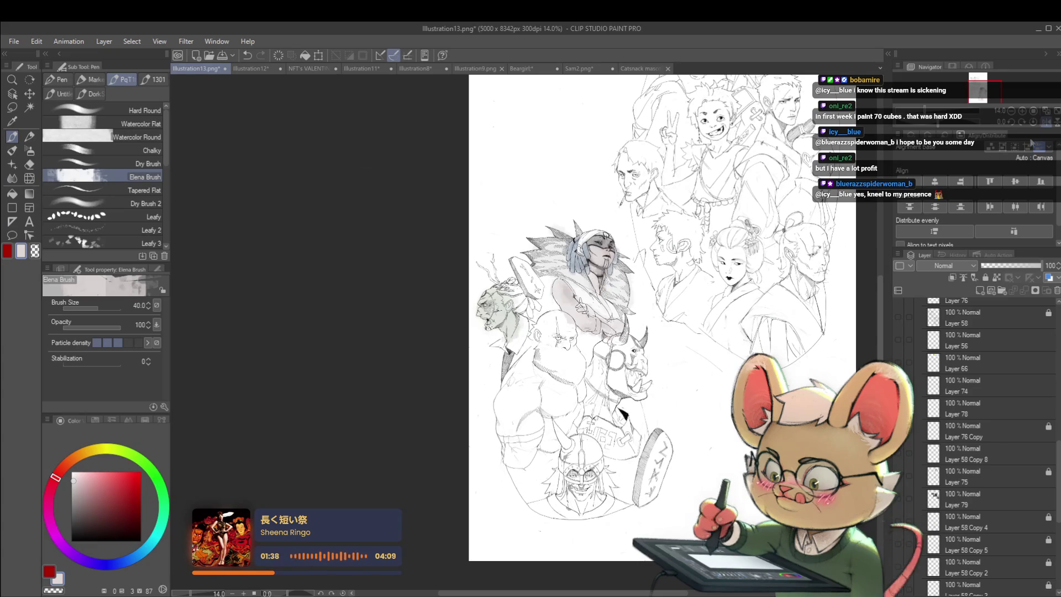
click(1048, 124)
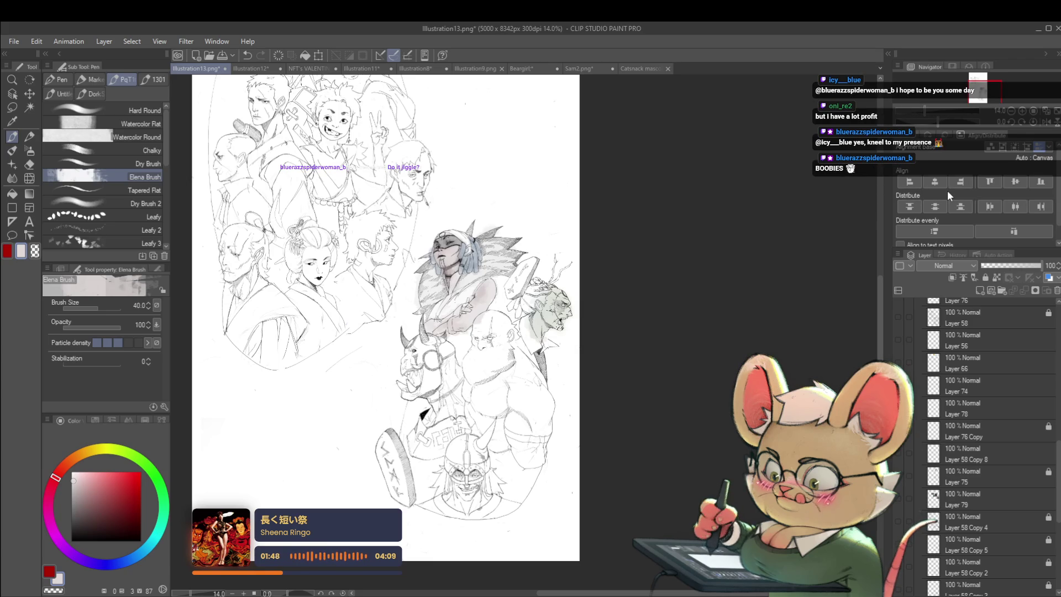
scroll(562, 140, up, 4)
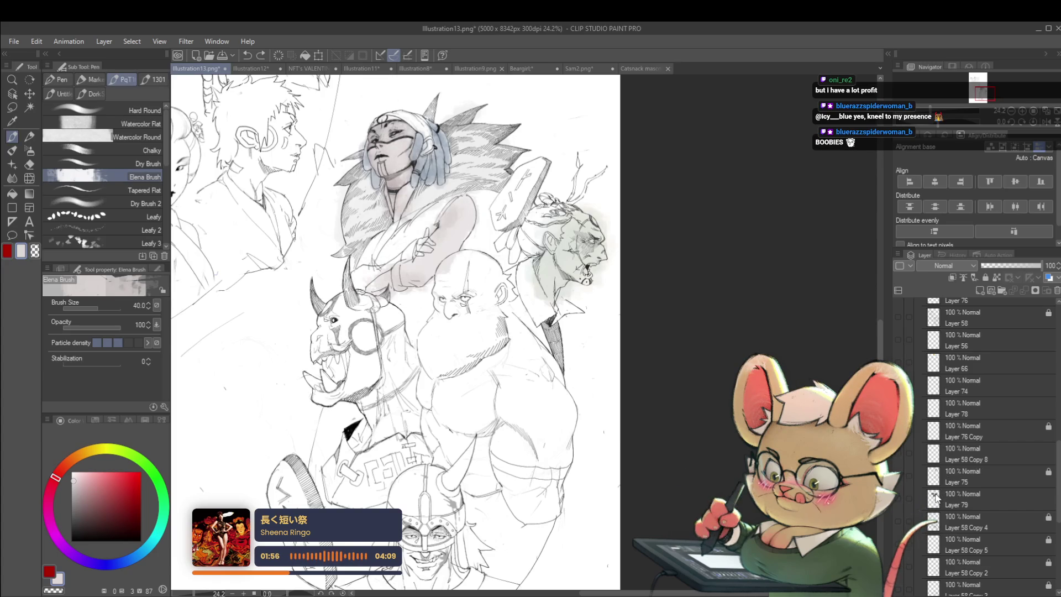
scroll(722, 342, down, 2)
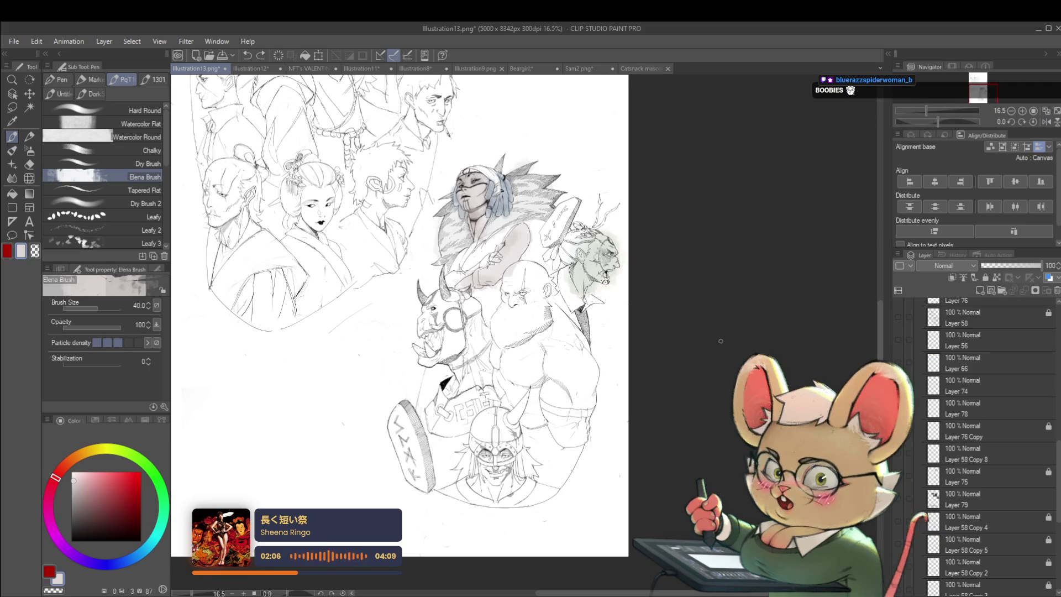
scroll(973, 442, up, 5)
Select Layer 77 in the Vikings folder, toggle its visibility off and on, then zoom out to the whole illustration
click(957, 490)
scroll(939, 475, down, 1)
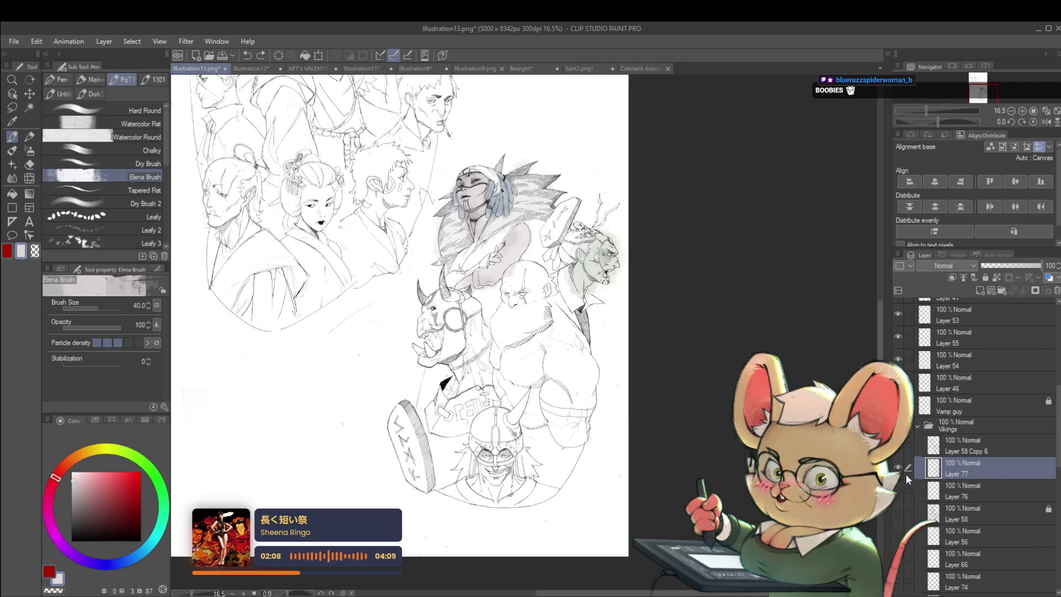
click(900, 469)
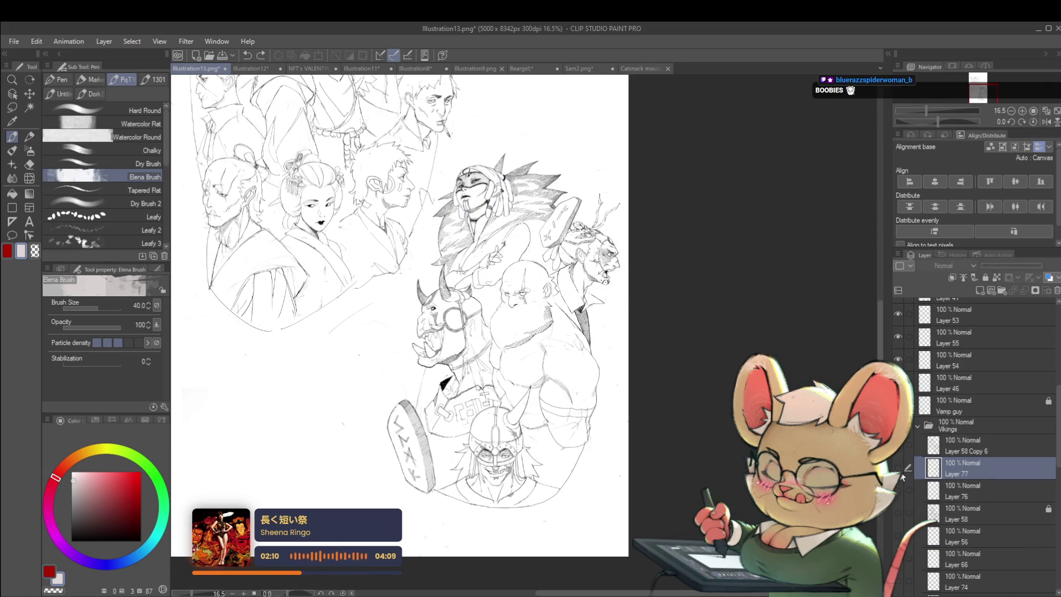
click(899, 469)
click(902, 476)
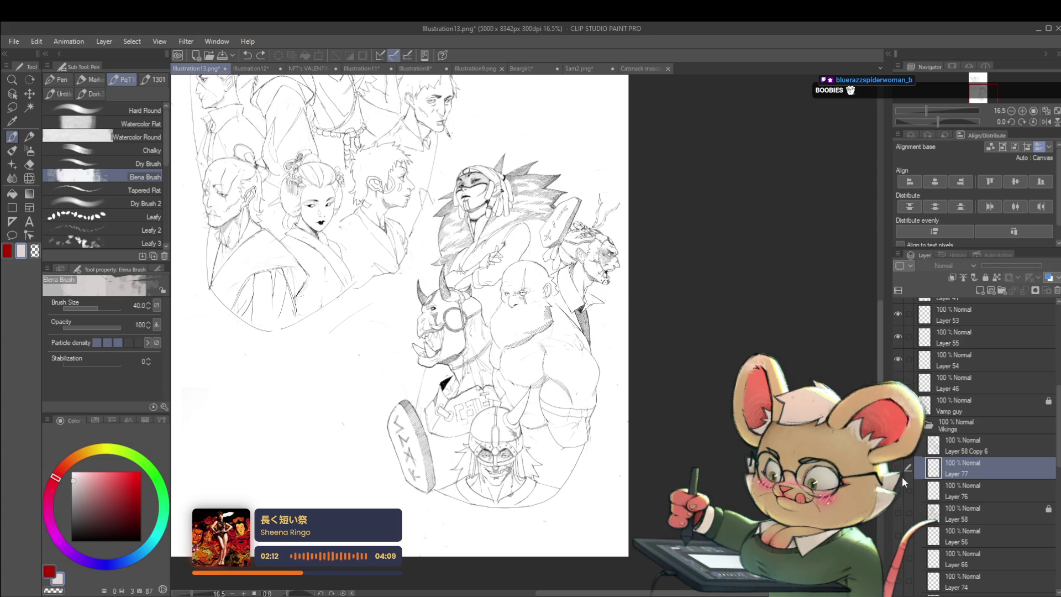
click(904, 467)
click(970, 436)
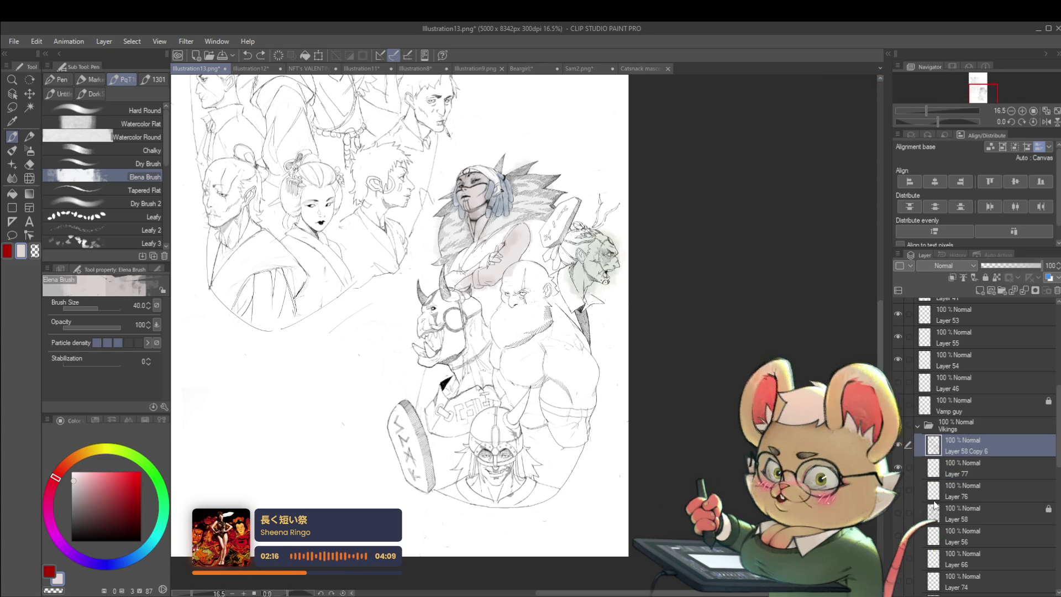
click(967, 468)
key(ctrl+plus)
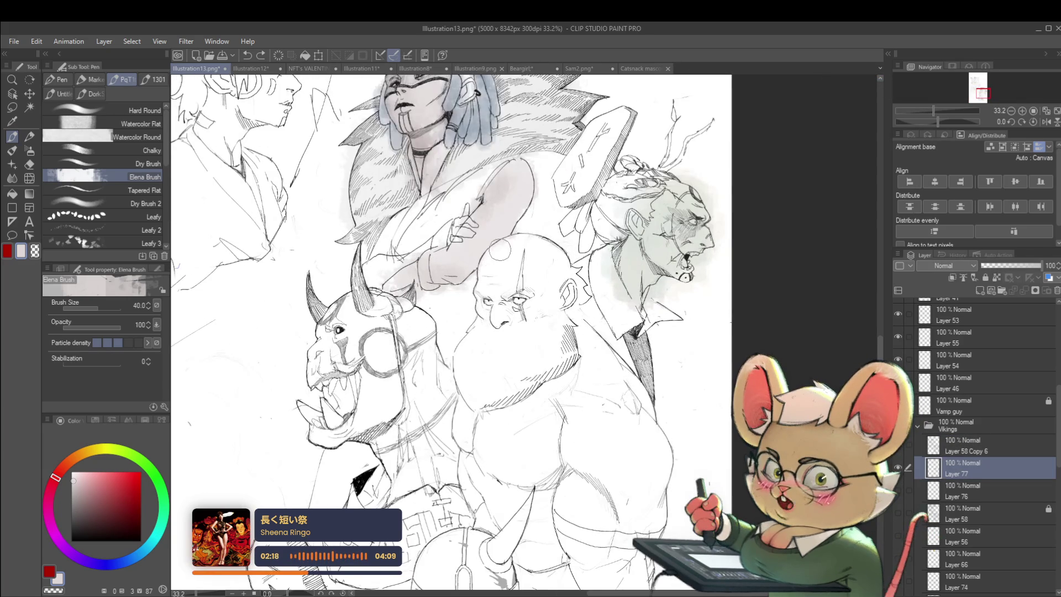
key(ctrl+minus)
key(ctrl+minus)
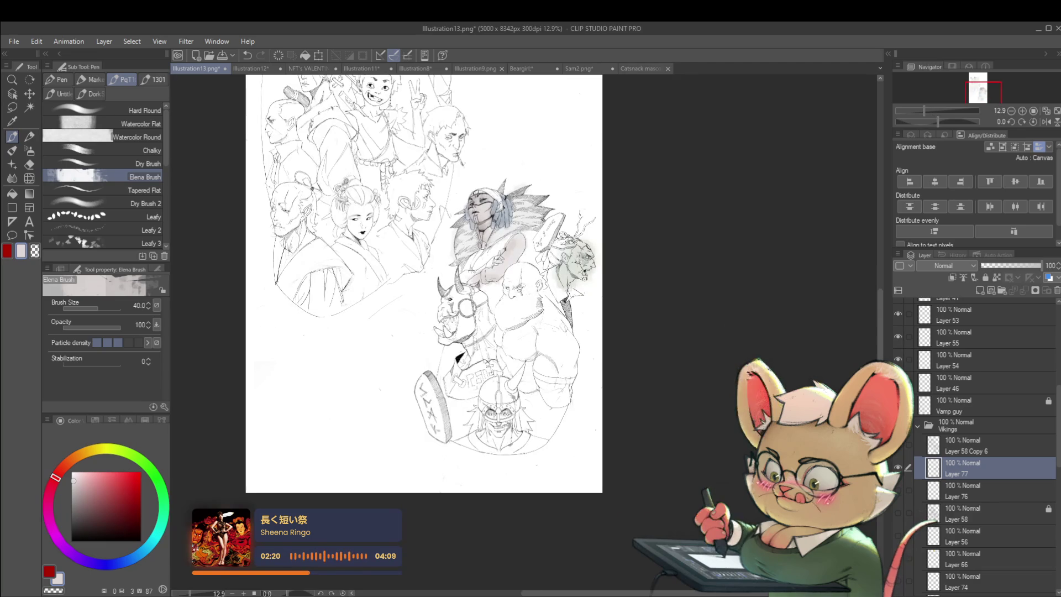
drag(651, 318, 675, 382)
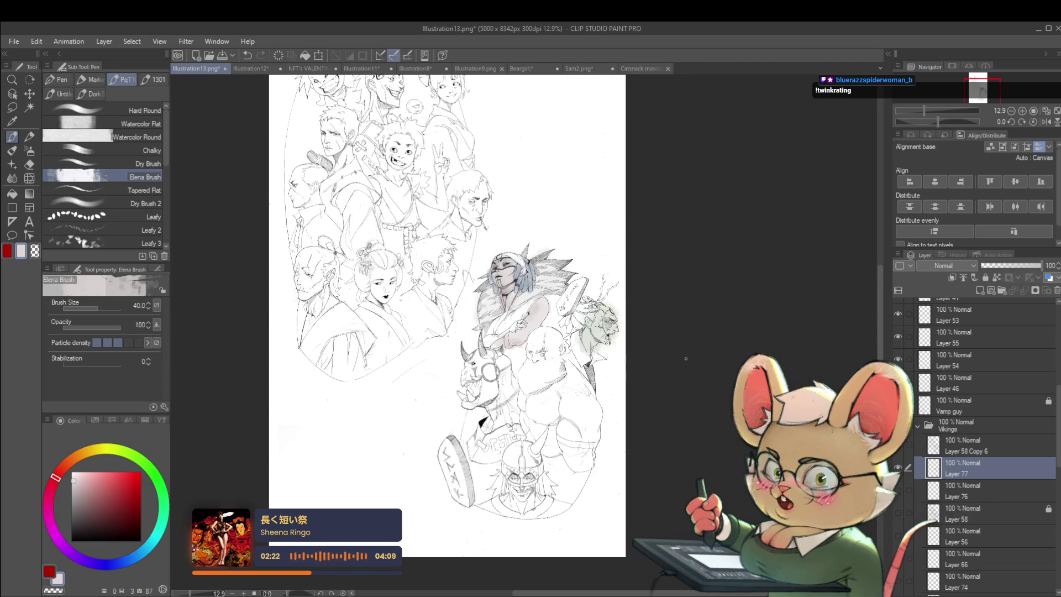
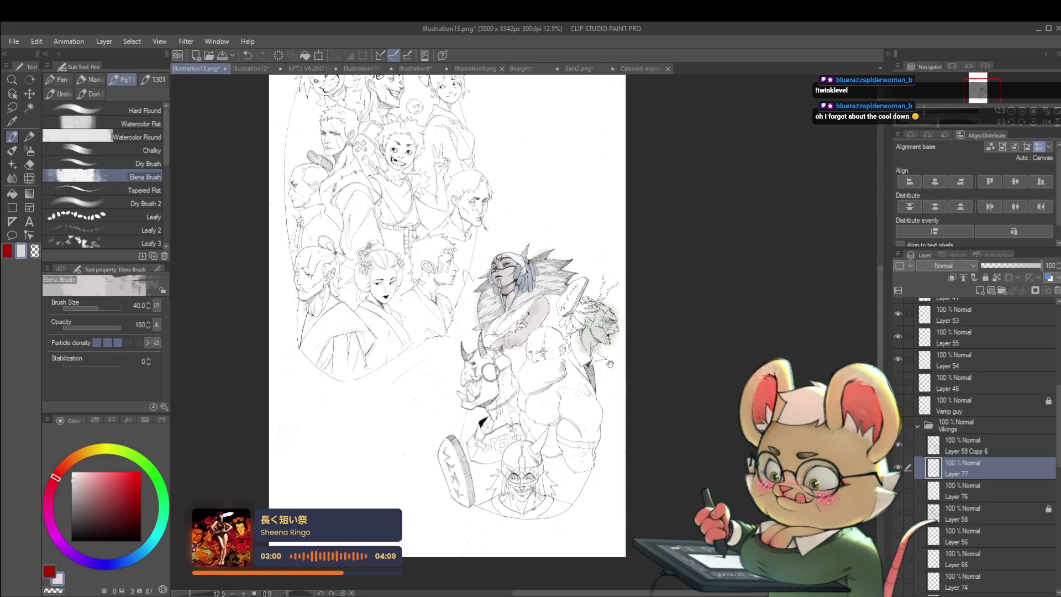
Hide the watercolour Layer 77, select Layer 58 Copy 6 and switch to the pencil
scroll(620, 363, up, 3)
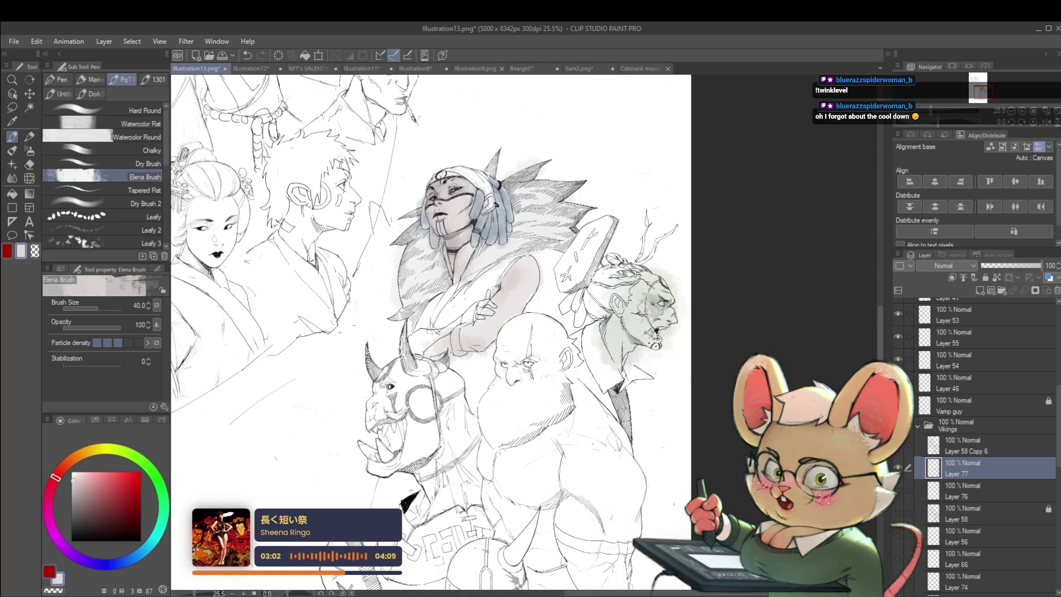
click(898, 467)
click(964, 445)
scroll(597, 314, down, 2)
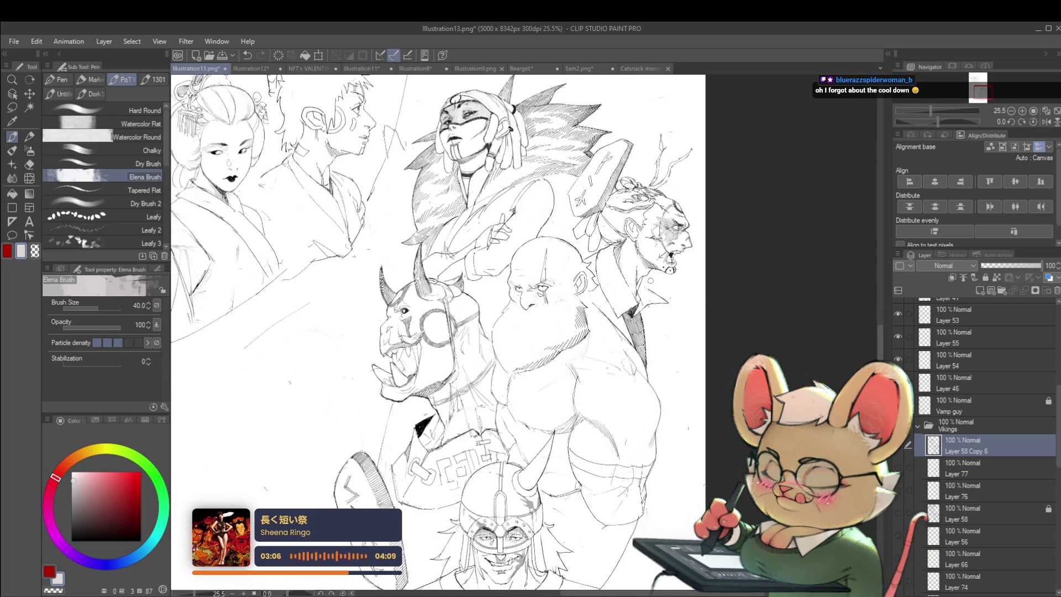
key(p)
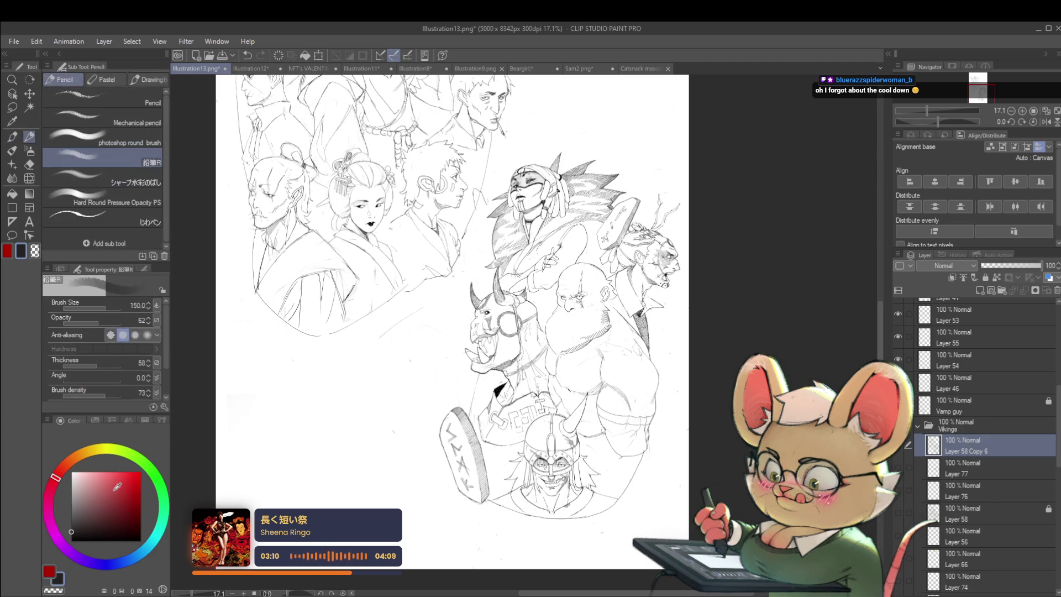
key(p)
Sketch a new line along the bald Viking's brow
scroll(587, 301, up, 3)
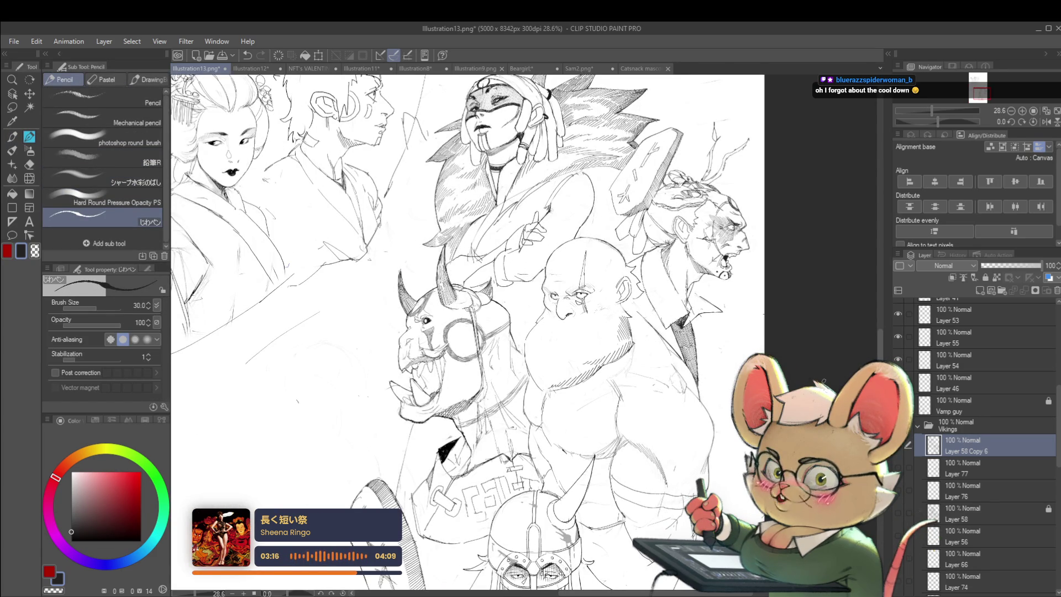
scroll(1055, 448, up, 2)
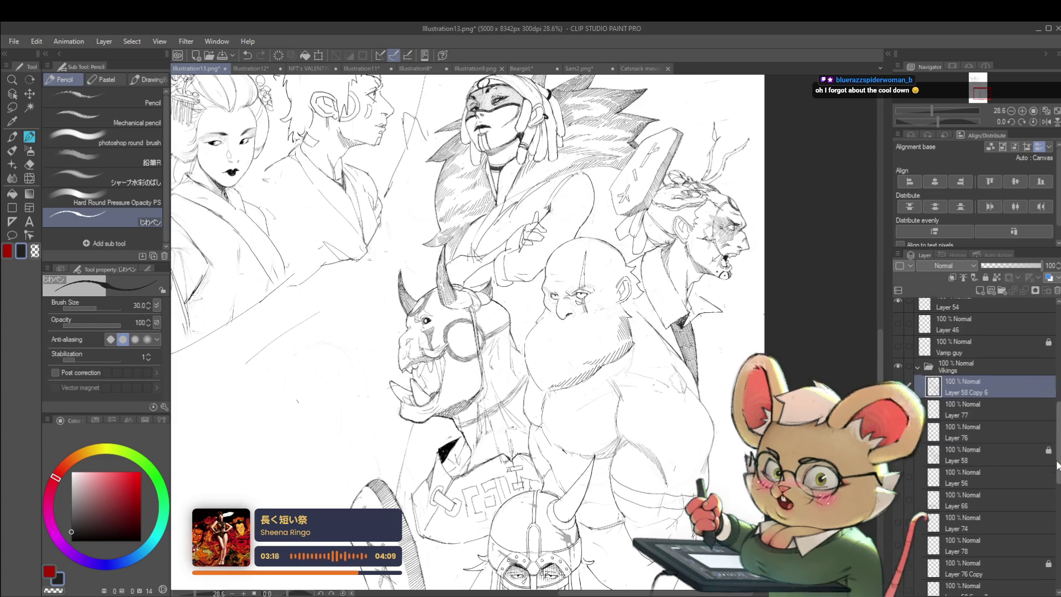
scroll(603, 271, up, 3)
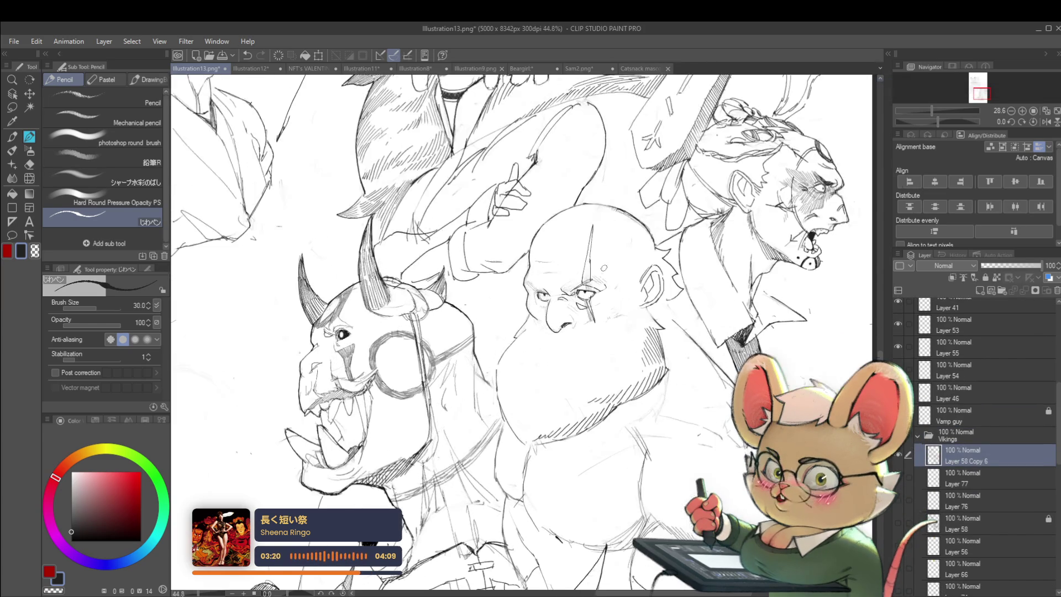
drag(569, 289, 595, 270)
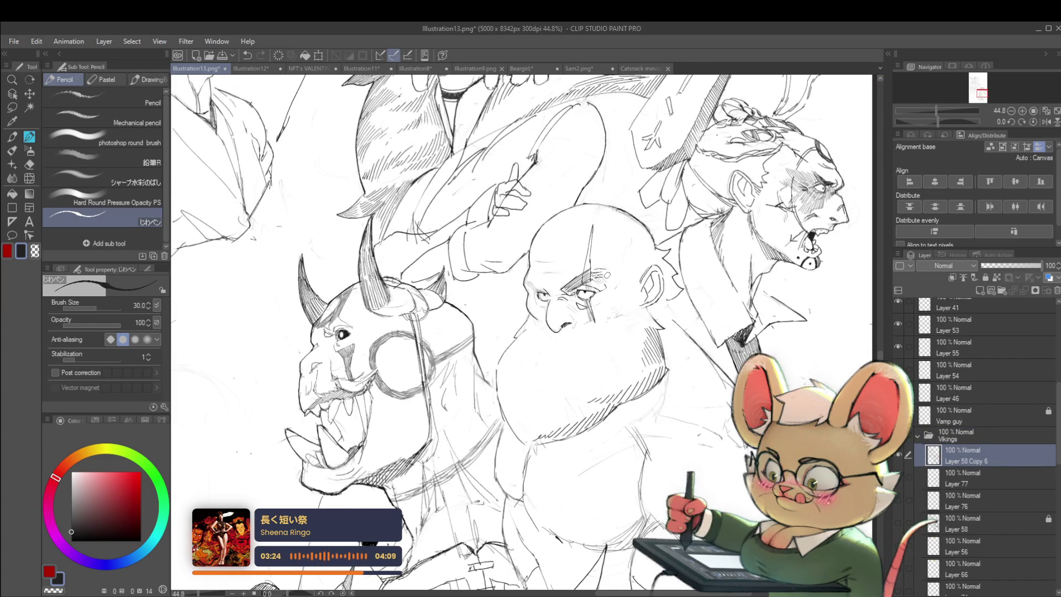
scroll(601, 274, down, 5)
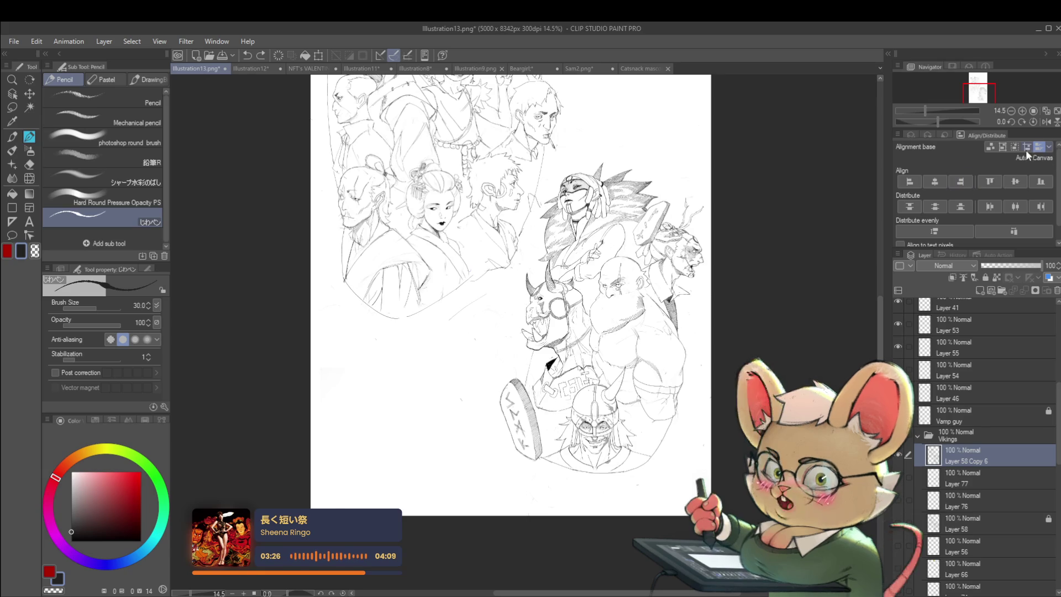
Mirror the canvas view and draw a curve along the bald Viking's chin
click(1046, 122)
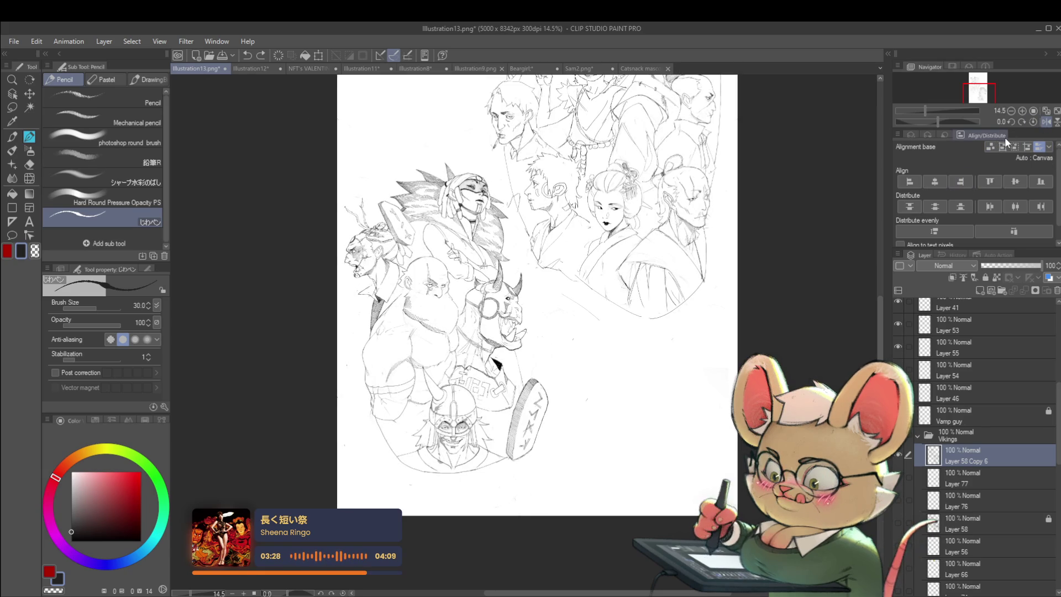
scroll(591, 277, up, 2)
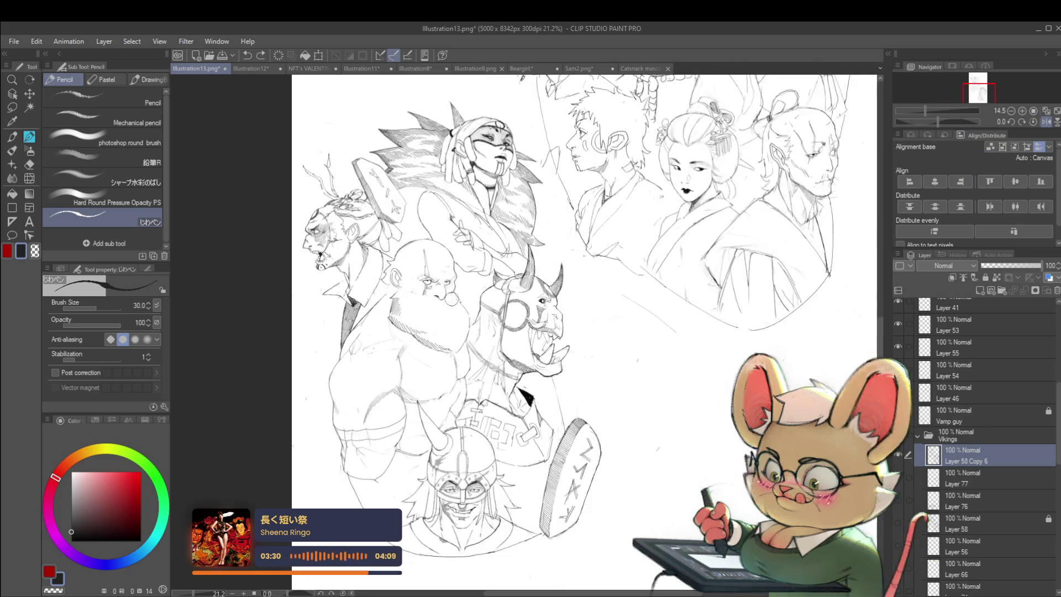
scroll(466, 307, up, 1)
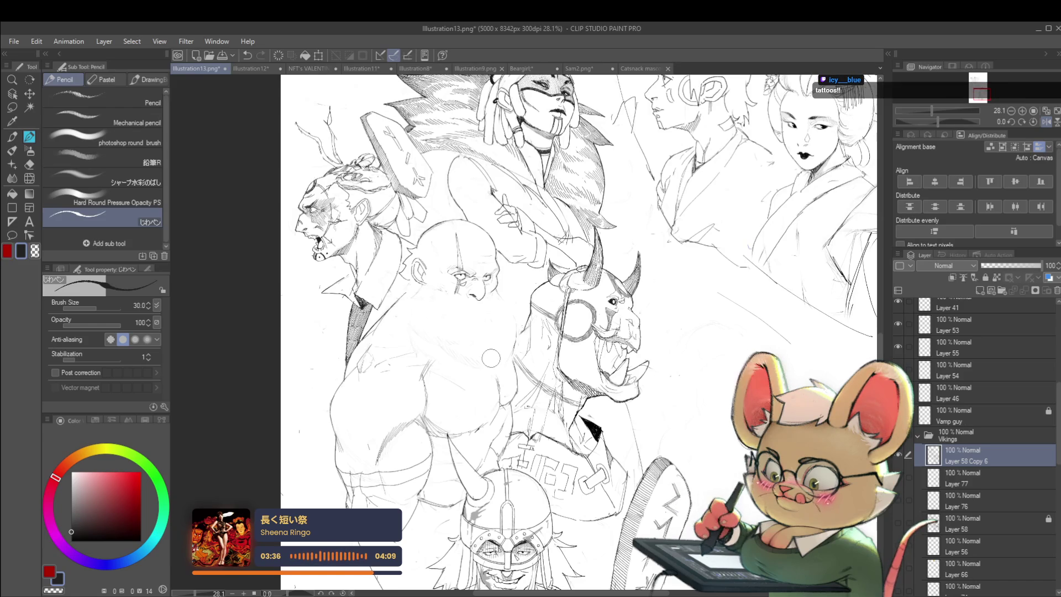
scroll(426, 290, up, 1)
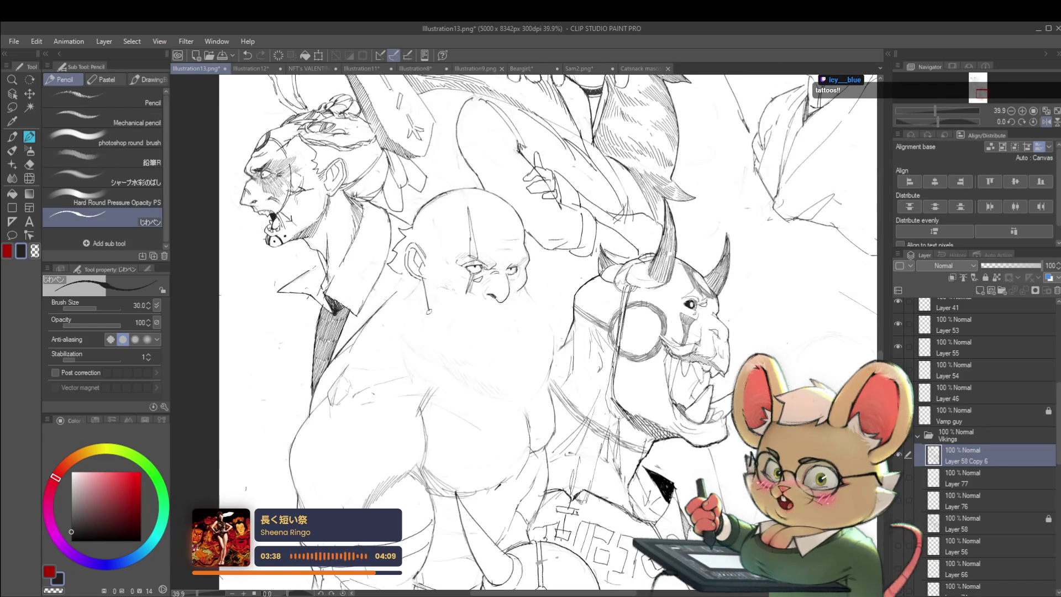
drag(488, 339, 514, 327)
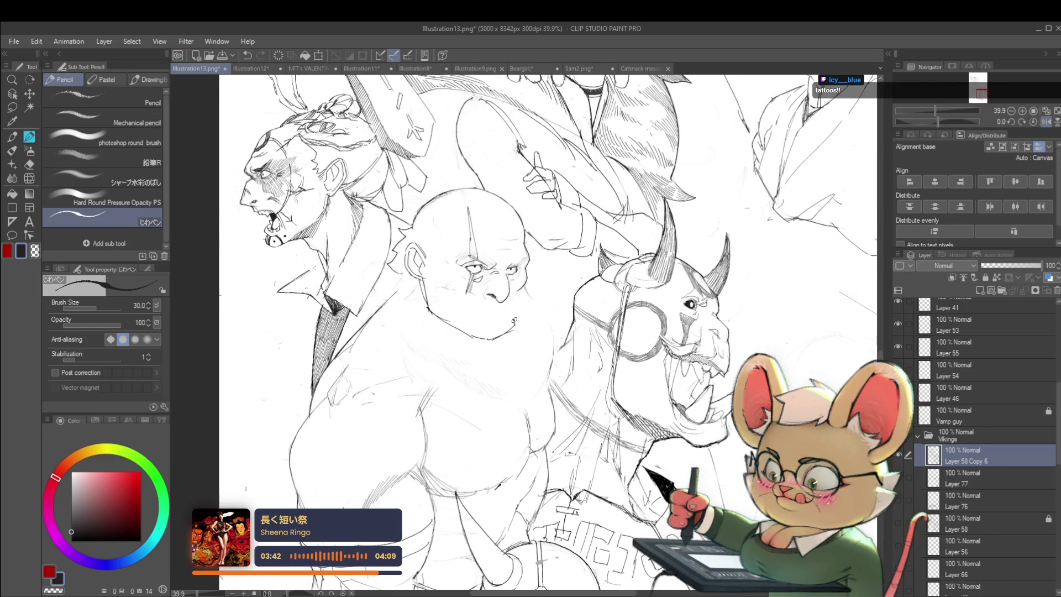
scroll(539, 291, down, 2)
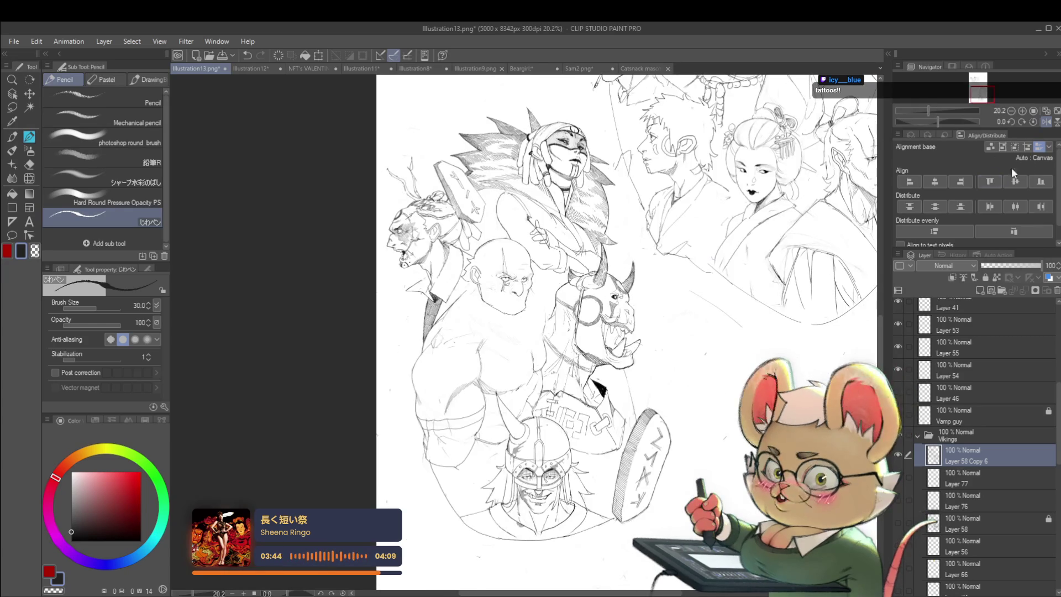
scroll(723, 226, down, 2)
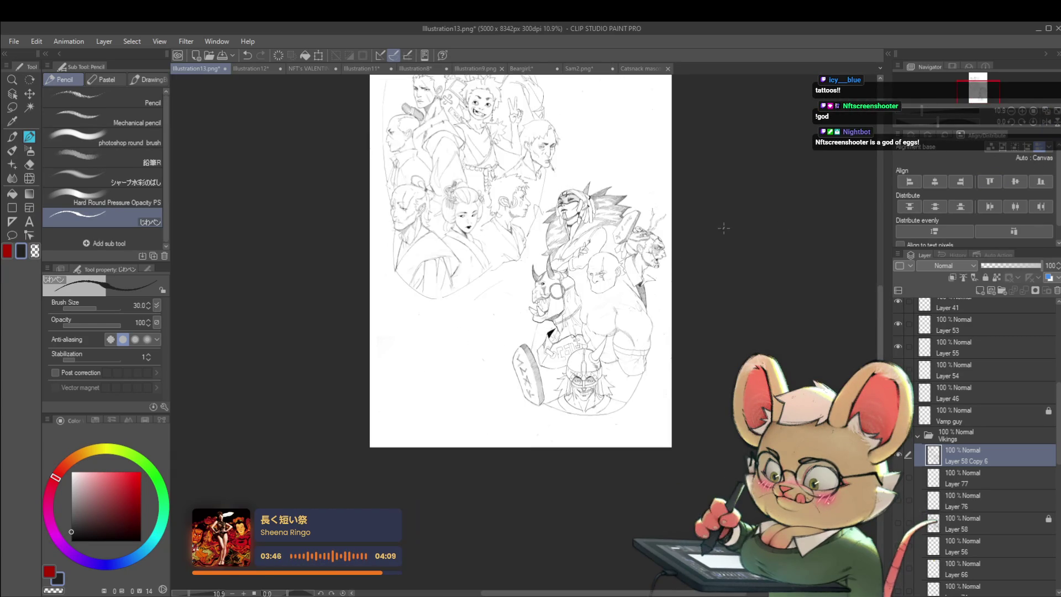
scroll(606, 281, up, 2)
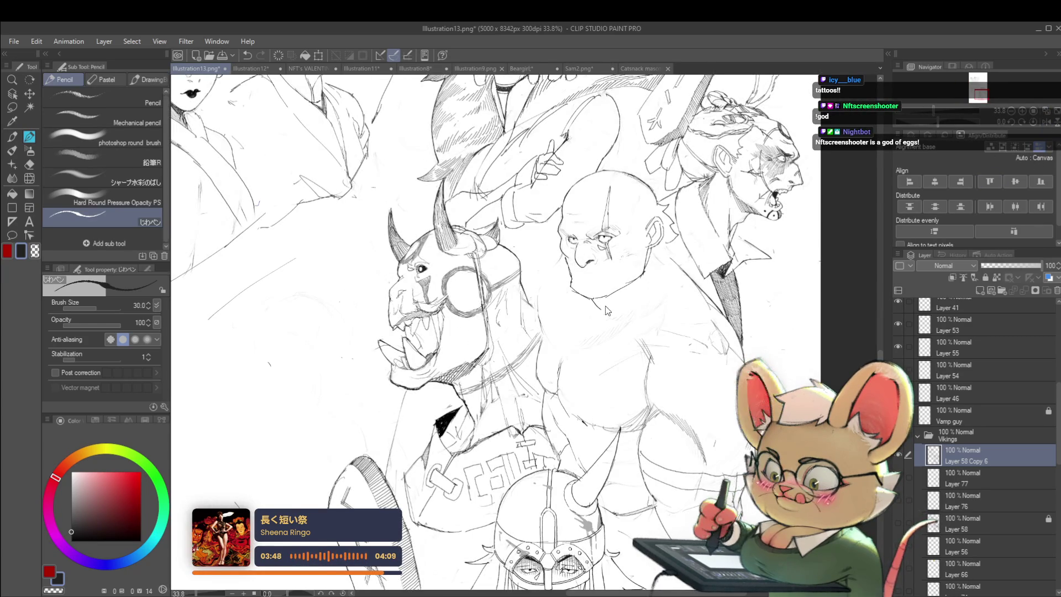
Redraw a short stroke under the chin, then flip the view back to normal
mouse_move(608, 311)
mouse_down()
mouse_move(691, 302)
mouse_move(782, 312)
mouse_up()
key(ctrl+z)
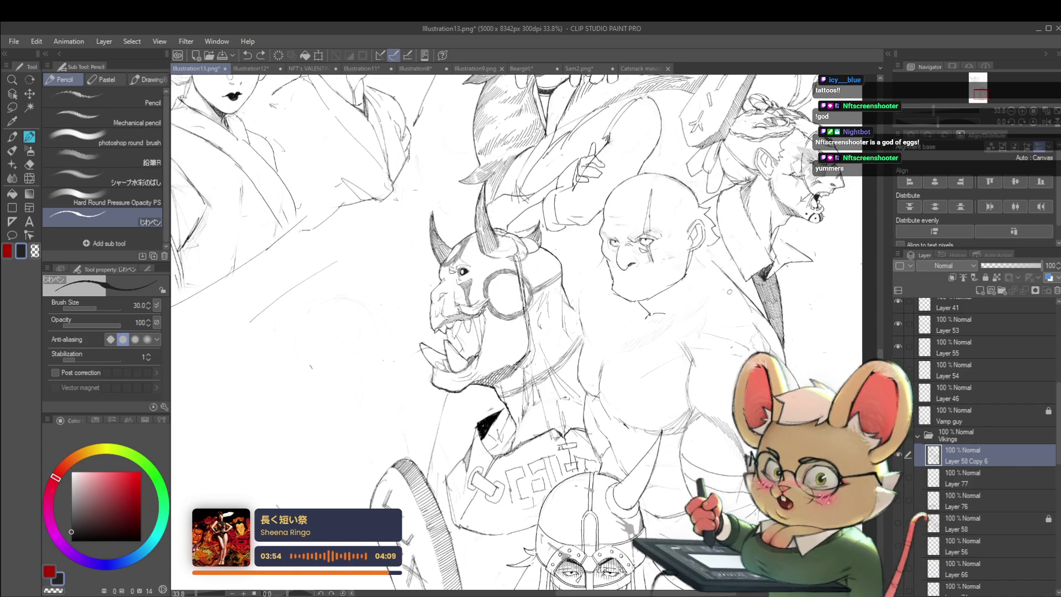
drag(709, 312, 733, 317)
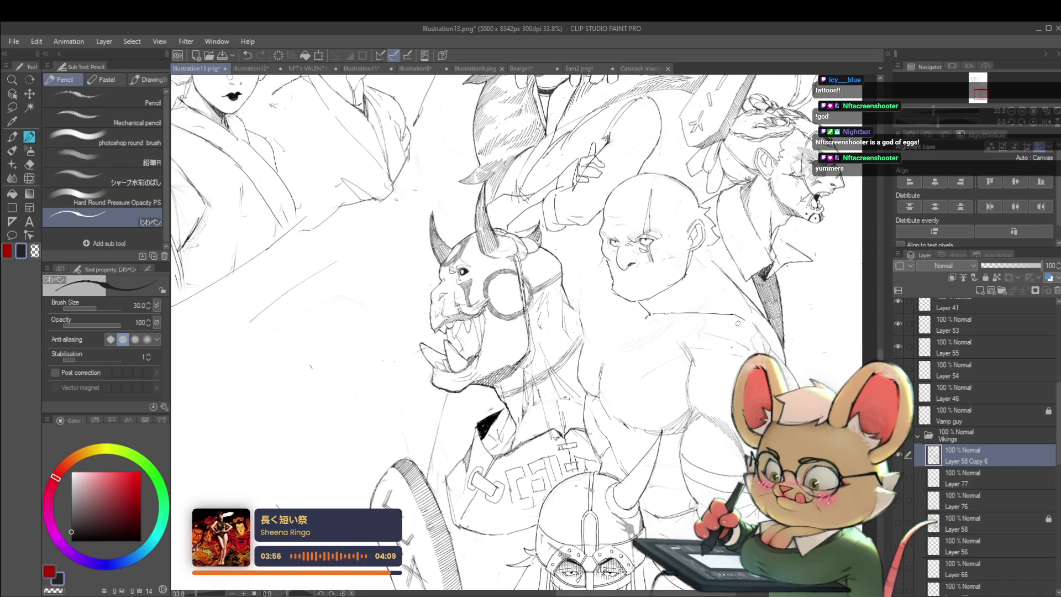
scroll(766, 317, down, 4)
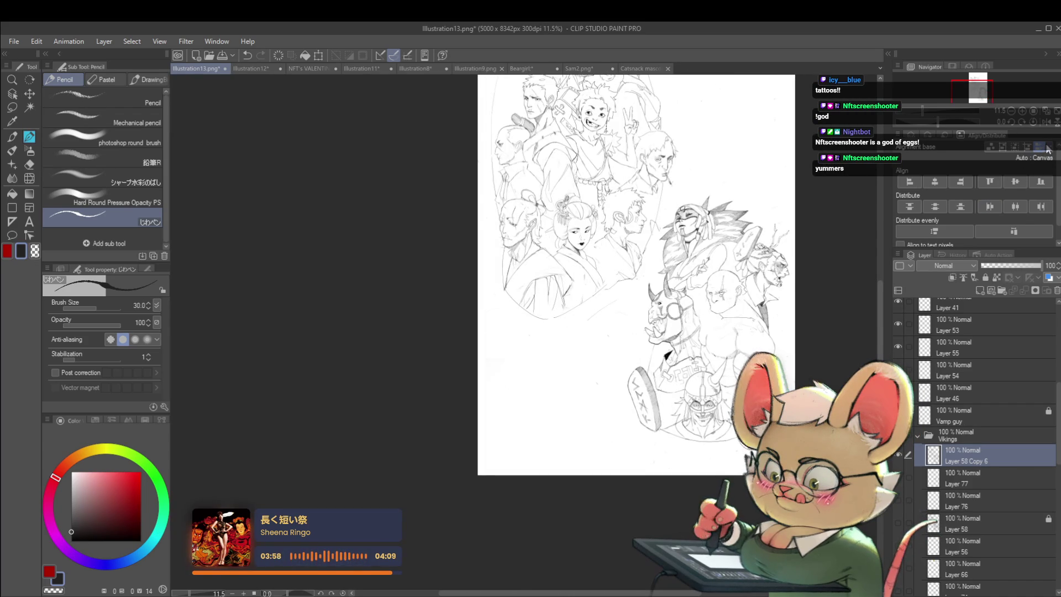
click(1048, 124)
Mirror the view and draw the bald Viking's mouth and mustache under his nose
scroll(306, 282, up, 4)
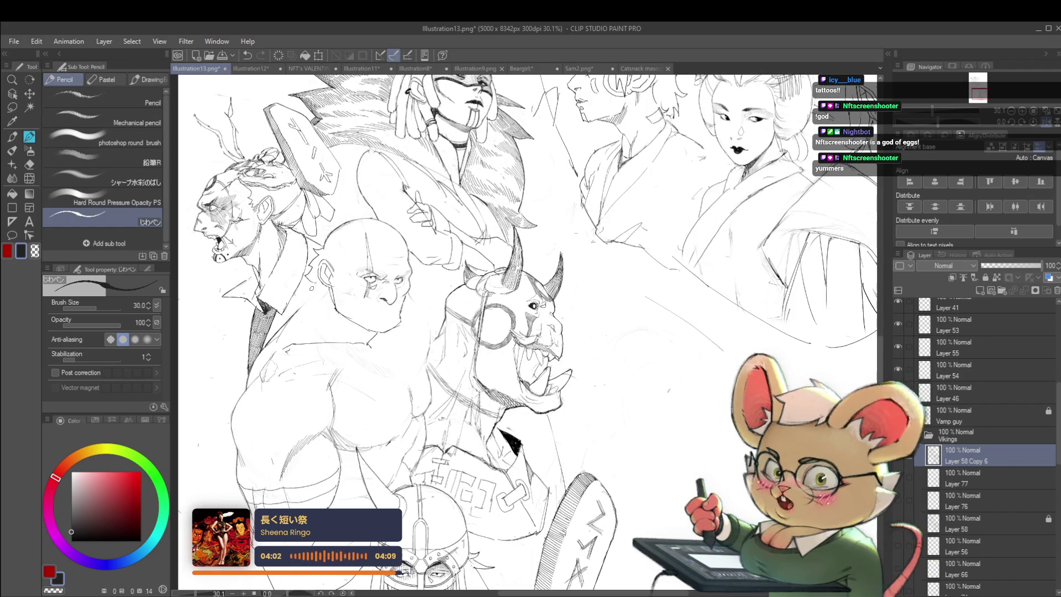
scroll(525, 331, down, 3)
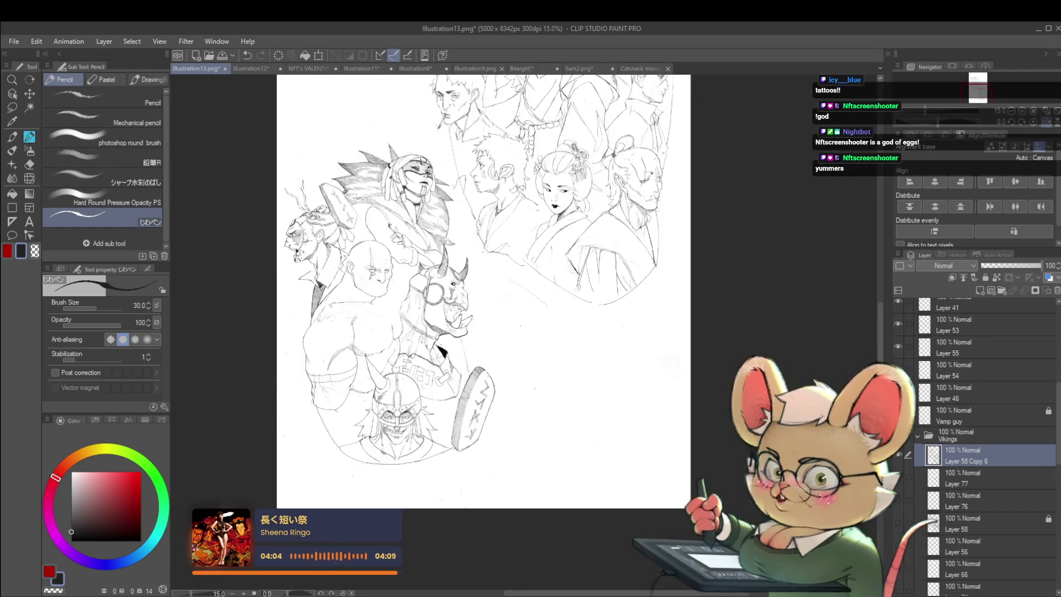
scroll(525, 331, left, 2)
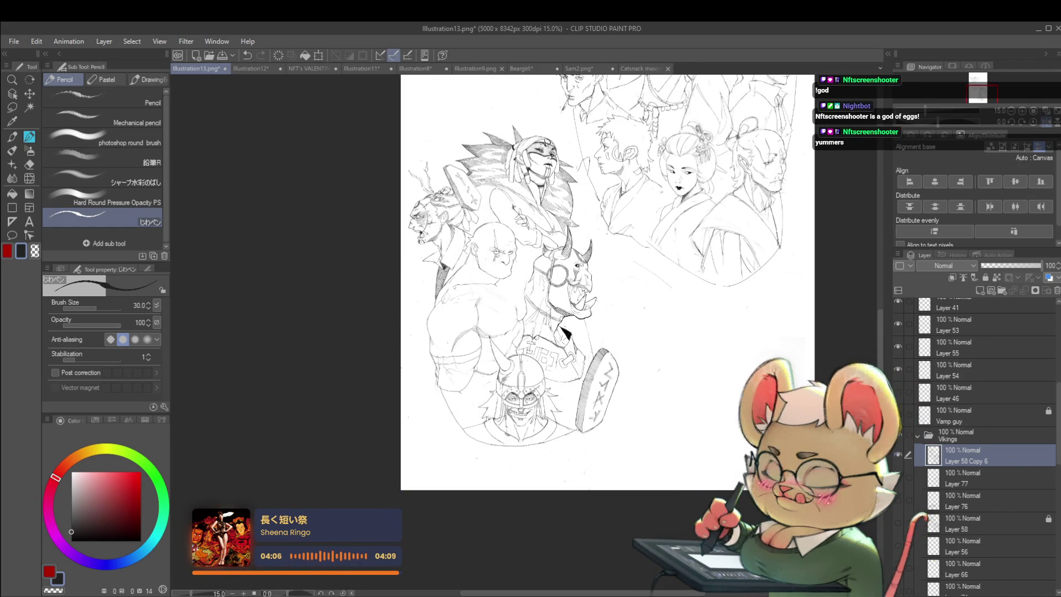
scroll(483, 267, up, 5)
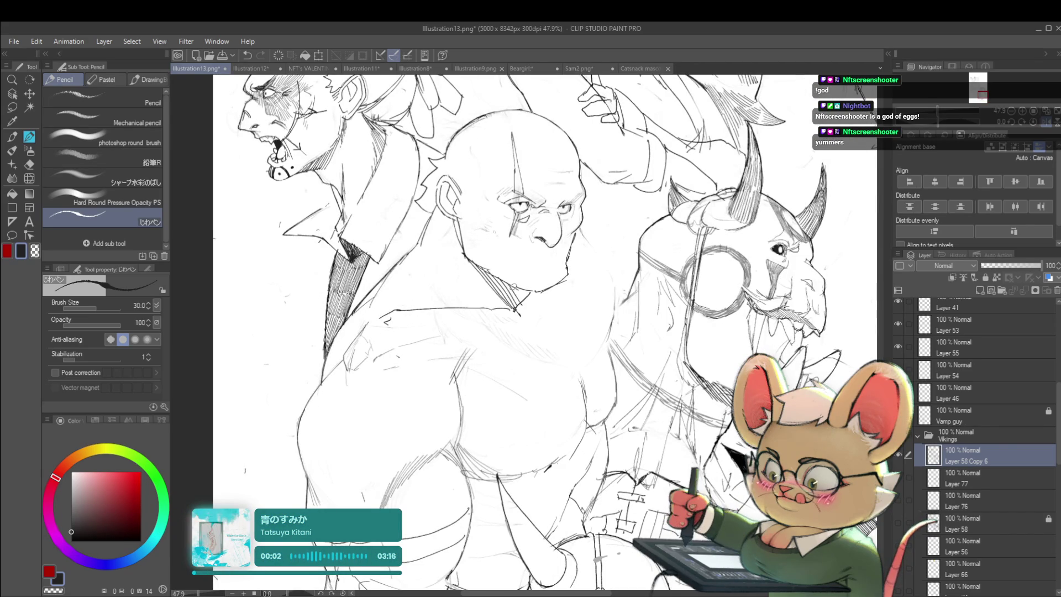
scroll(525, 290, down, 4)
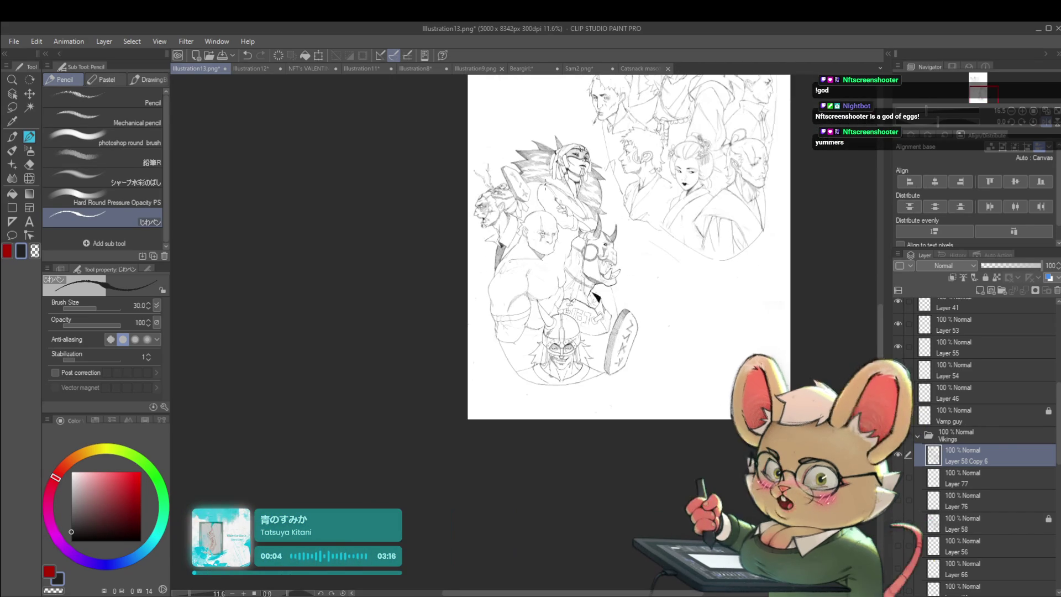
key(h)
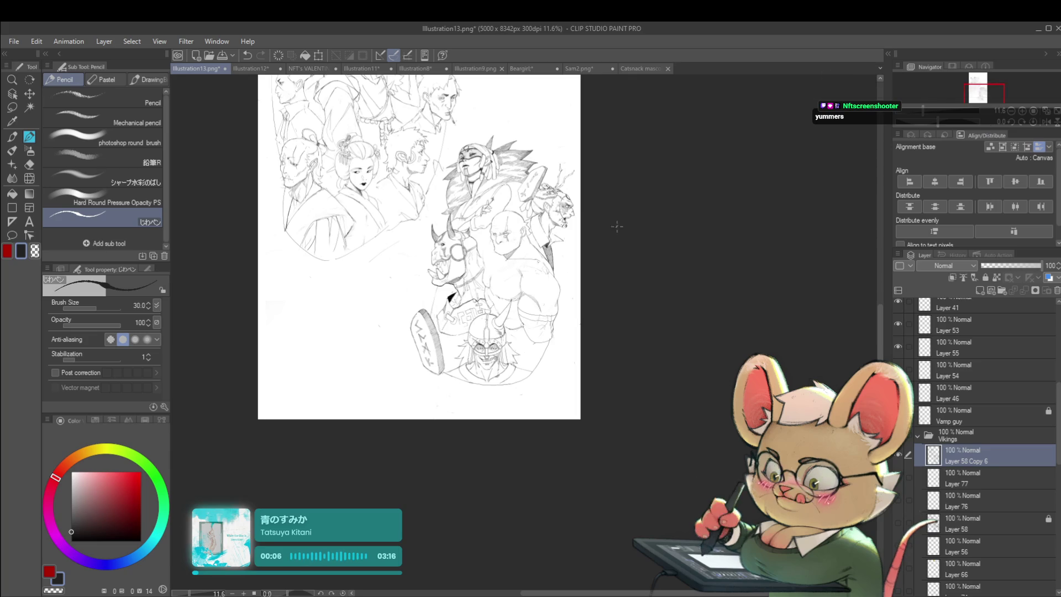
scroll(464, 204, up, 2)
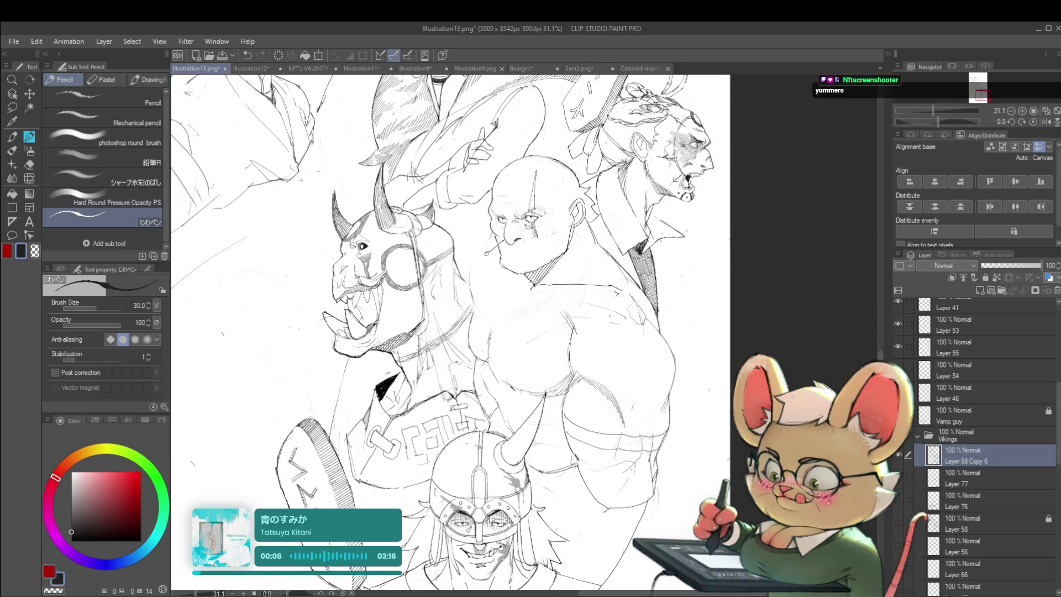
drag(524, 256, 545, 255)
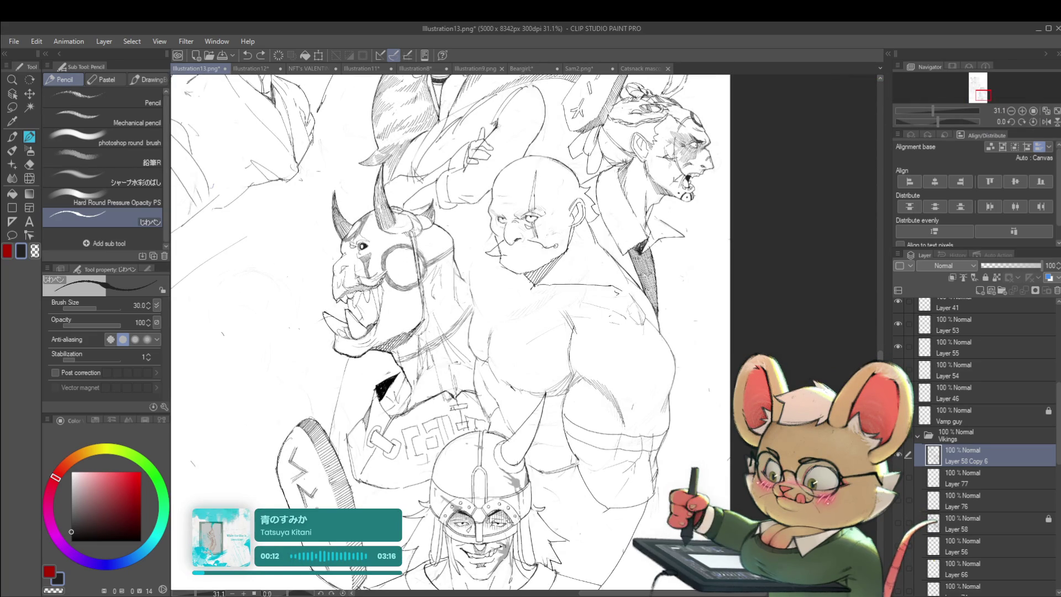
mouse_move(531, 242)
mouse_down()
mouse_move(554, 258)
mouse_move(526, 256)
mouse_up()
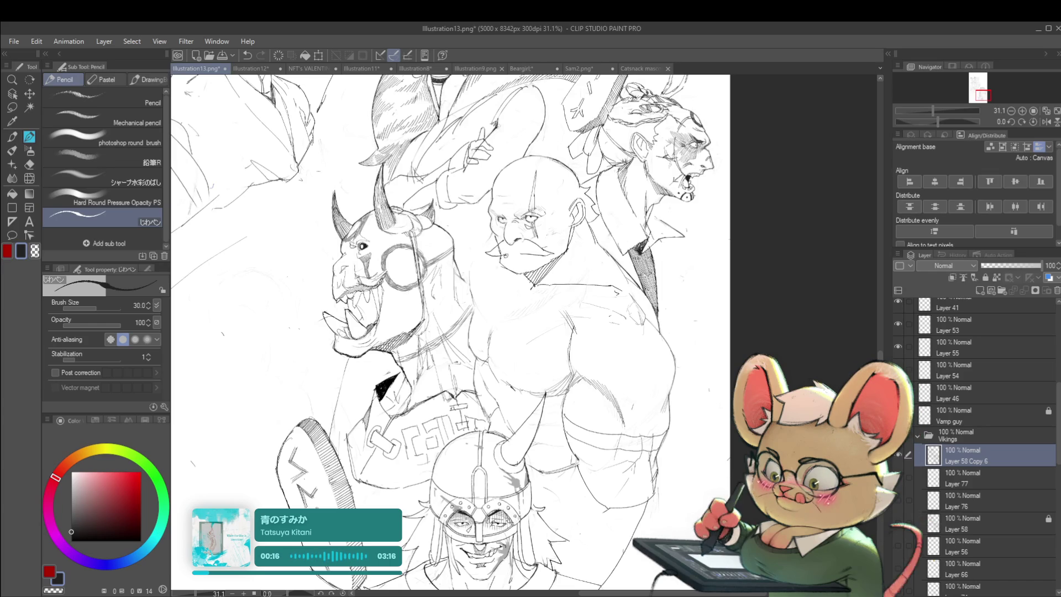
Check the drawing in mirrored view, then restore the normal orientation
scroll(535, 243, down, 4)
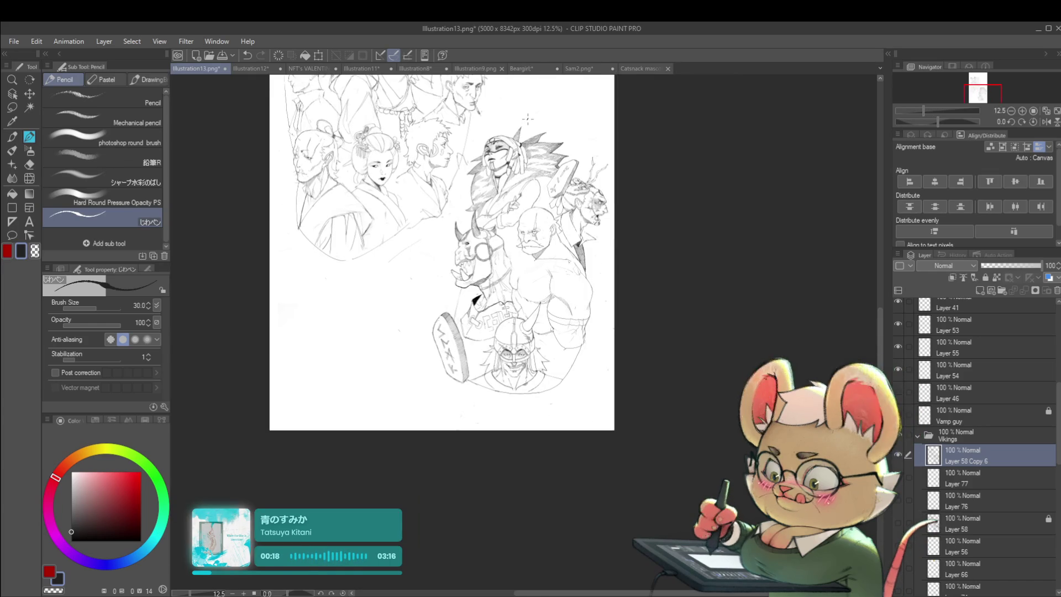
click(1046, 121)
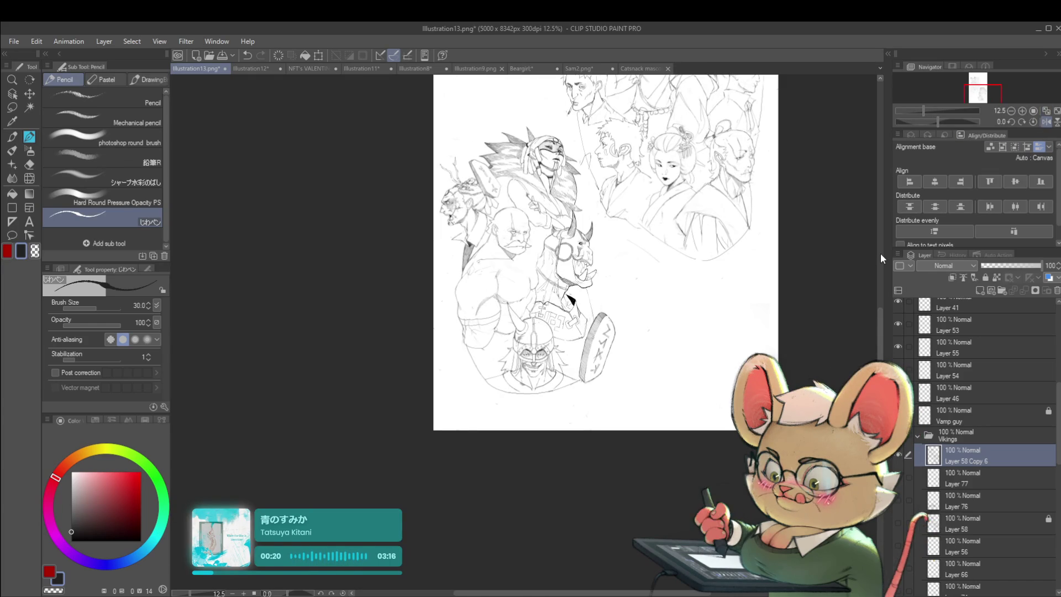
scroll(517, 246, up, 4)
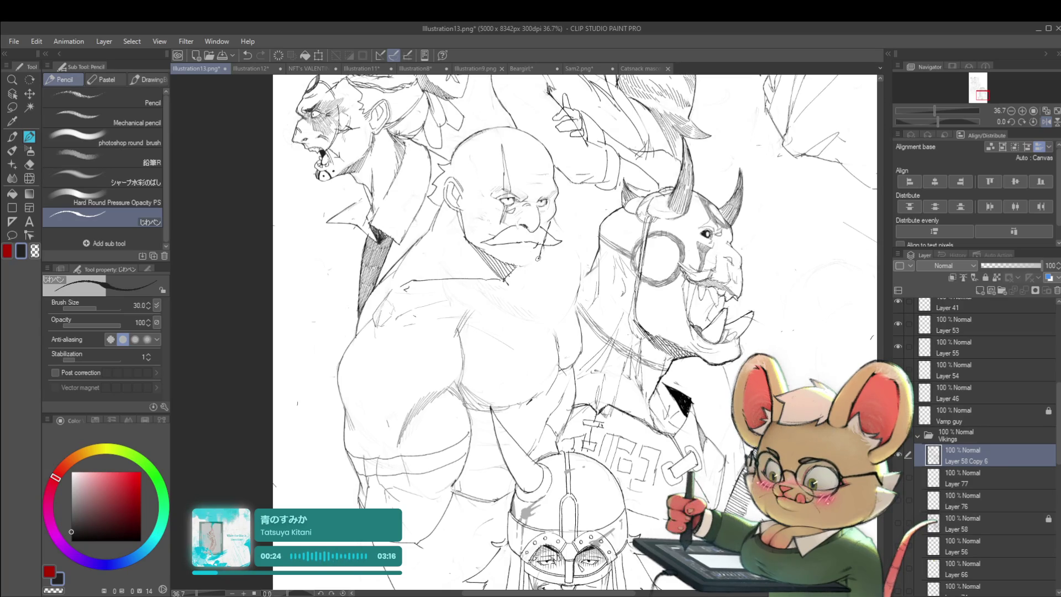
scroll(517, 260, down, 3)
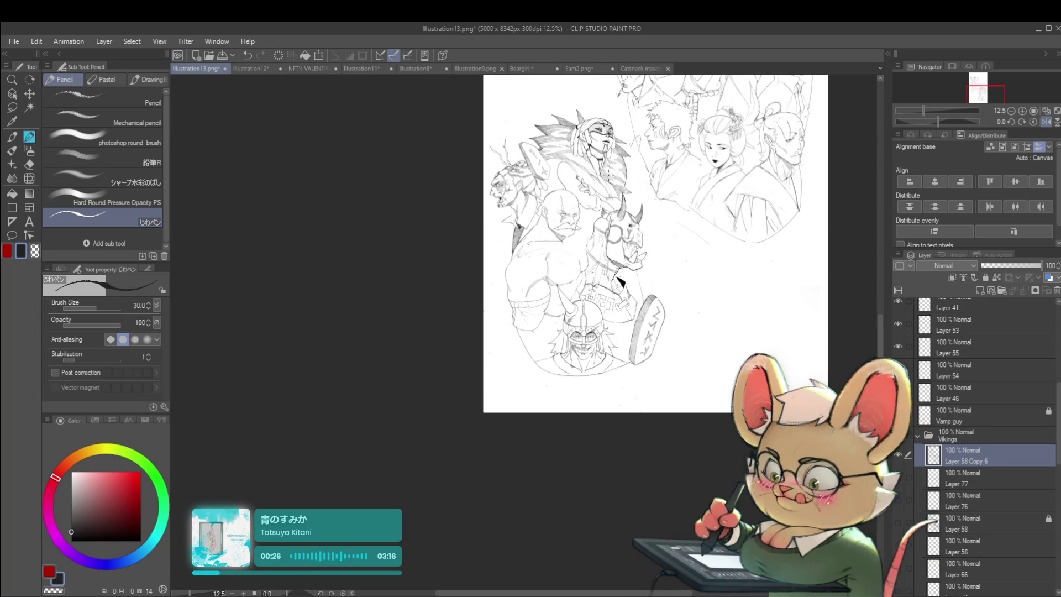
scroll(573, 239, up, 2)
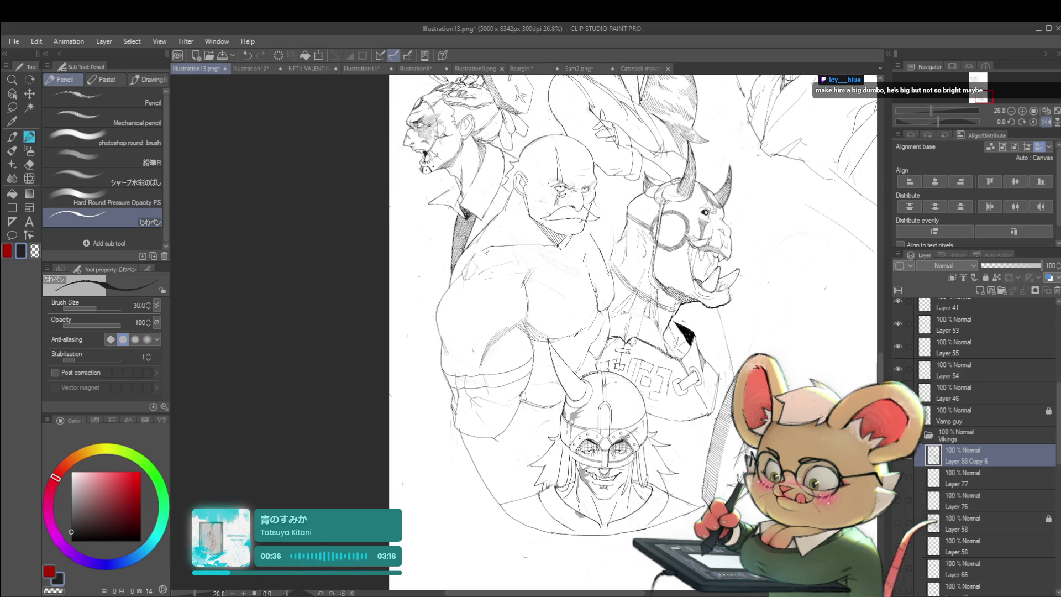
scroll(614, 291, down, 5)
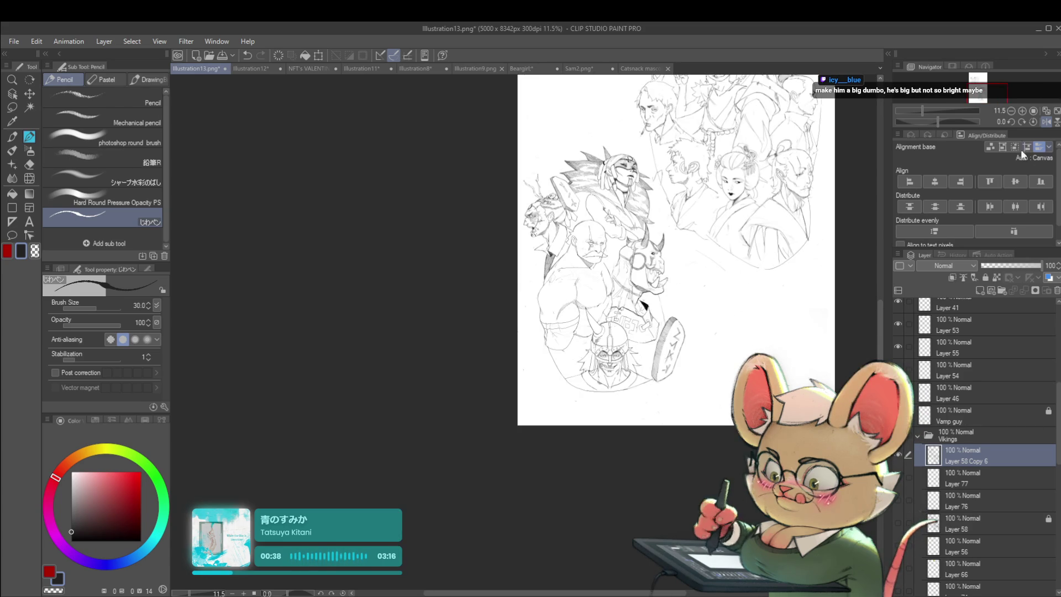
drag(608, 249, 304, 249)
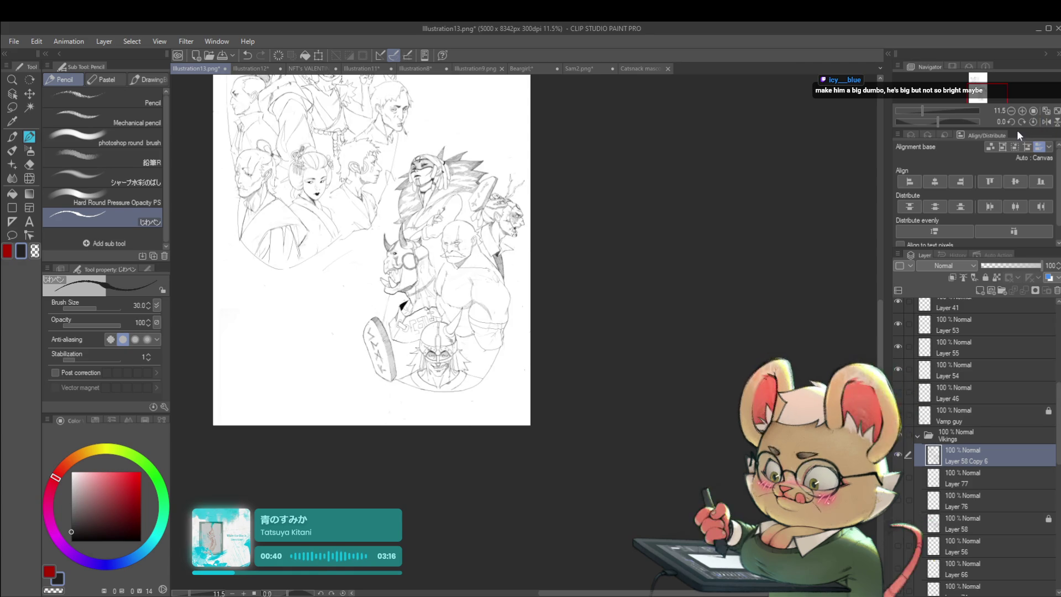
scroll(387, 277, up, 5)
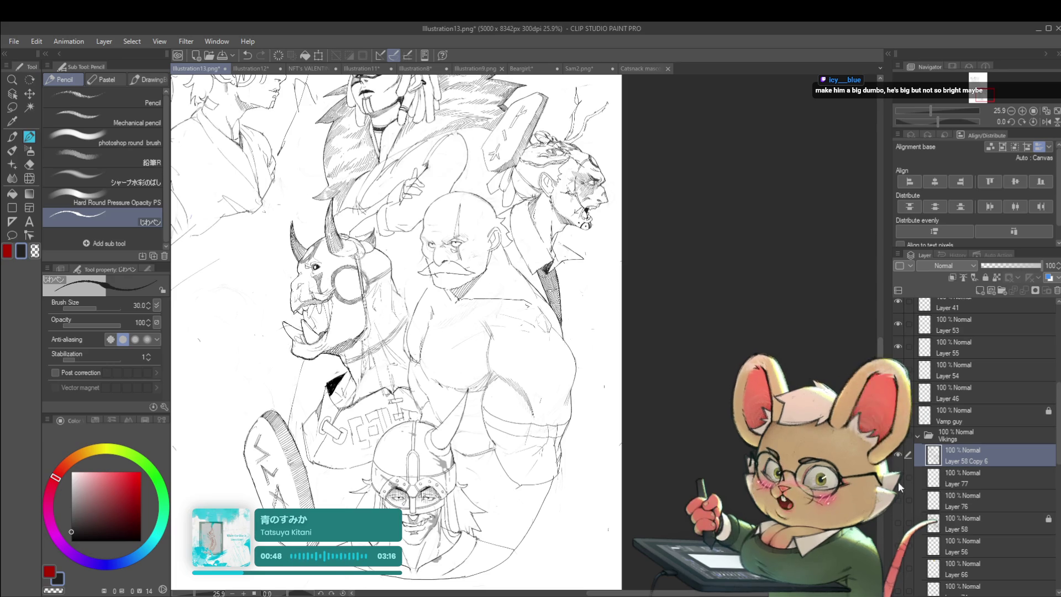
Select Layer 77 in the Vikings group and paste the copied Viking symbols image for transforming
click(953, 481)
scroll(643, 352, down, 2)
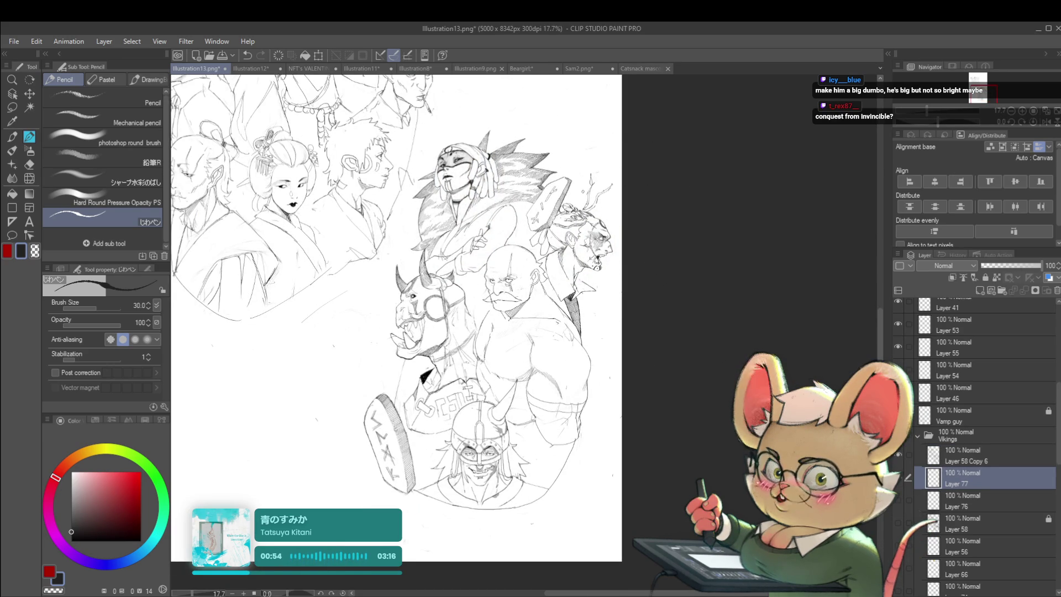
scroll(556, 330, up, 3)
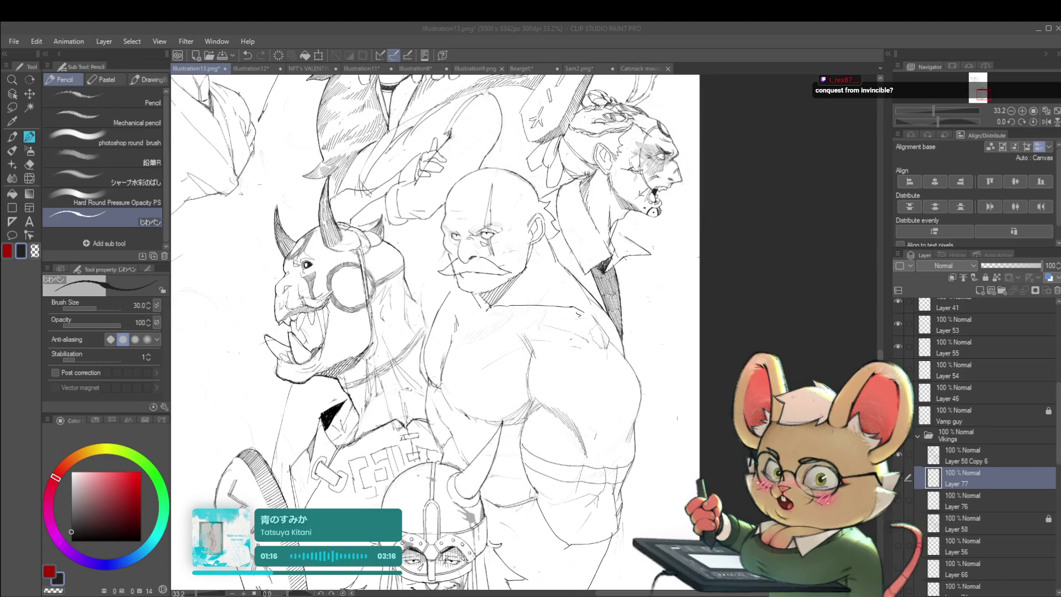
scroll(435, 332, down, 3)
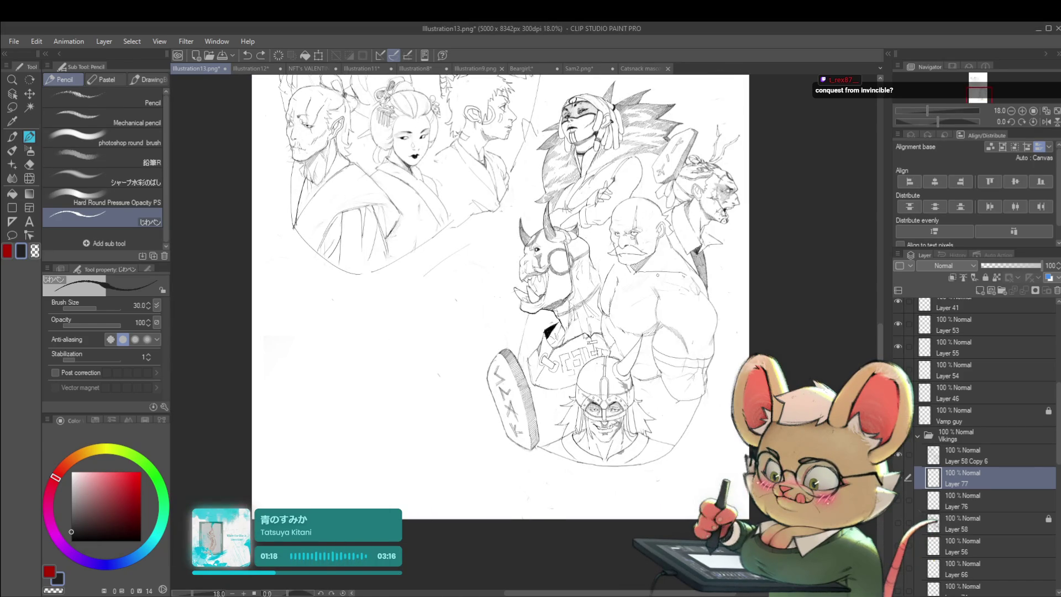
key(ctrl+v)
key(ctrl+t)
Move the pasted symbol sheet down and enlarge it to about 344%
scroll(459, 362, down, 2)
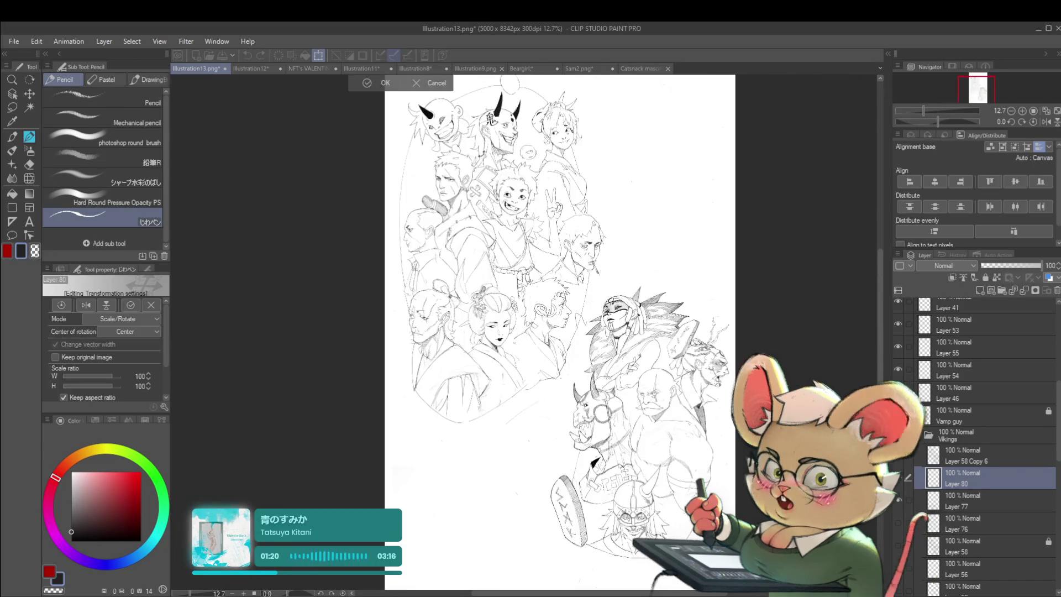
mouse_move(444, 176)
mouse_down()
mouse_move(451, 207)
mouse_move(407, 274)
mouse_up()
scroll(406, 274, up, 6)
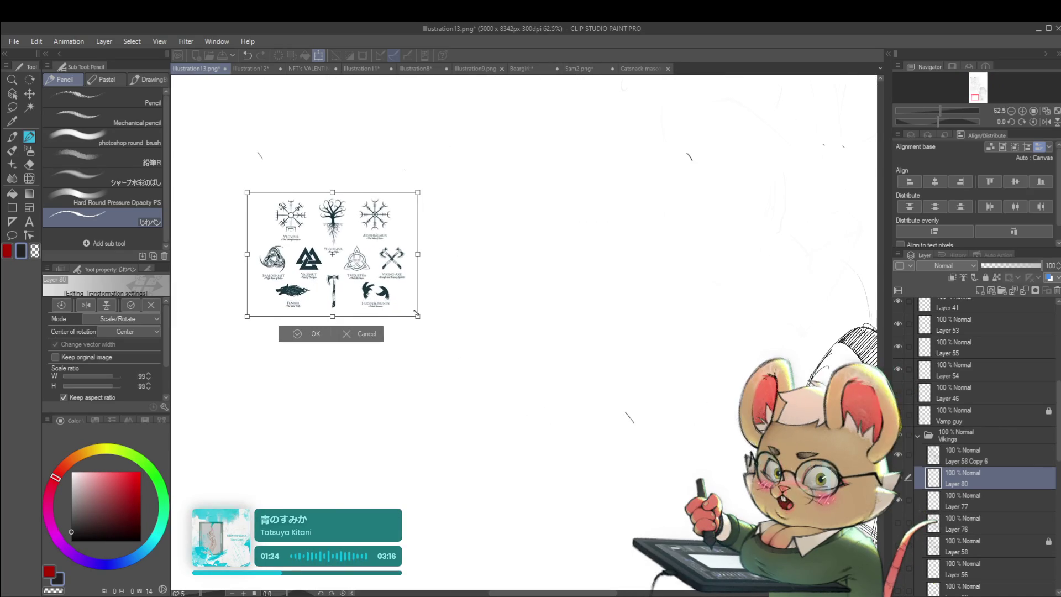
mouse_move(461, 366)
mouse_down()
mouse_move(687, 439)
mouse_move(785, 575)
mouse_up()
scroll(689, 422, down, 5)
scroll(689, 421, up, 3)
mouse_move(652, 391)
mouse_down()
mouse_move(685, 337)
mouse_move(453, 288)
mouse_up()
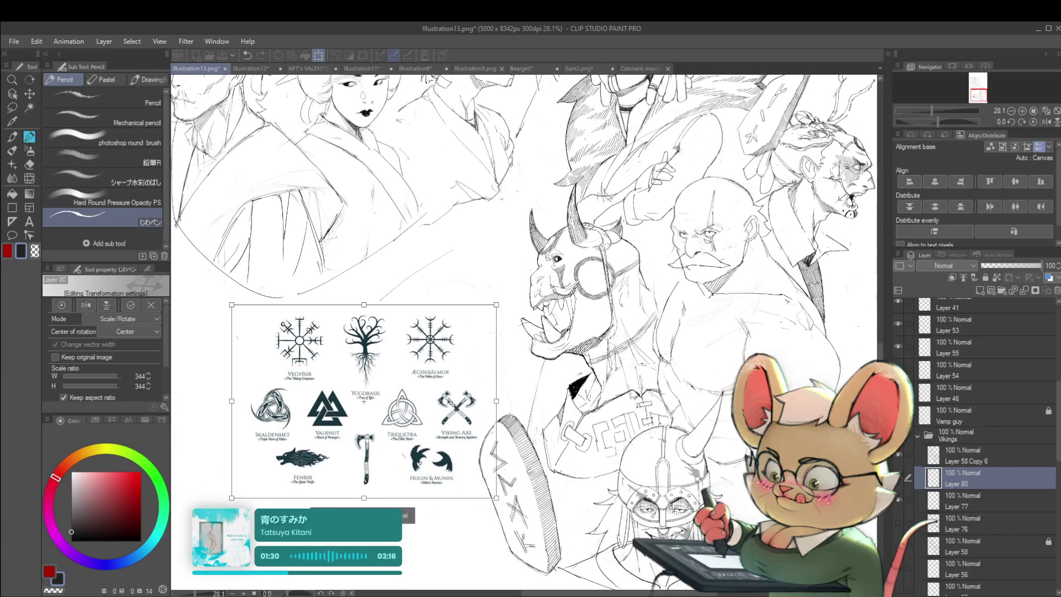
Position the symbol sheet left of the Viking figures and confirm the transform
drag(456, 402, 430, 396)
key(Return)
drag(736, 375, 720, 378)
scroll(719, 377, down, 3)
scroll(664, 359, up, 2)
drag(591, 328, 631, 340)
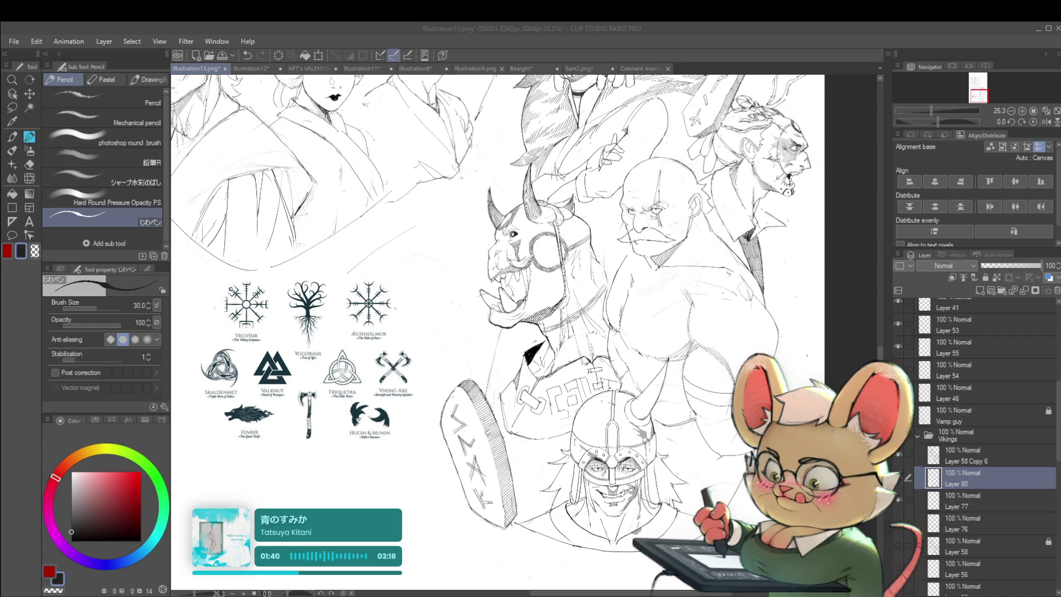
Sketch the valknut's interlocking triangles on the bald Viking's chest, copying the reference sheet
click(639, 337)
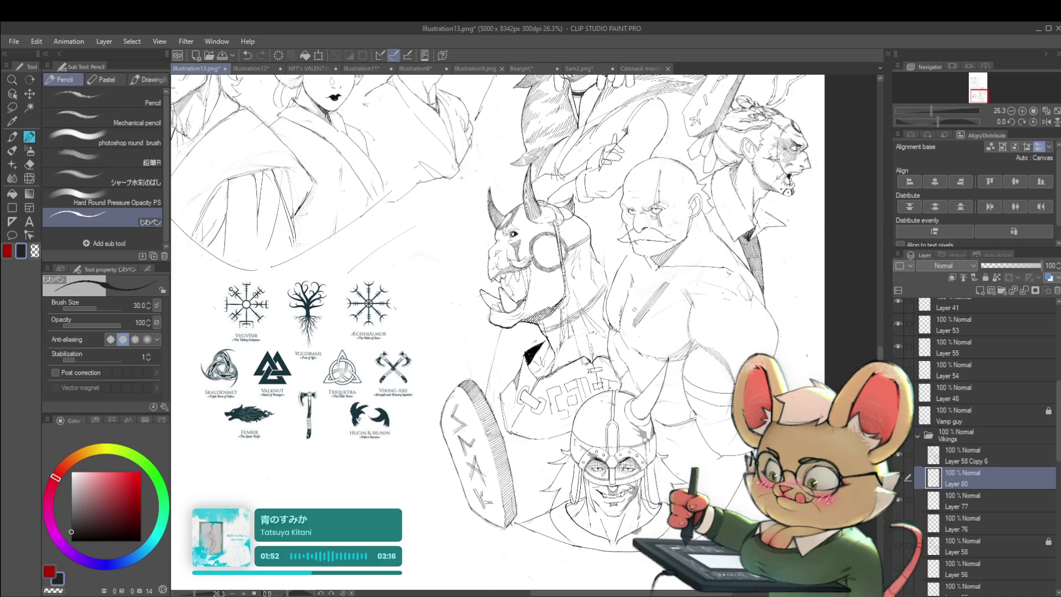
drag(632, 307, 666, 325)
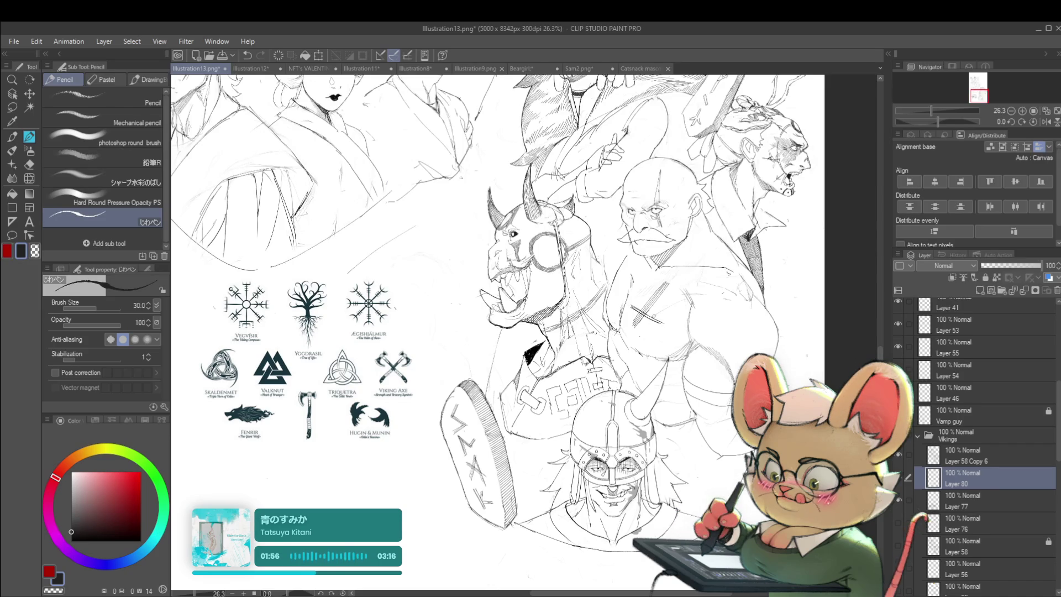
drag(636, 311, 663, 321)
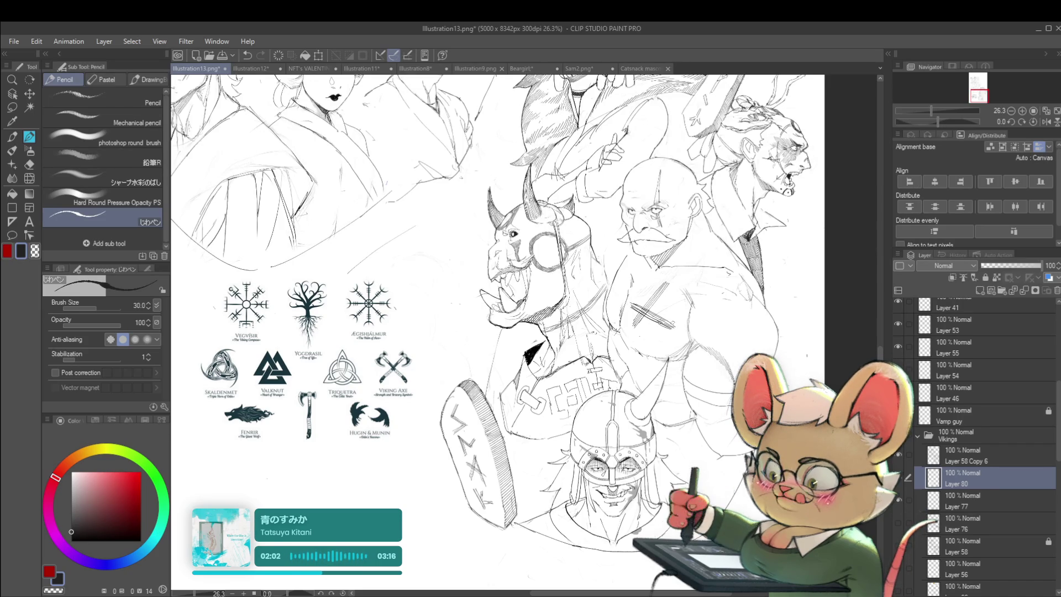
drag(666, 293, 675, 329)
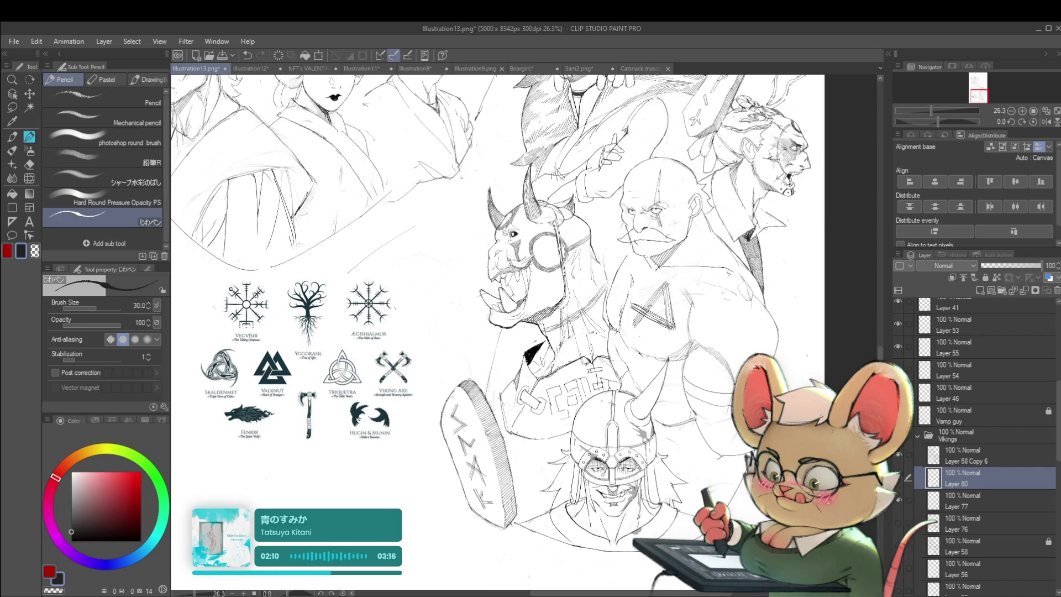
drag(650, 278, 646, 292)
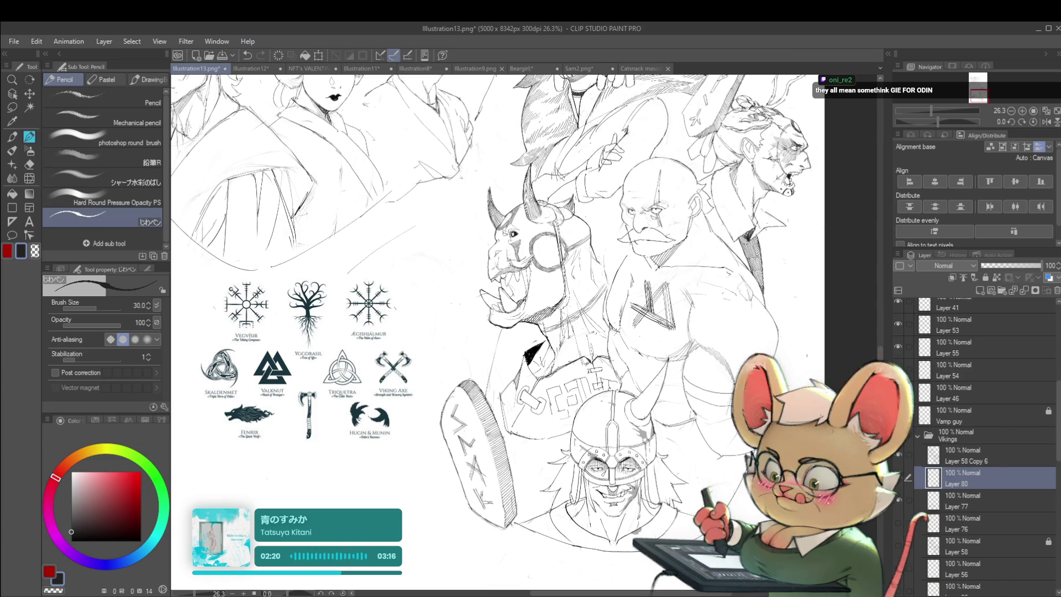
drag(647, 283, 631, 303)
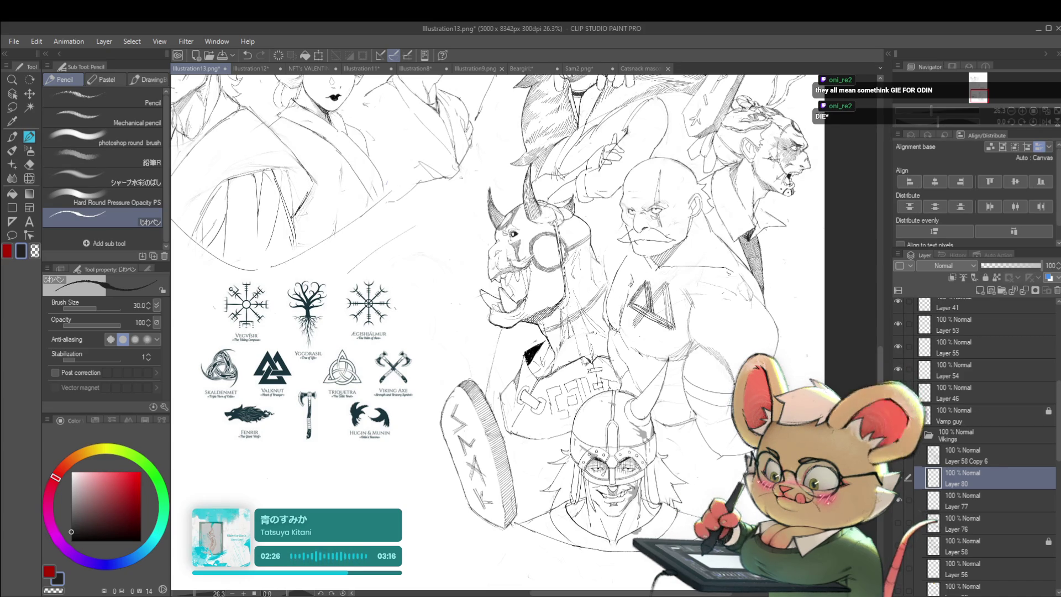
scroll(497, 309, right, 2)
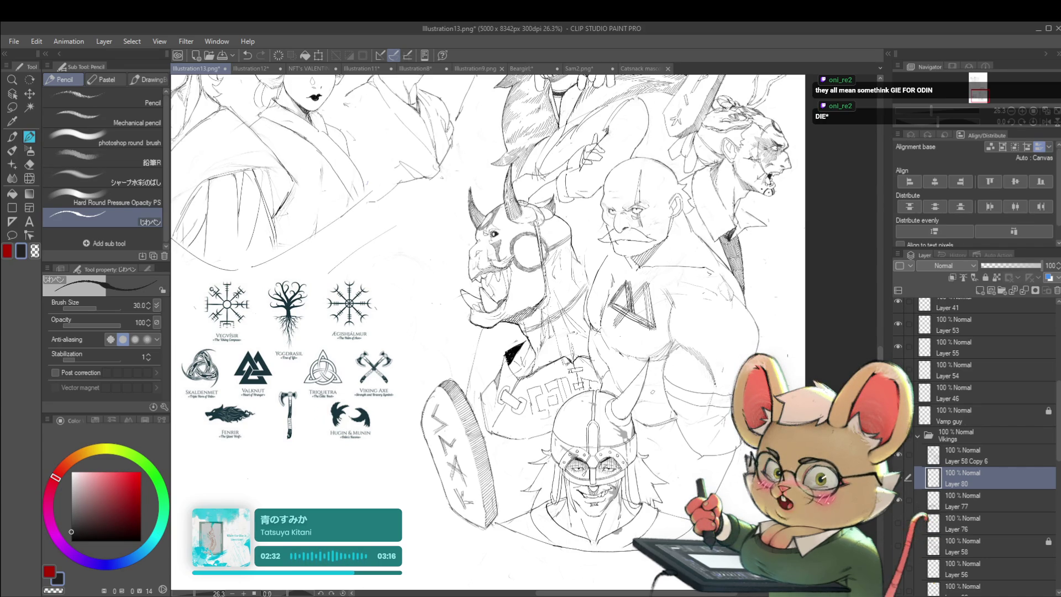
Retrace the chest valknut's lines in pencil, then zoom out to the full illustration
scroll(586, 288, up, 1)
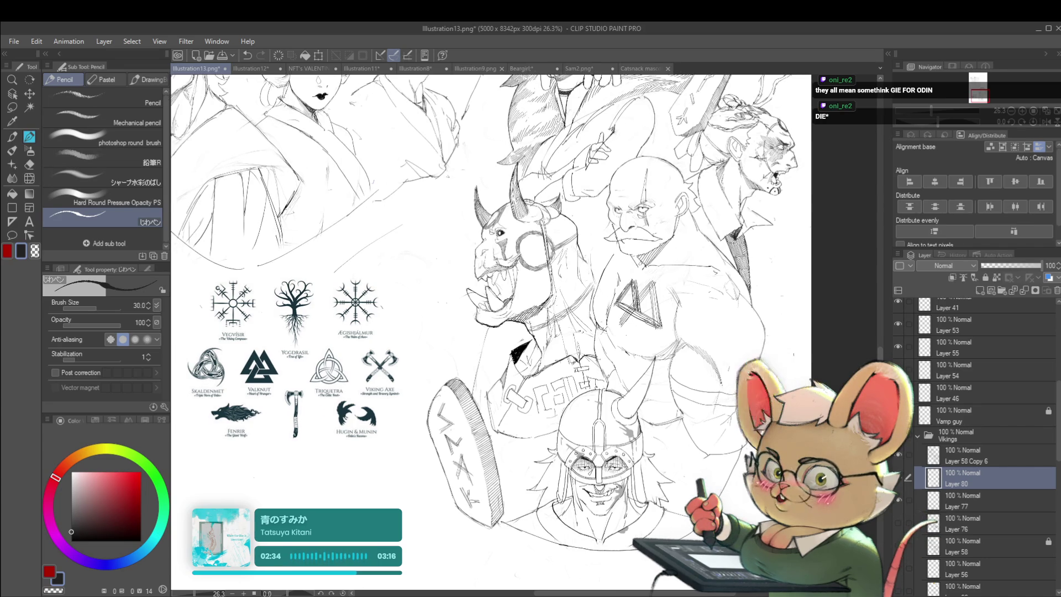
scroll(586, 288, up, 1)
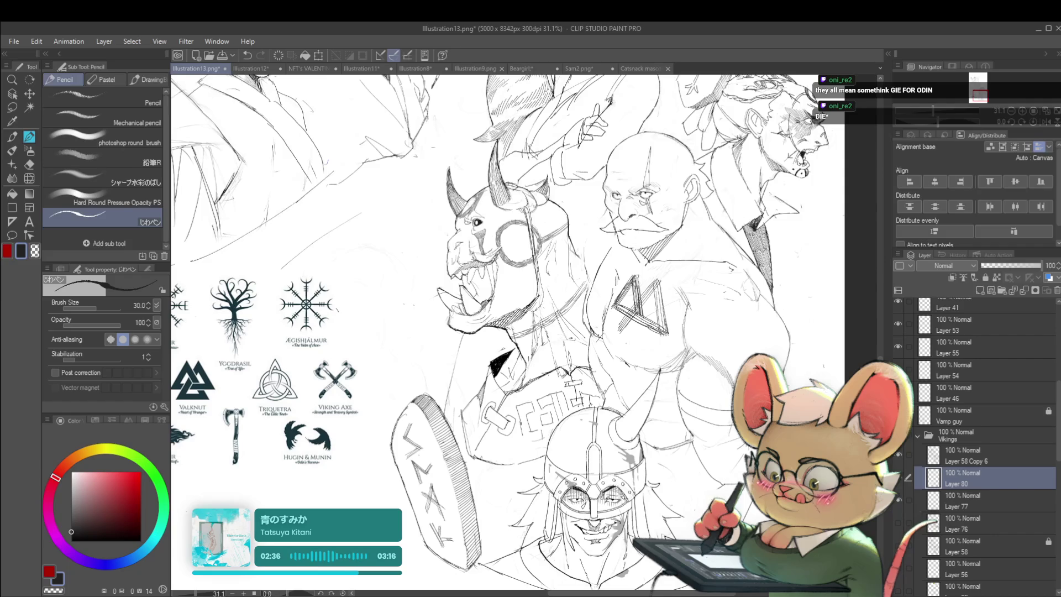
scroll(655, 283, down, 1)
scroll(631, 325, down, 1)
scroll(631, 325, down, 1)
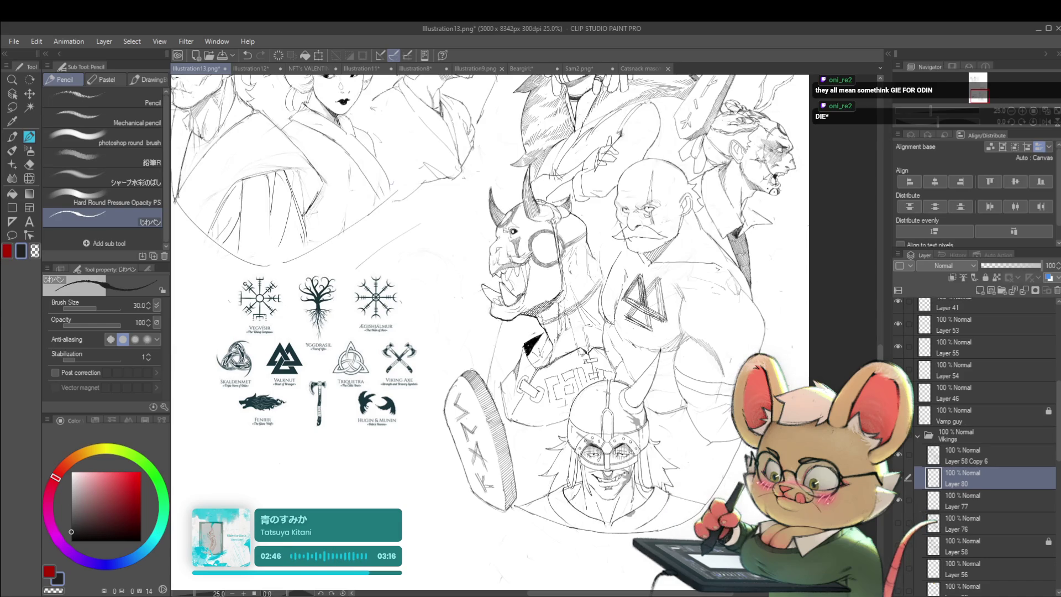
scroll(701, 300, down, 5)
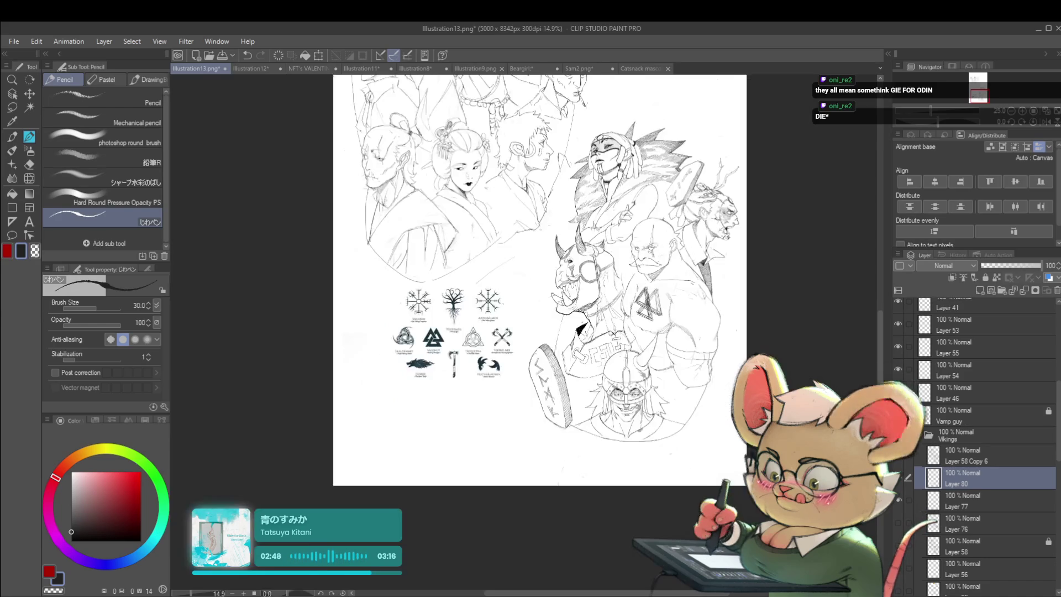
scroll(702, 300, up, 5)
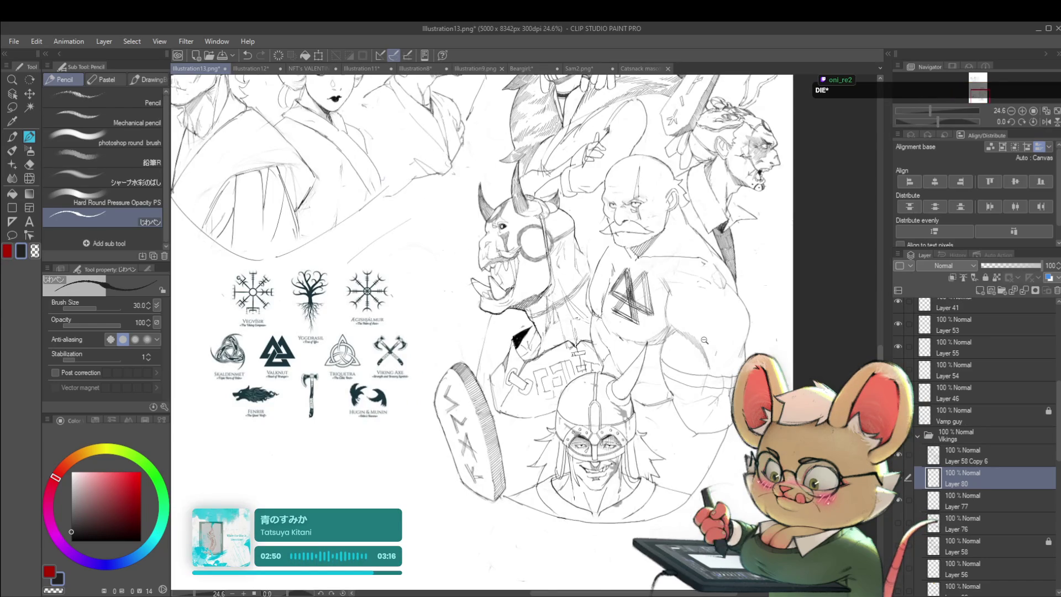
scroll(704, 340, up, 1)
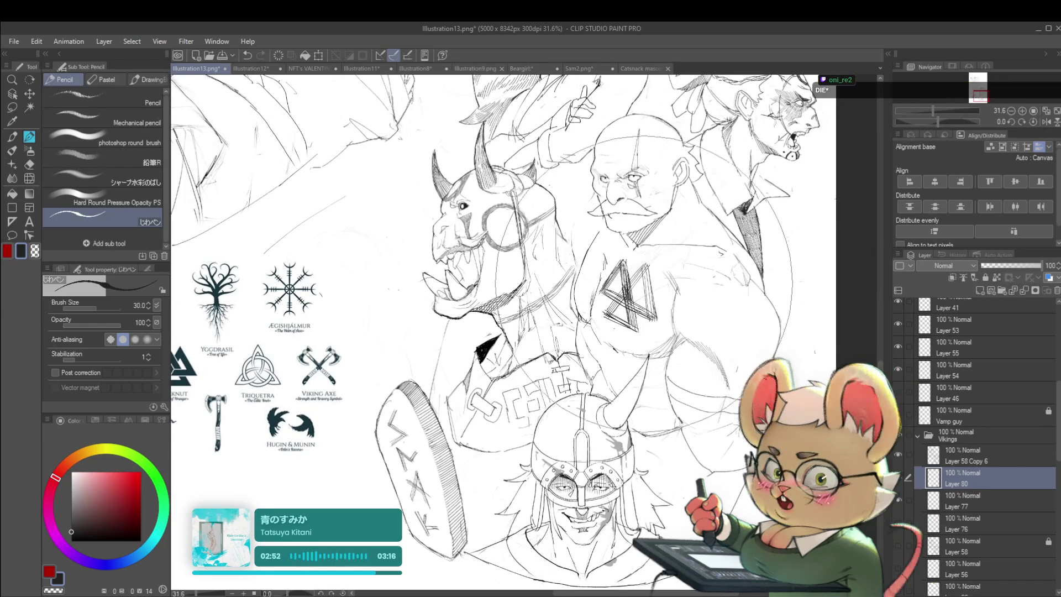
mouse_move(631, 299)
mouse_down()
mouse_move(624, 276)
mouse_move(636, 271)
mouse_up()
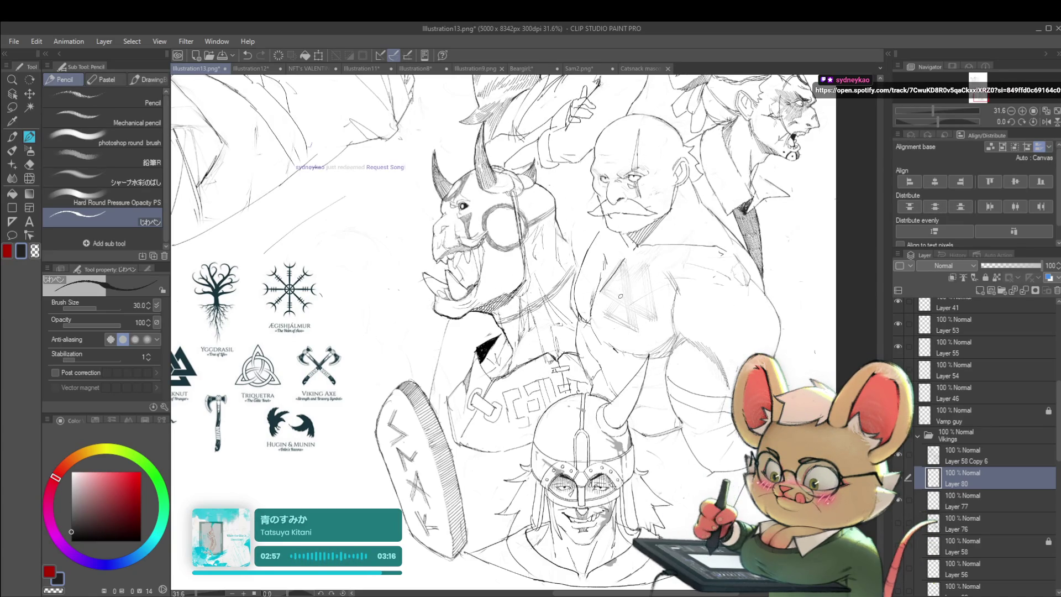
drag(604, 294, 628, 306)
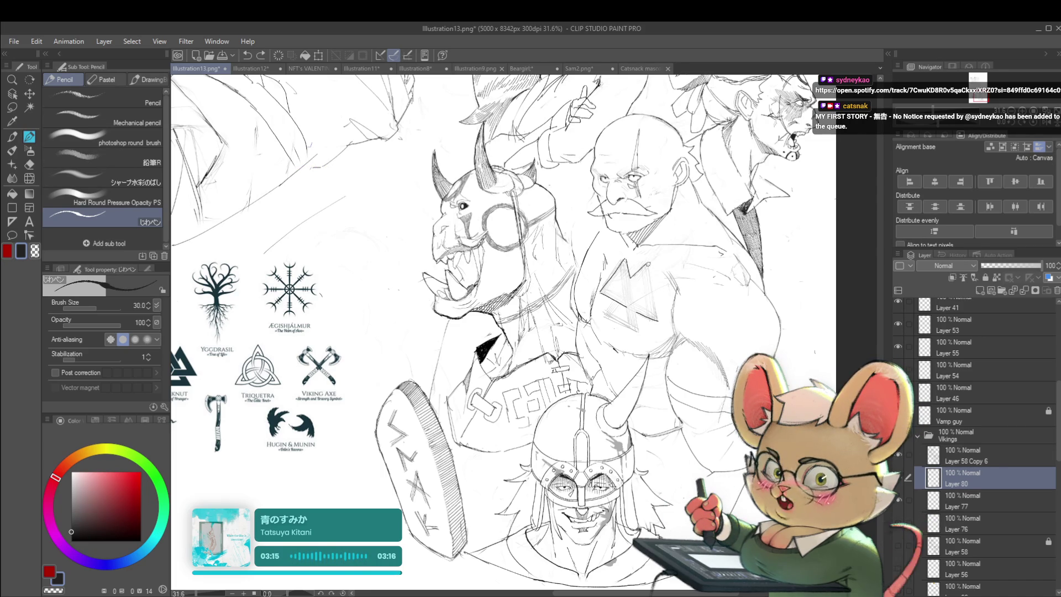
scroll(653, 291, down, 2)
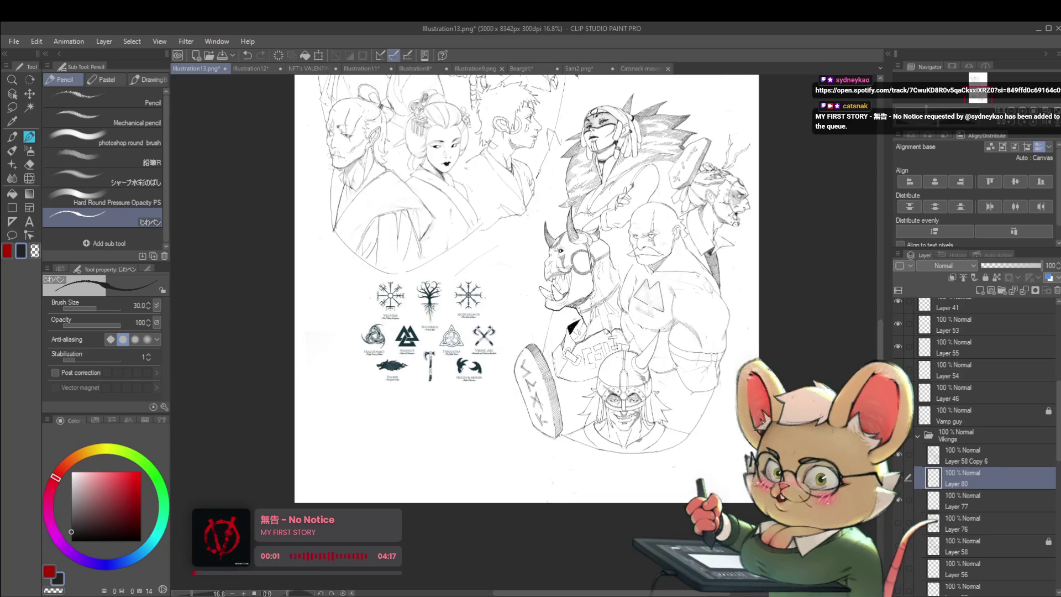
Undo the last stroke and darken the chest tattoo's left, right and bottom-right edges
scroll(649, 310, up, 2)
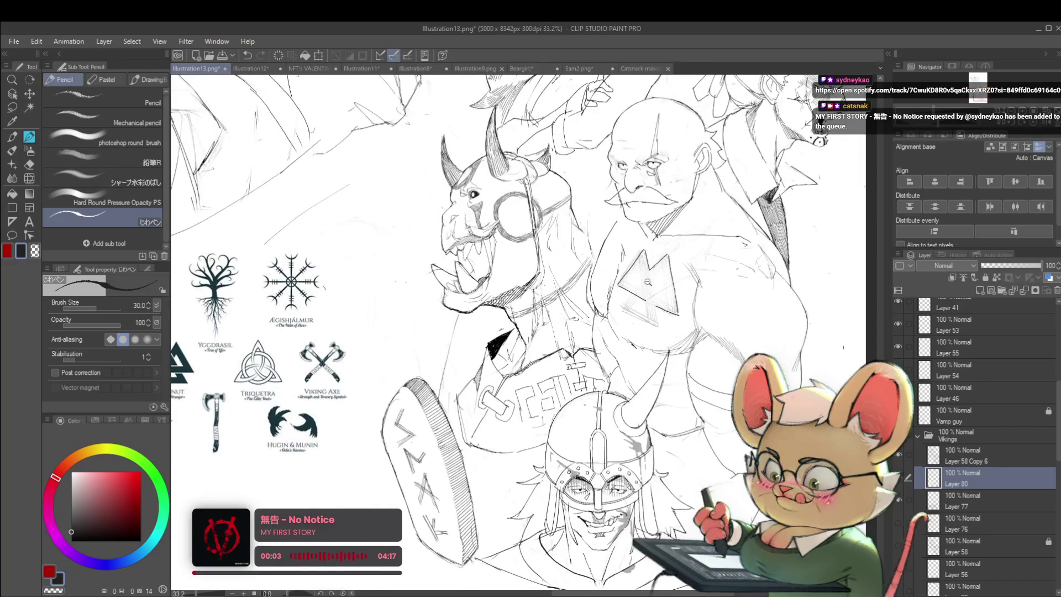
scroll(642, 285, up, 1)
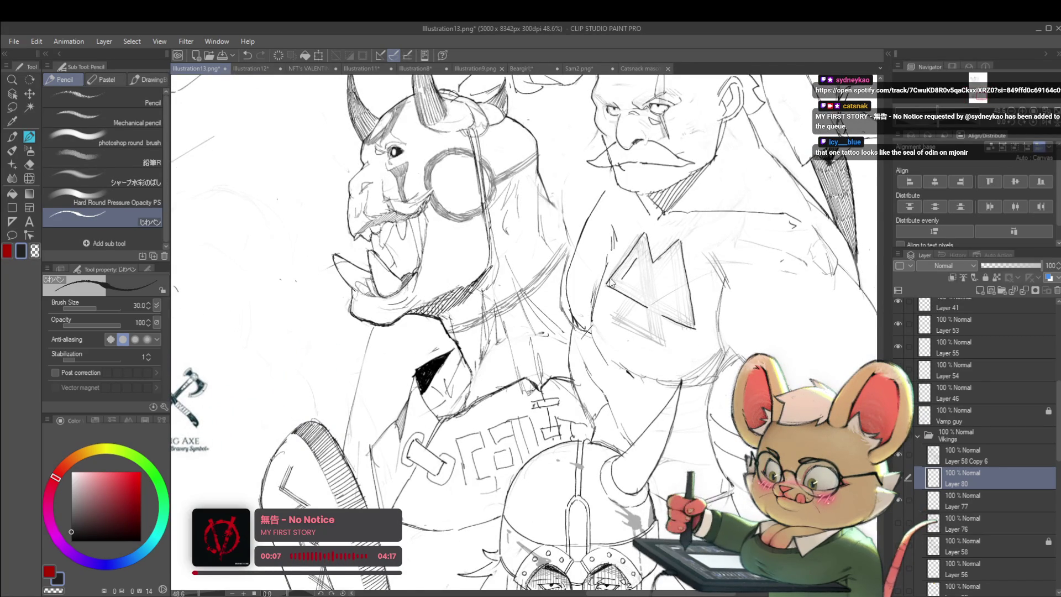
key(ctrl+z)
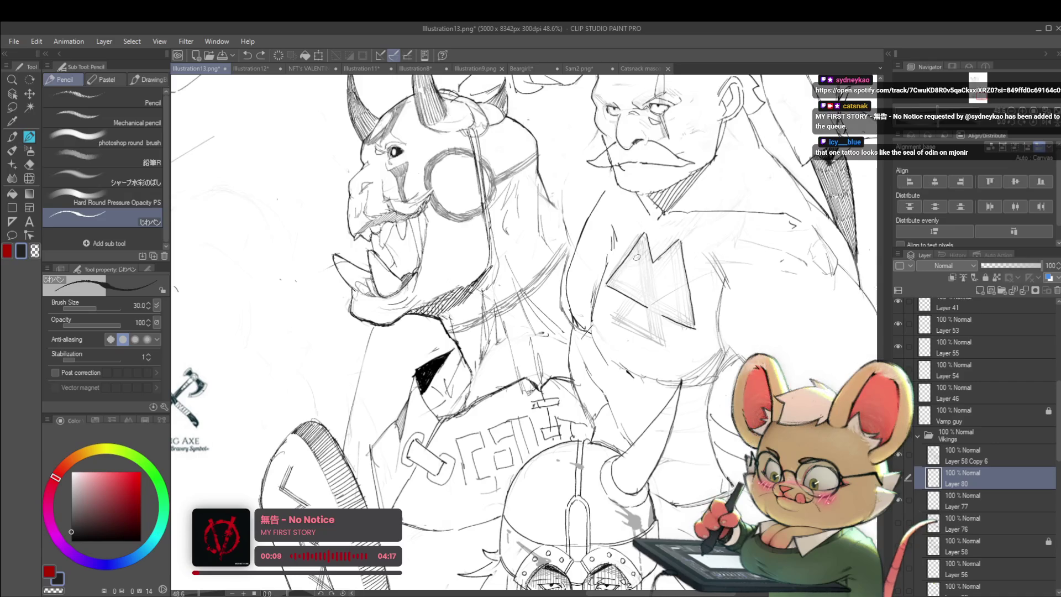
drag(639, 257, 642, 290)
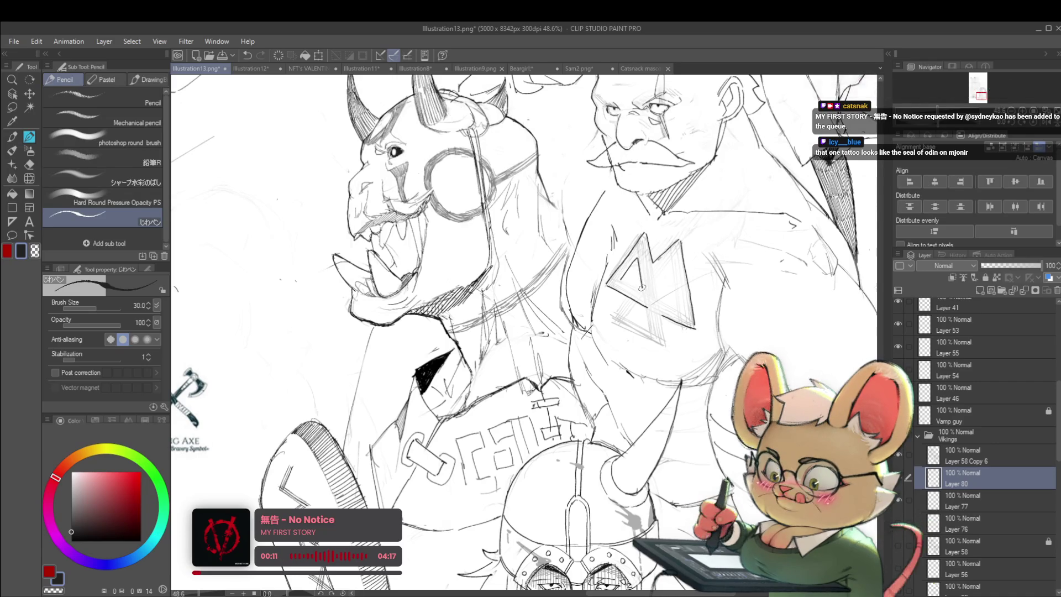
scroll(628, 267, down, 5)
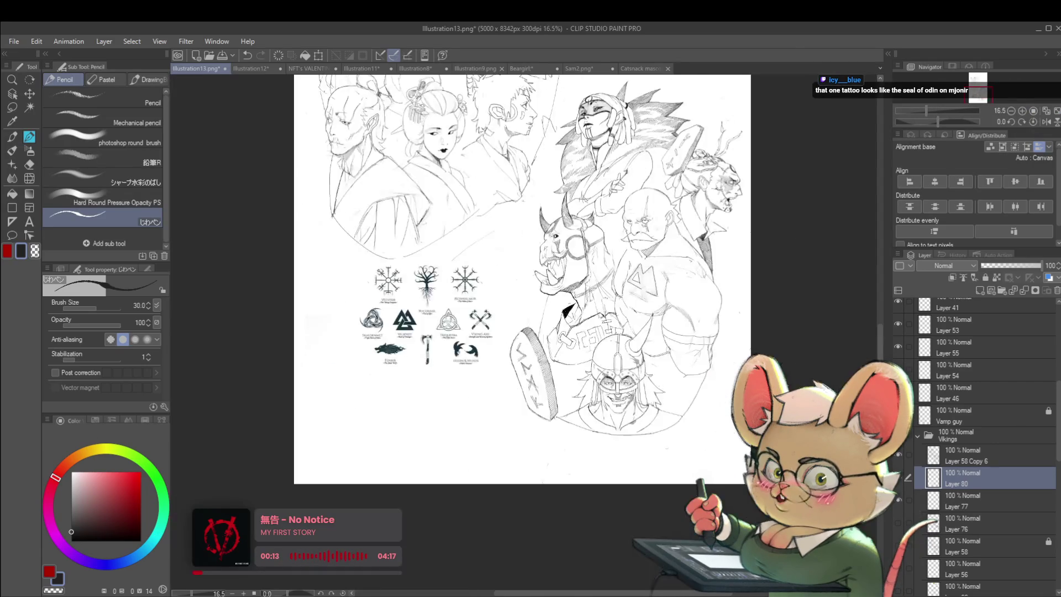
scroll(641, 277, up, 5)
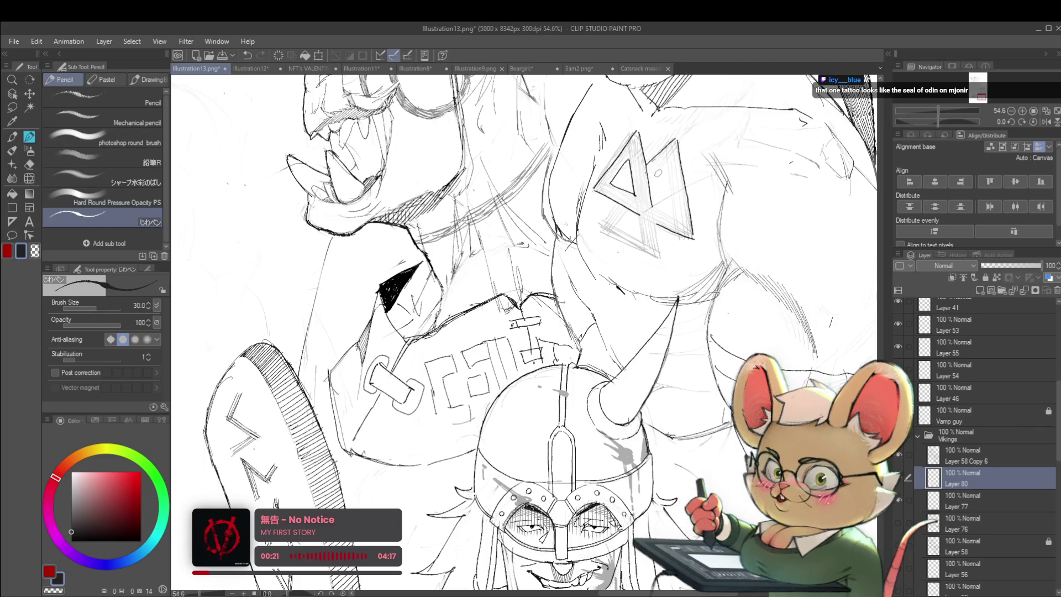
scroll(671, 160, down, 5)
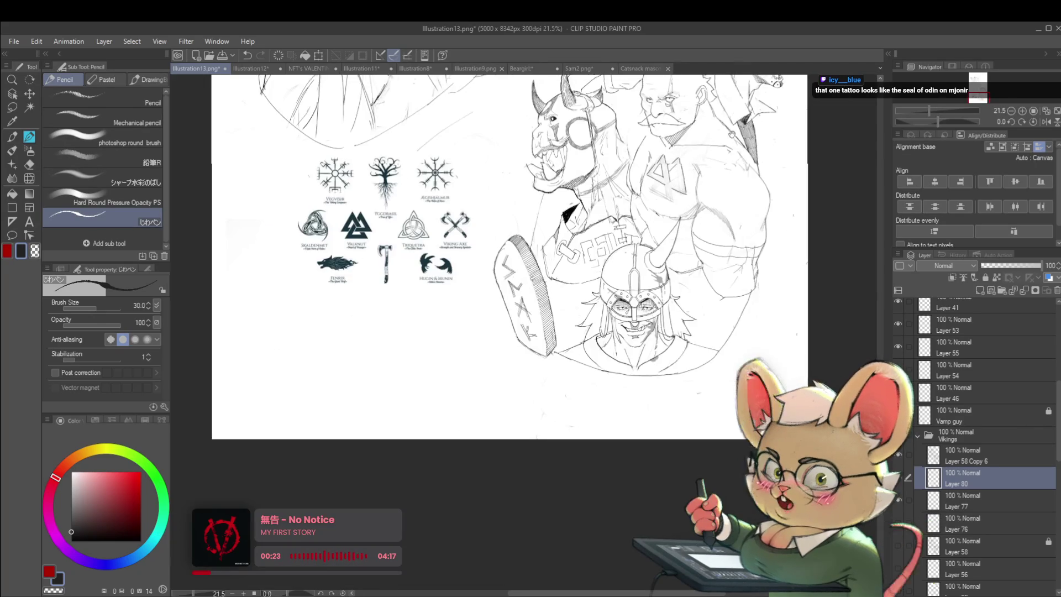
scroll(638, 241, up, 5)
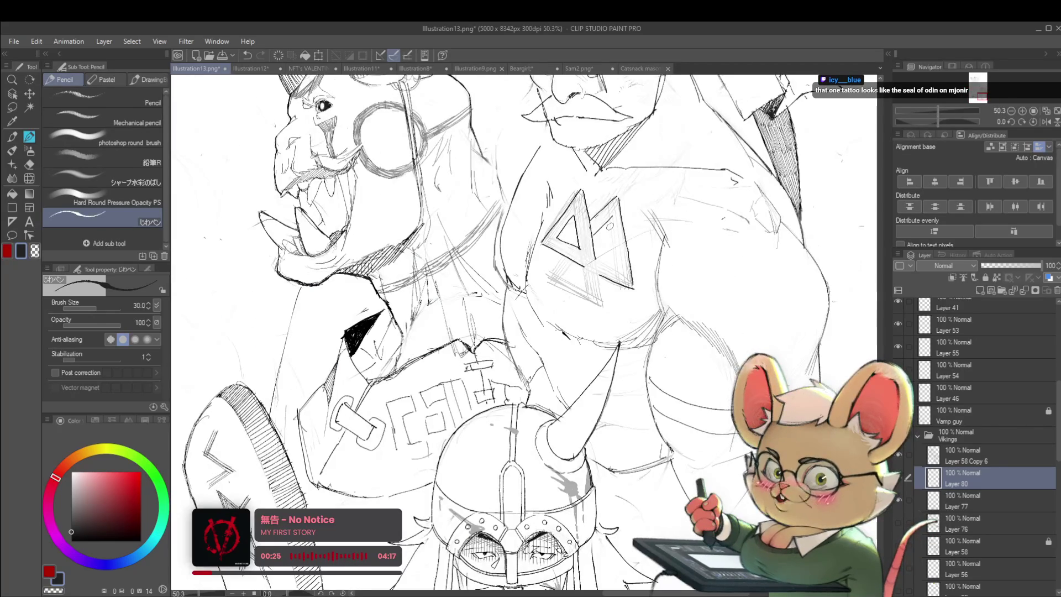
mouse_move(613, 244)
mouse_down()
mouse_move(614, 265)
mouse_move(596, 260)
mouse_move(611, 260)
mouse_up()
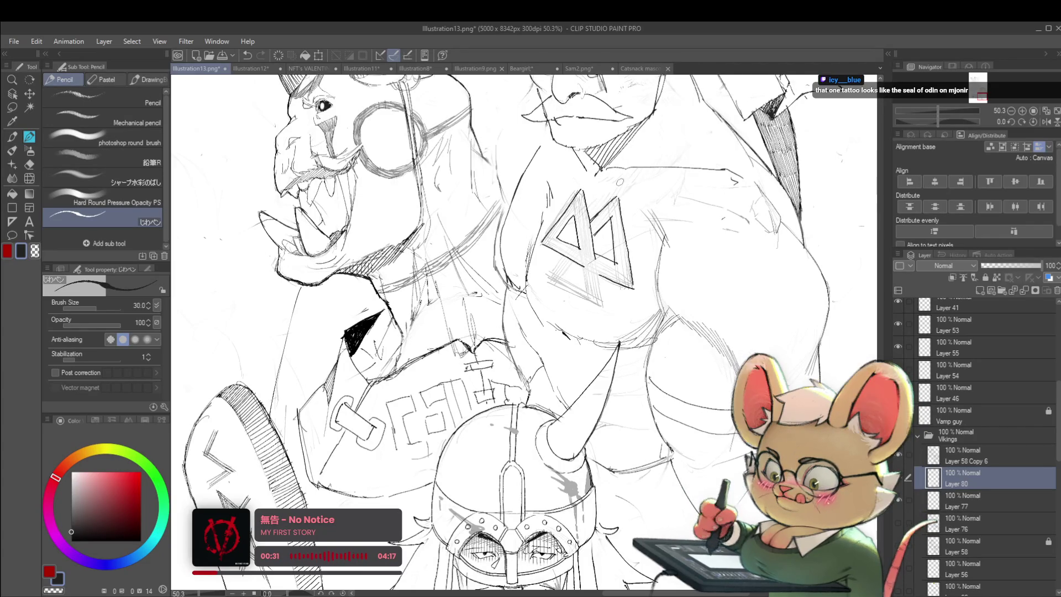
mouse_move(621, 216)
mouse_down()
mouse_move(635, 275)
mouse_move(622, 259)
mouse_up()
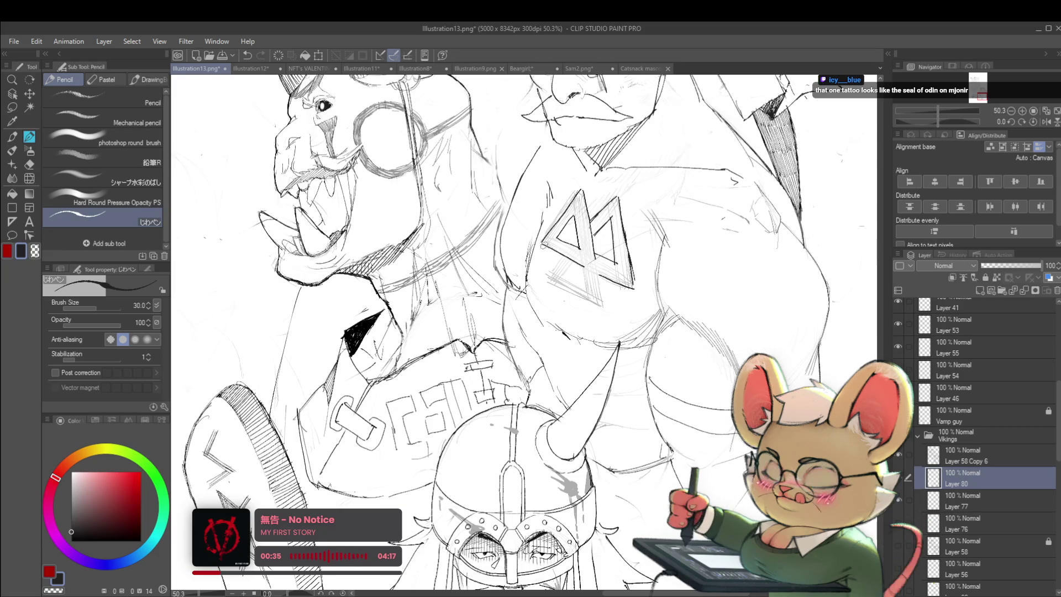
drag(575, 259, 633, 286)
scroll(668, 254, down, 5)
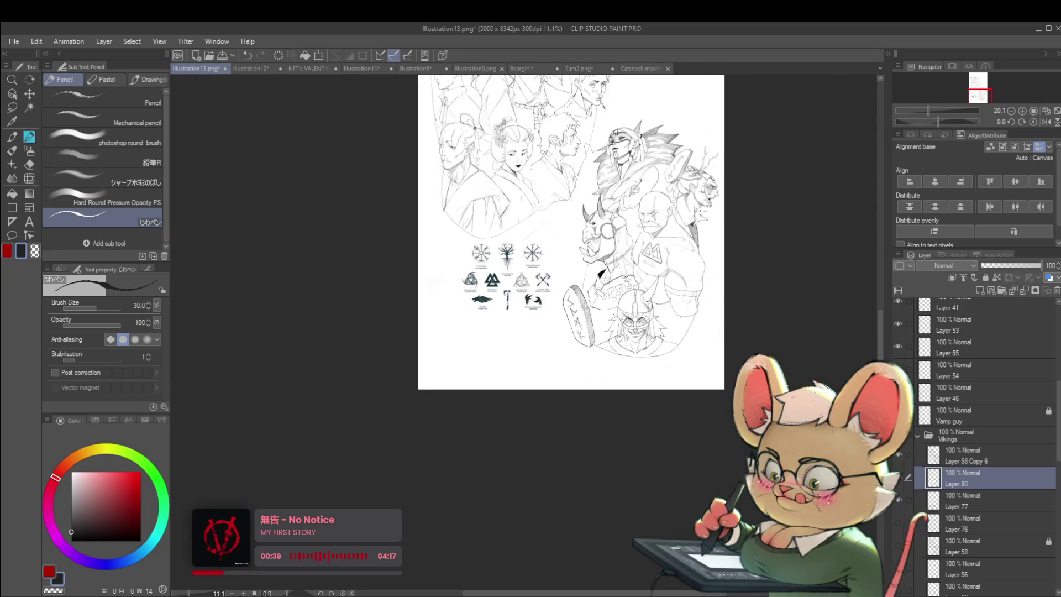
Raise the brush size to 40 and draw a practice triangle below the symbols sheet
drag(720, 228, 625, 228)
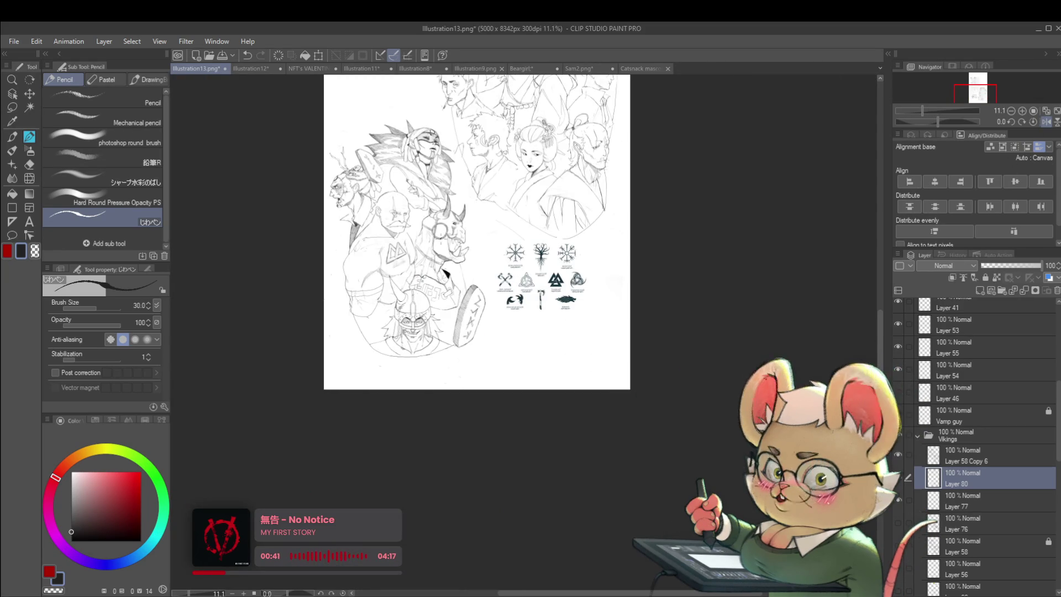
scroll(613, 244, up, 4)
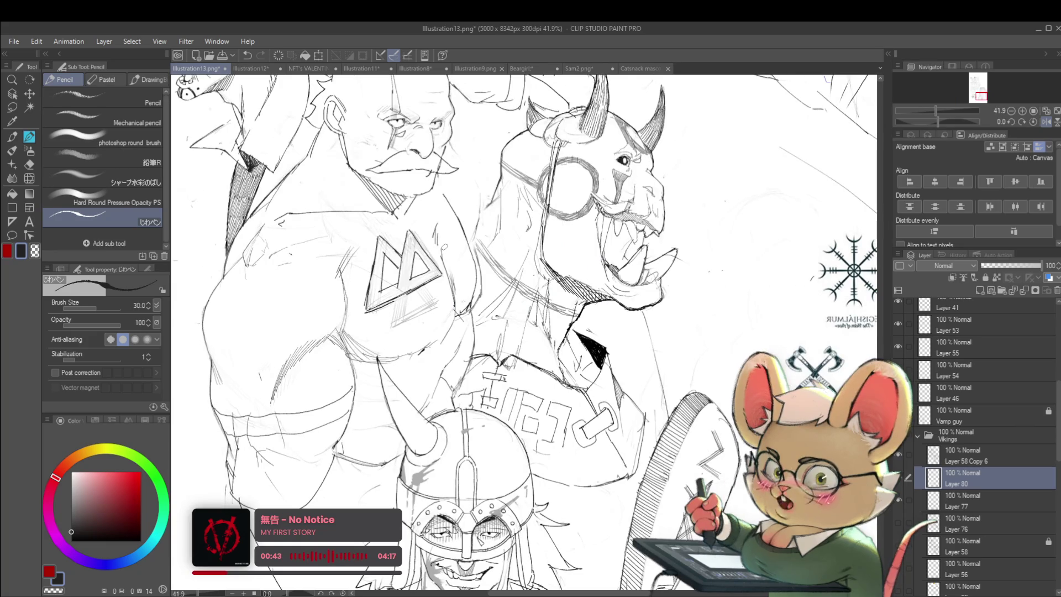
key(bracketright)
mouse_move(387, 277)
mouse_down()
mouse_move(395, 237)
mouse_move(410, 255)
mouse_up()
scroll(435, 265, down, 2)
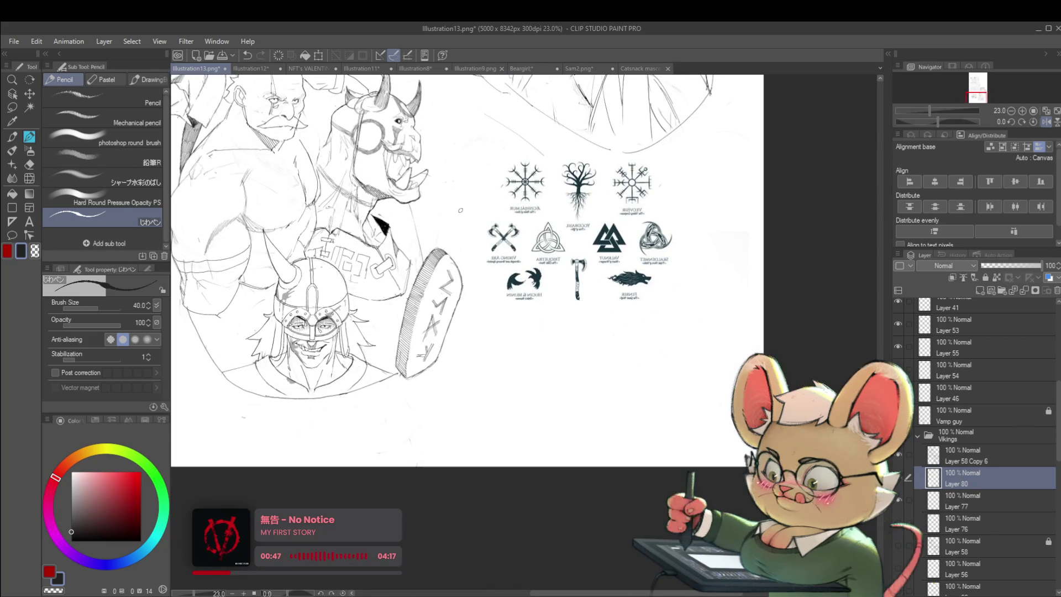
drag(602, 322, 569, 369)
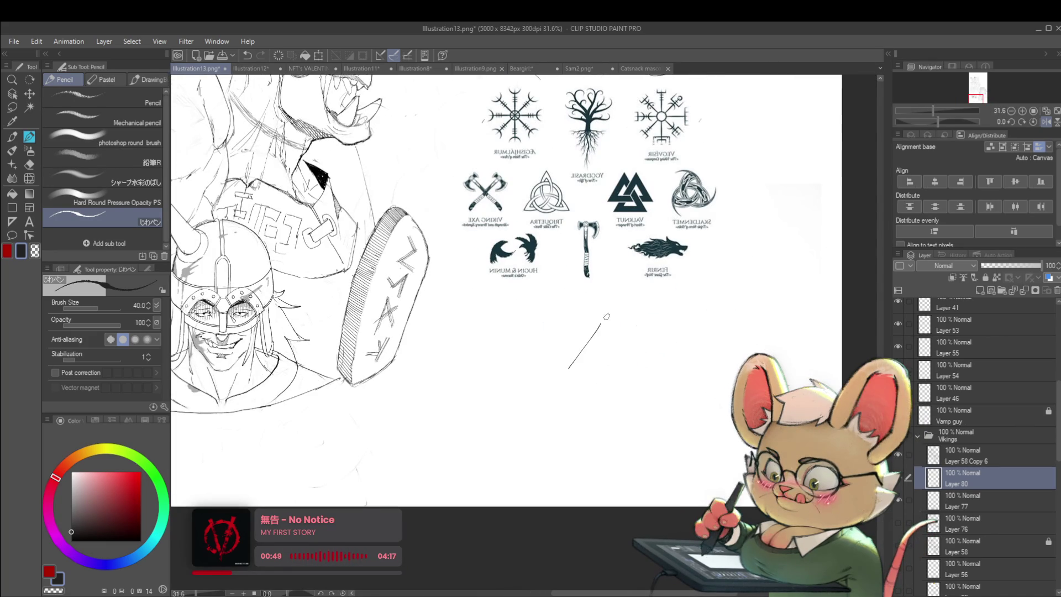
drag(607, 317, 567, 373)
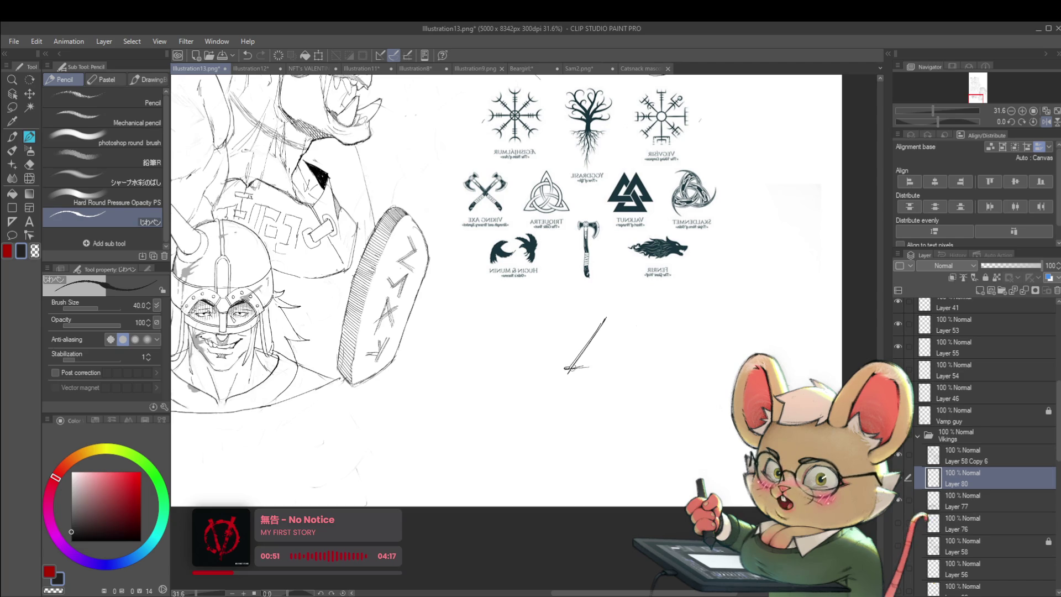
key(ctrl+z)
drag(567, 373, 636, 366)
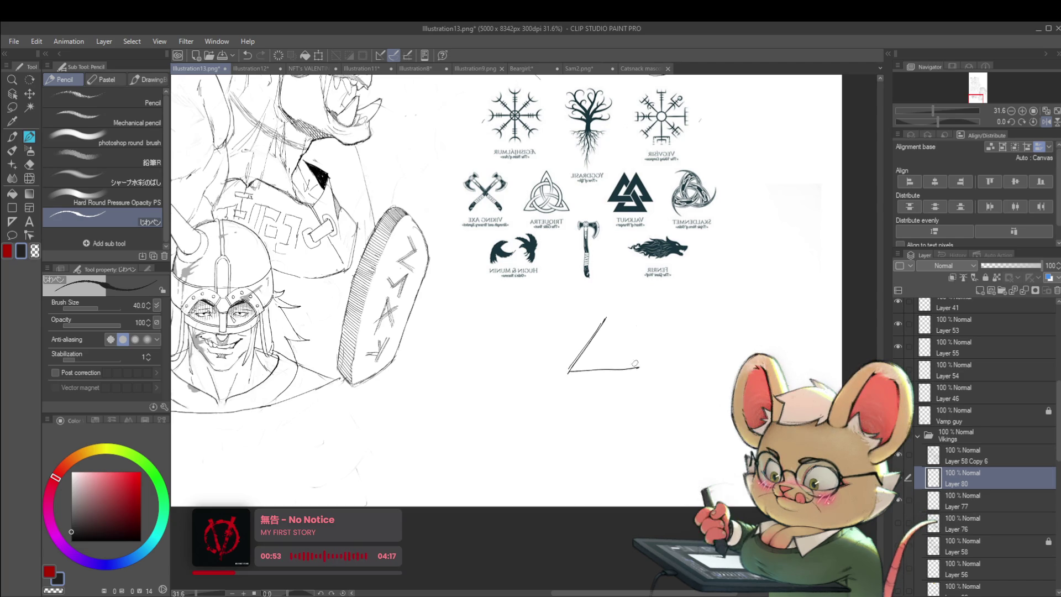
drag(665, 400, 676, 417)
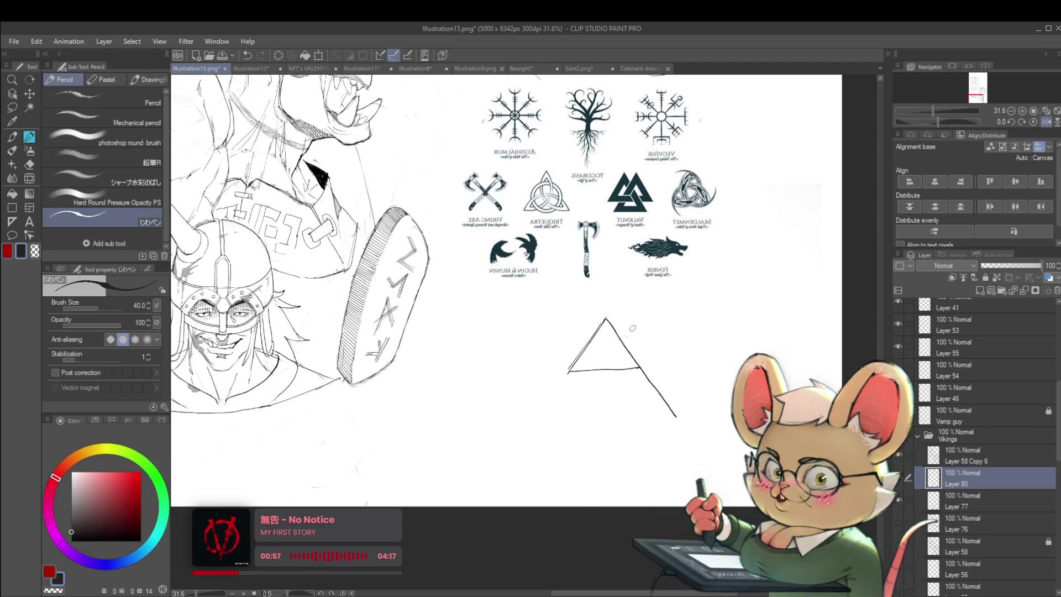
Add a second triangle's right side, a base line and a long diagonal
drag(623, 348, 583, 376)
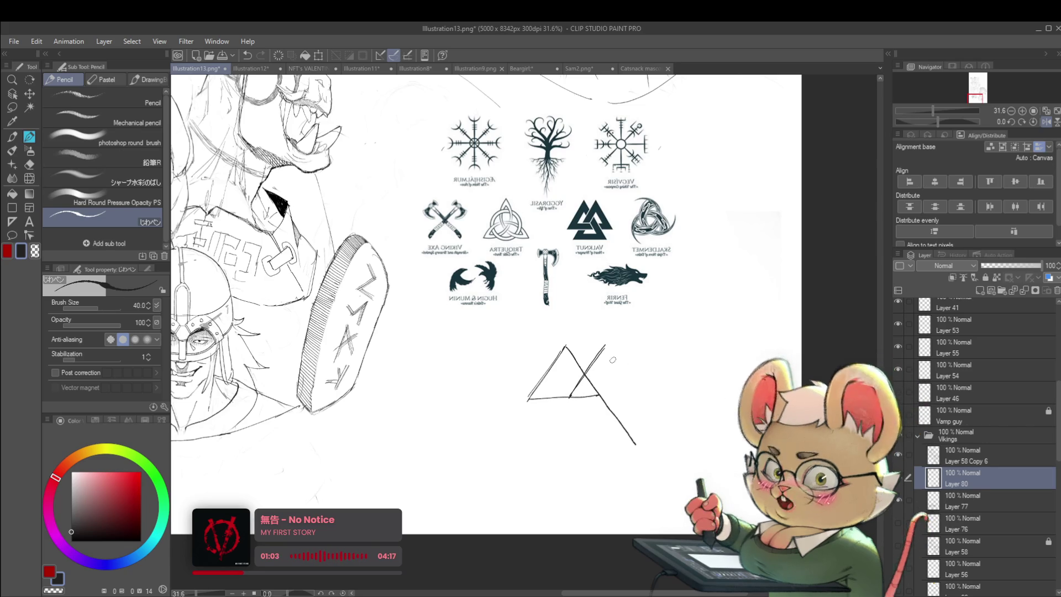
drag(606, 347, 641, 394)
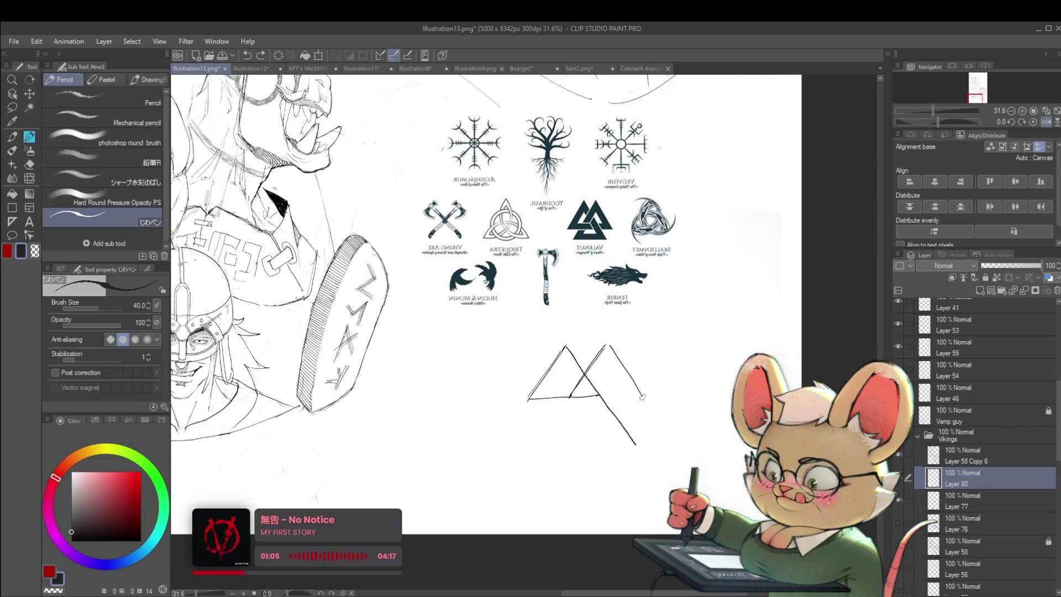
drag(531, 399, 615, 402)
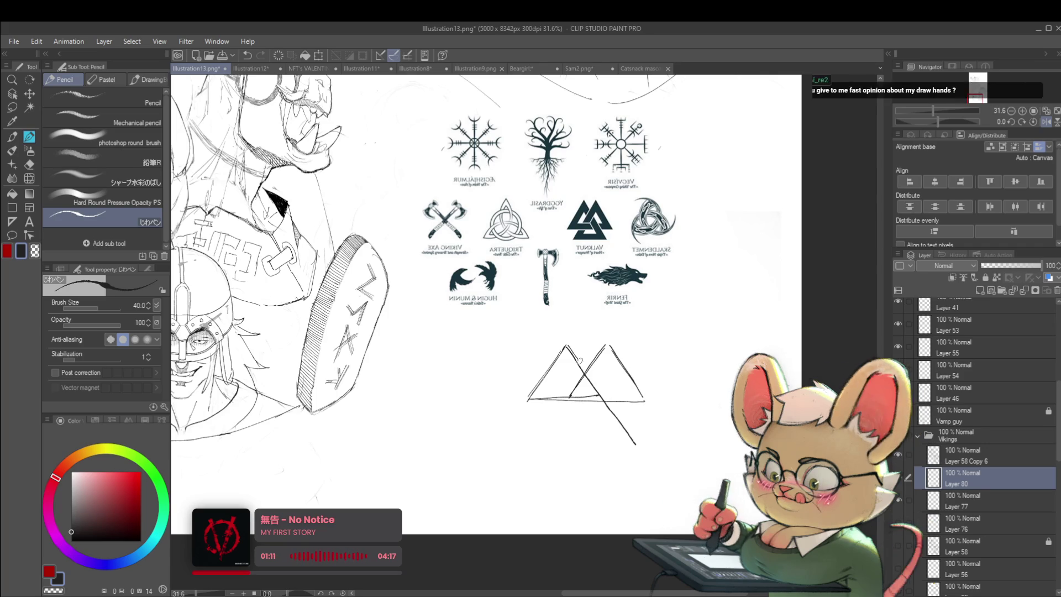
mouse_move(598, 351)
mouse_down()
mouse_move(578, 347)
mouse_move(558, 372)
mouse_up()
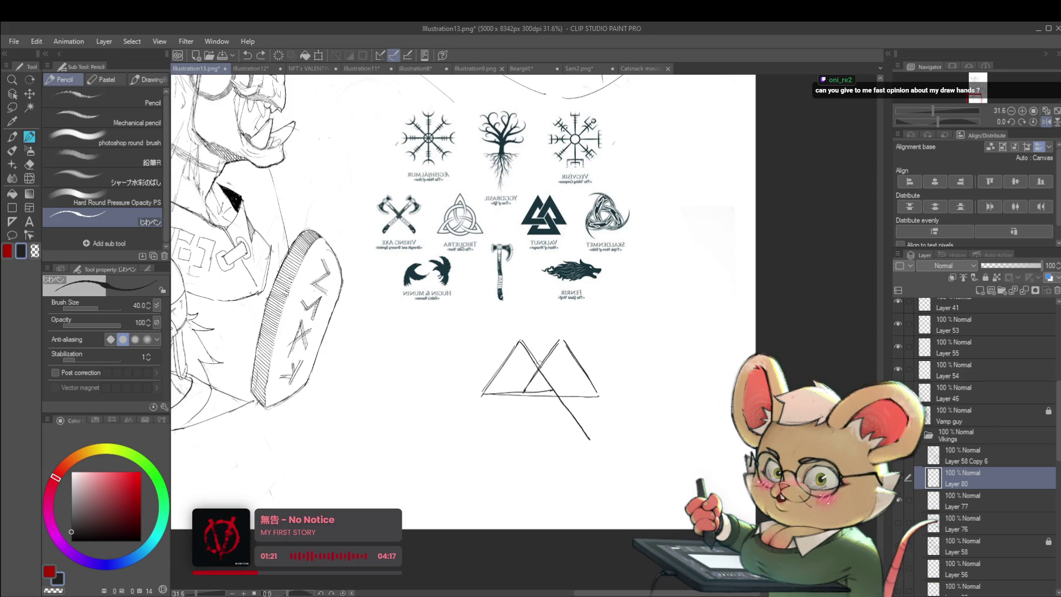
drag(545, 372, 591, 439)
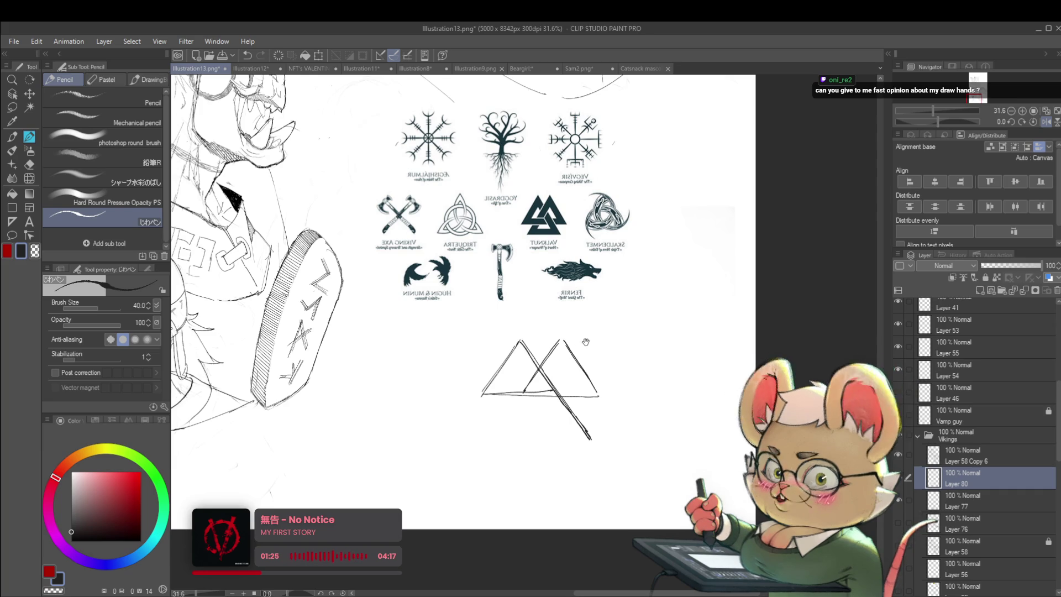
Undo a stray mark and erase the practice triangle sketch
scroll(564, 289, down, 1)
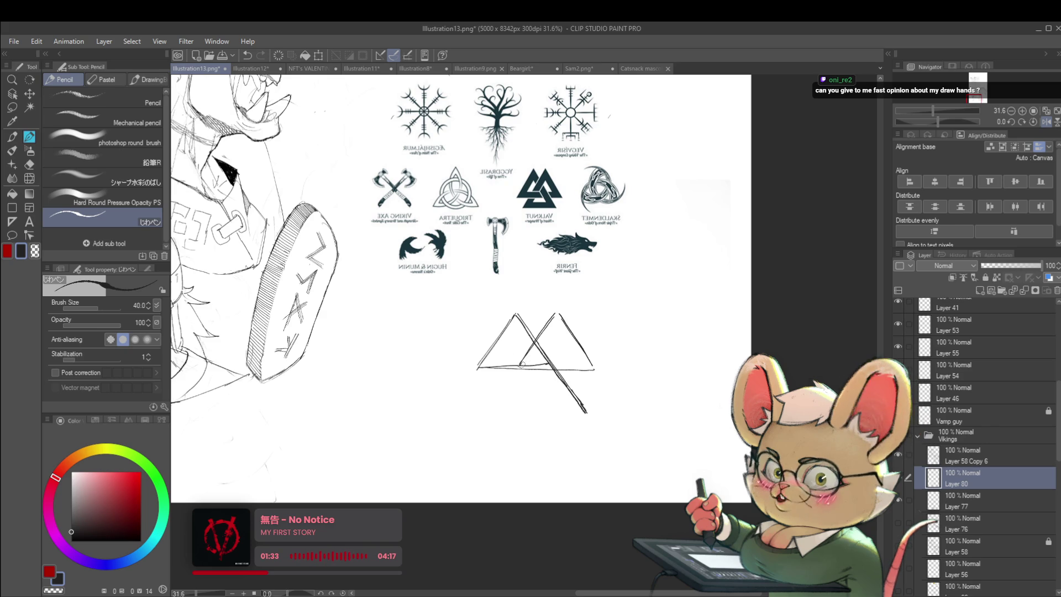
drag(499, 389, 498, 397)
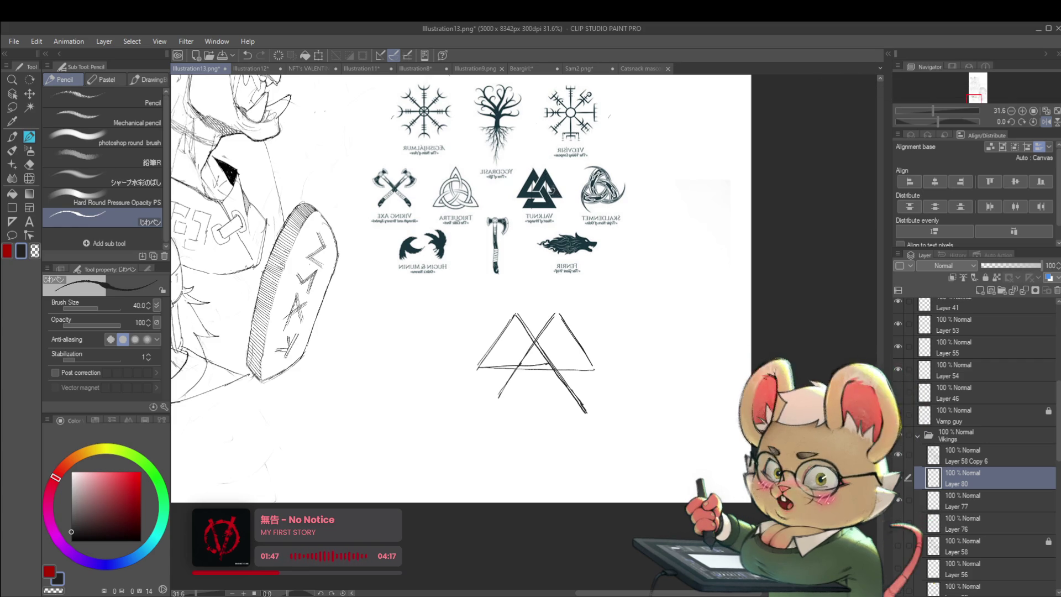
key(ctrl+z)
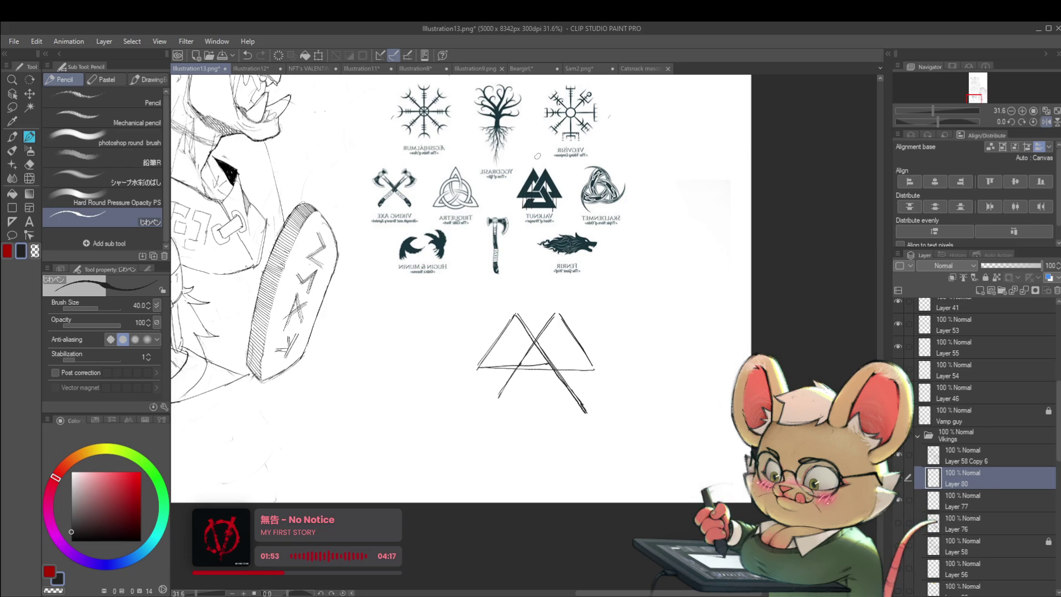
drag(552, 146, 561, 128)
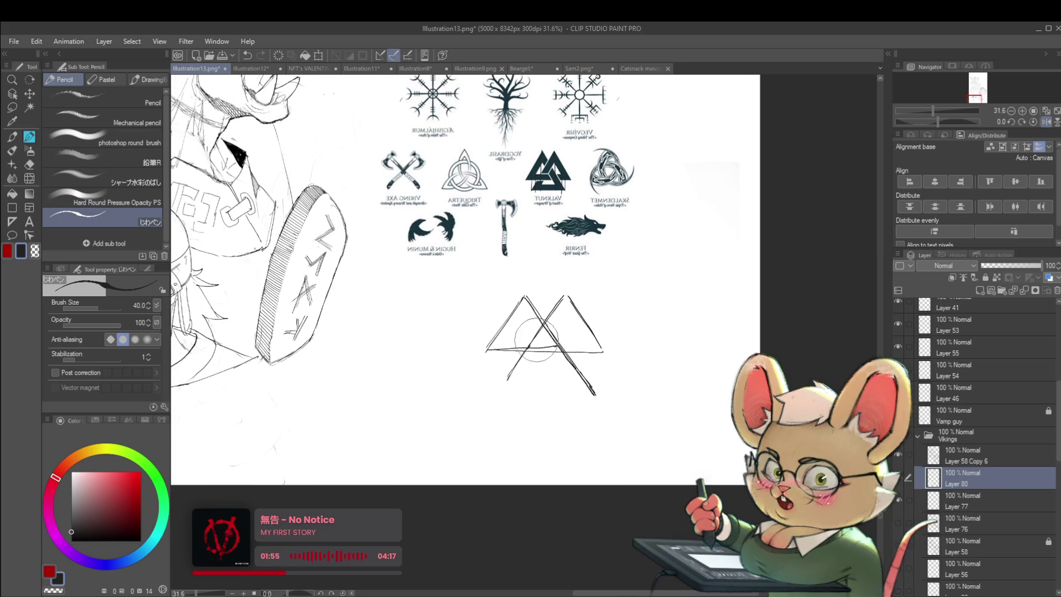
drag(525, 315, 553, 306)
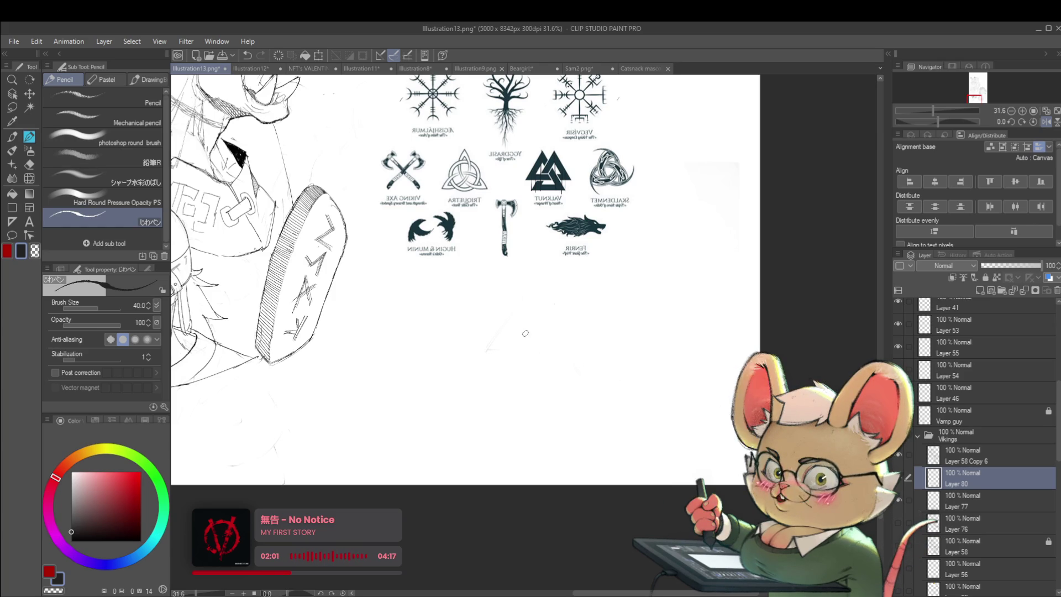
Draw a new triangle's left side below the symbols sheet, undoing the overlong base and right-side strokes
mouse_move(535, 319)
mouse_down()
mouse_move(498, 373)
mouse_move(482, 363)
mouse_move(546, 367)
mouse_up()
key(ctrl+z)
drag(513, 314, 528, 336)
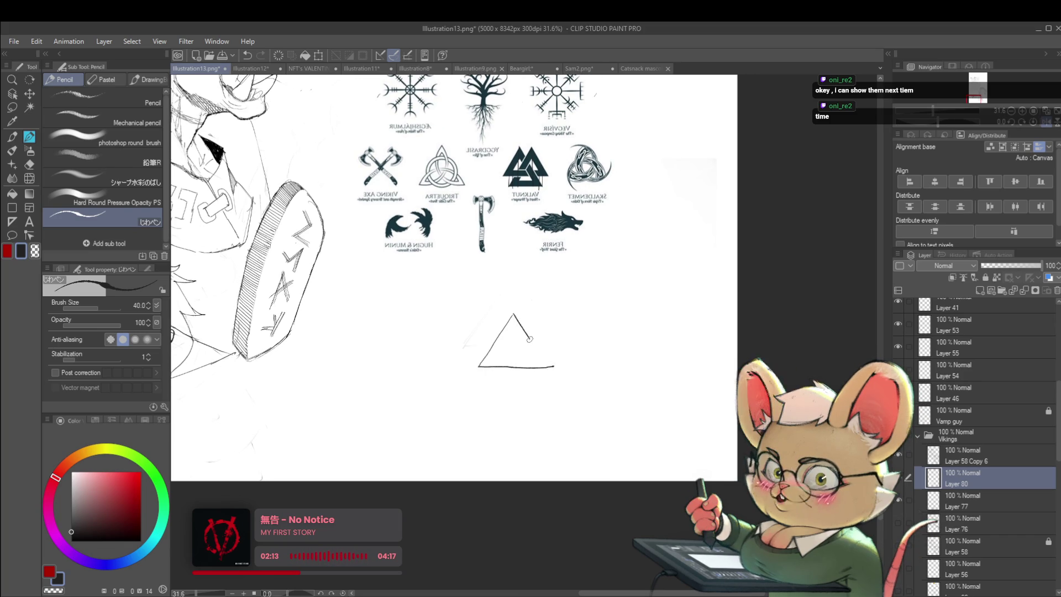
key(ctrl+z)
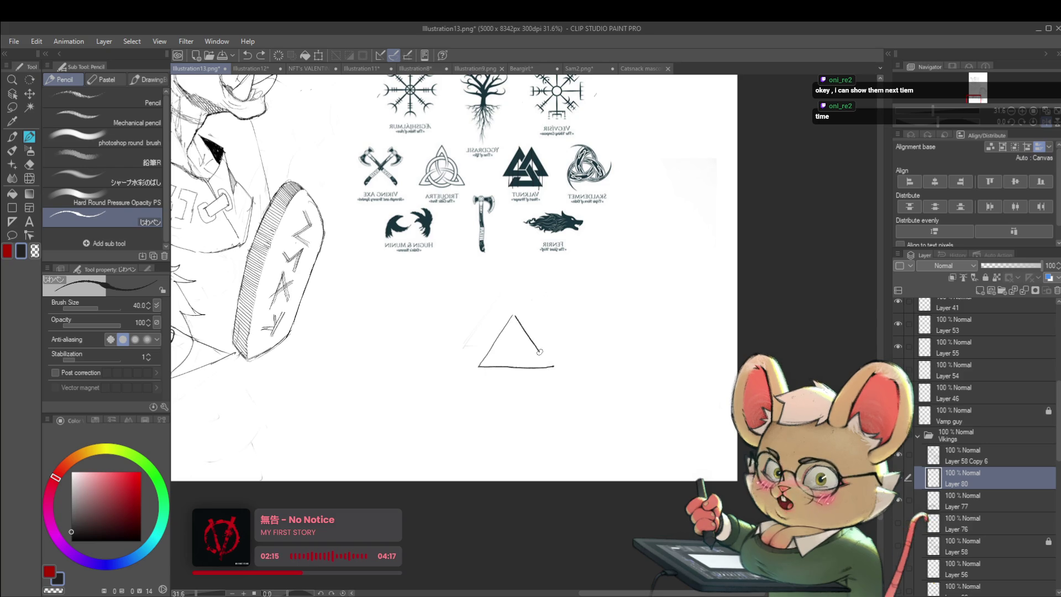
scroll(550, 366, down, 3)
scroll(565, 330, up, 2)
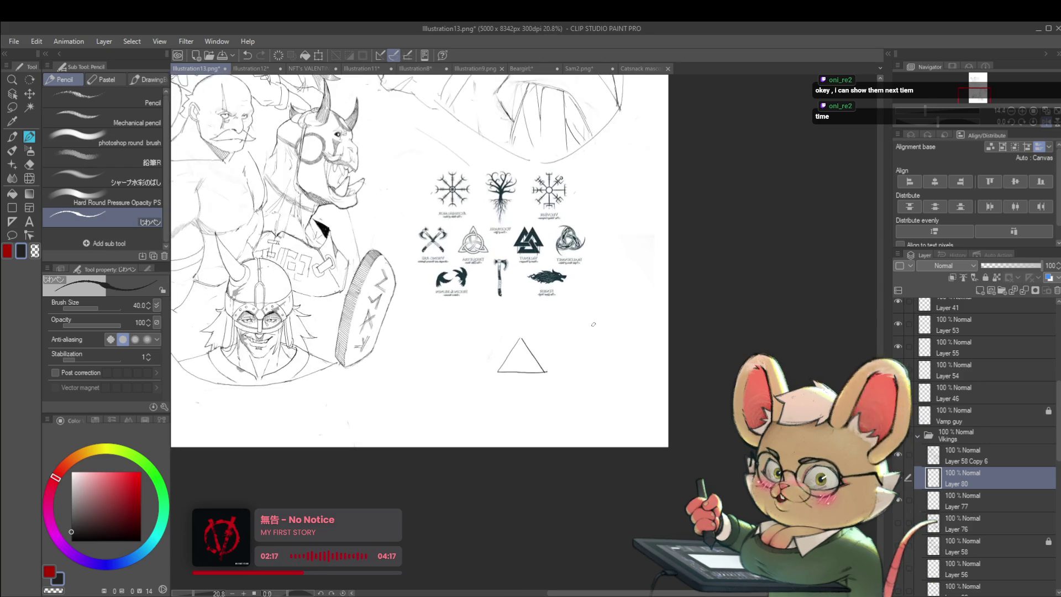
scroll(542, 333, up, 1)
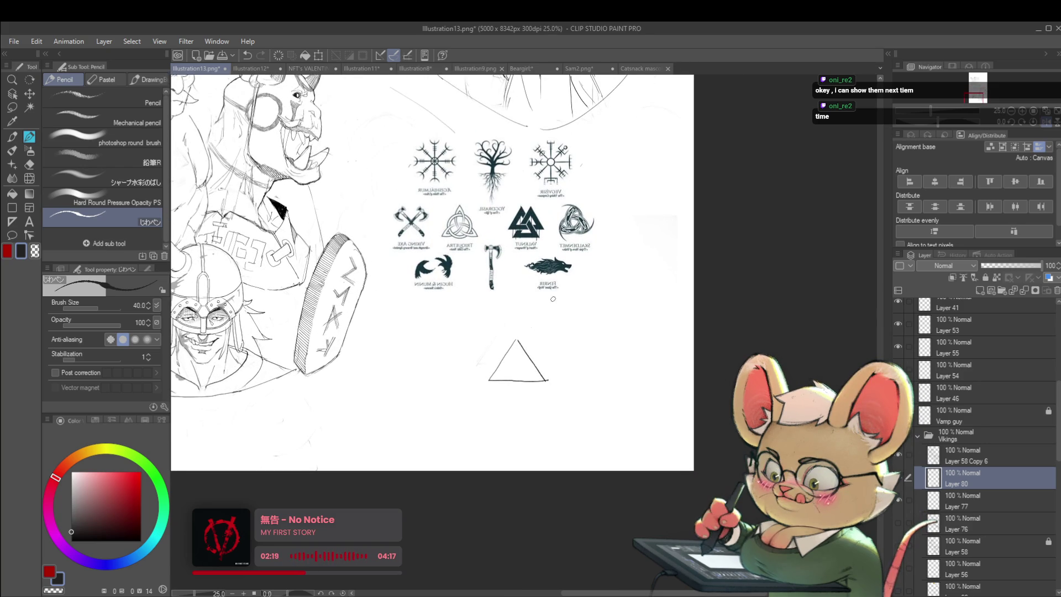
scroll(531, 233, up, 3)
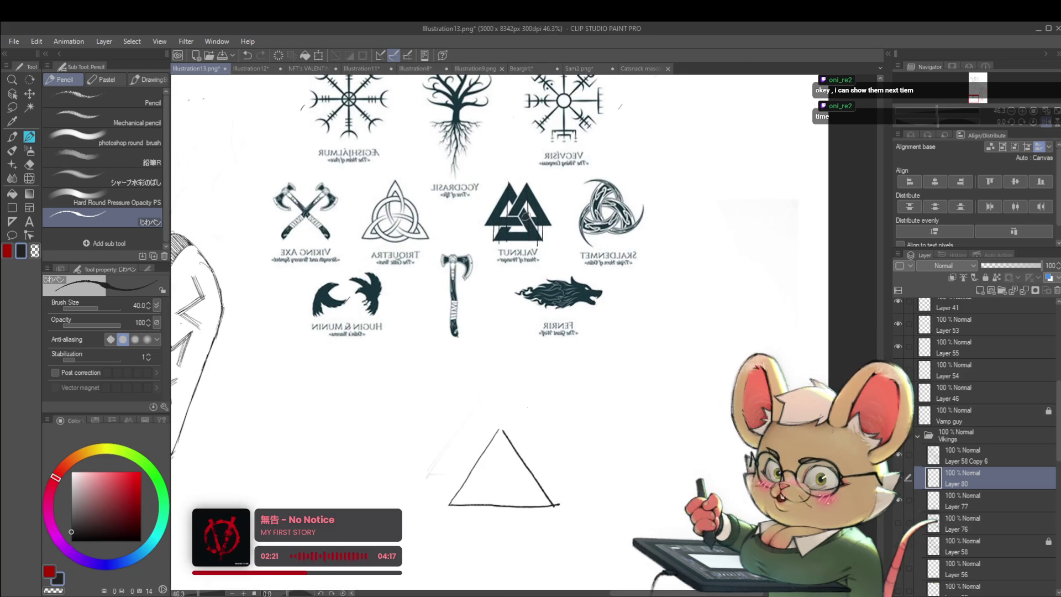
Draw a dashed vertical guide and long diagonal, then redraw the inner triangle's left side
drag(550, 439, 548, 353)
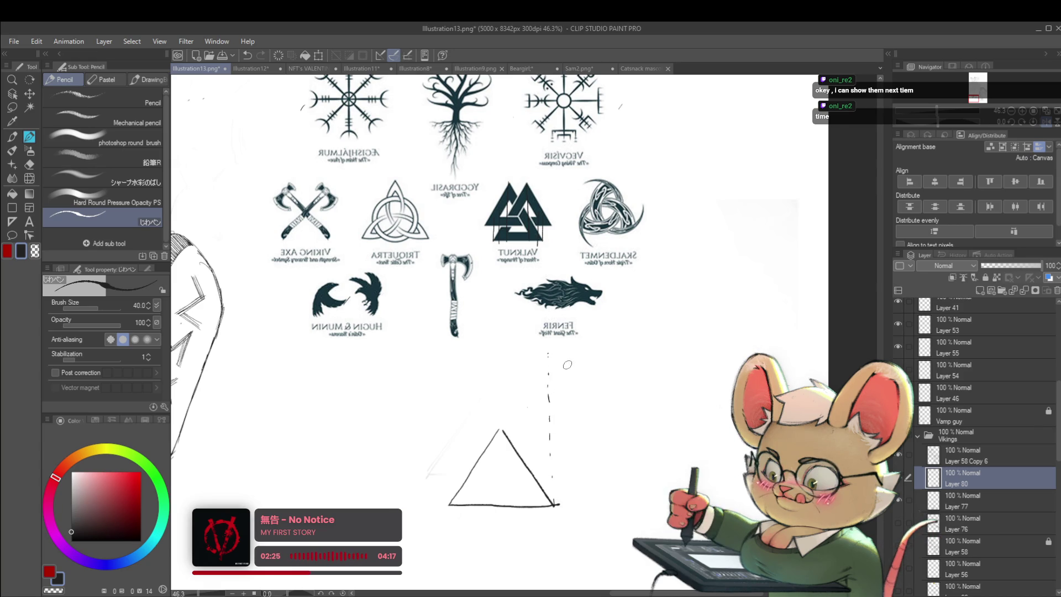
scroll(564, 365, left, 1)
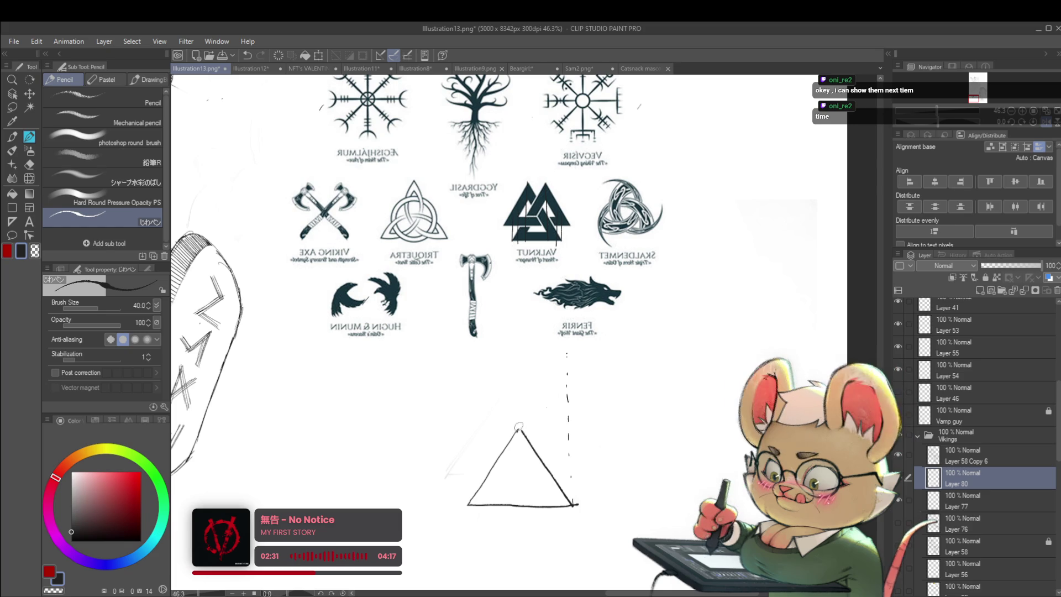
drag(518, 430, 561, 353)
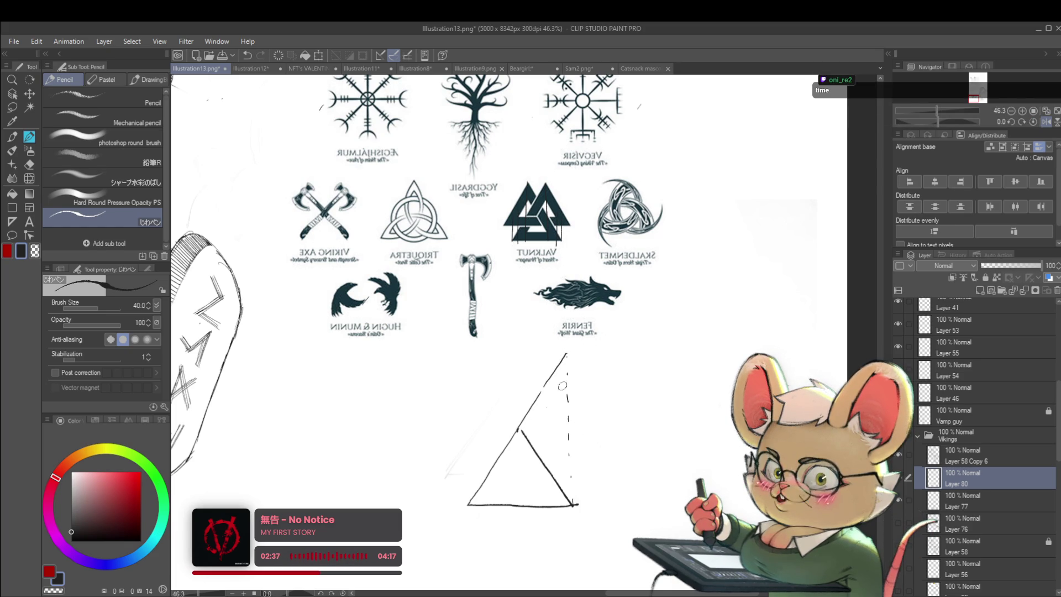
drag(541, 423, 565, 383)
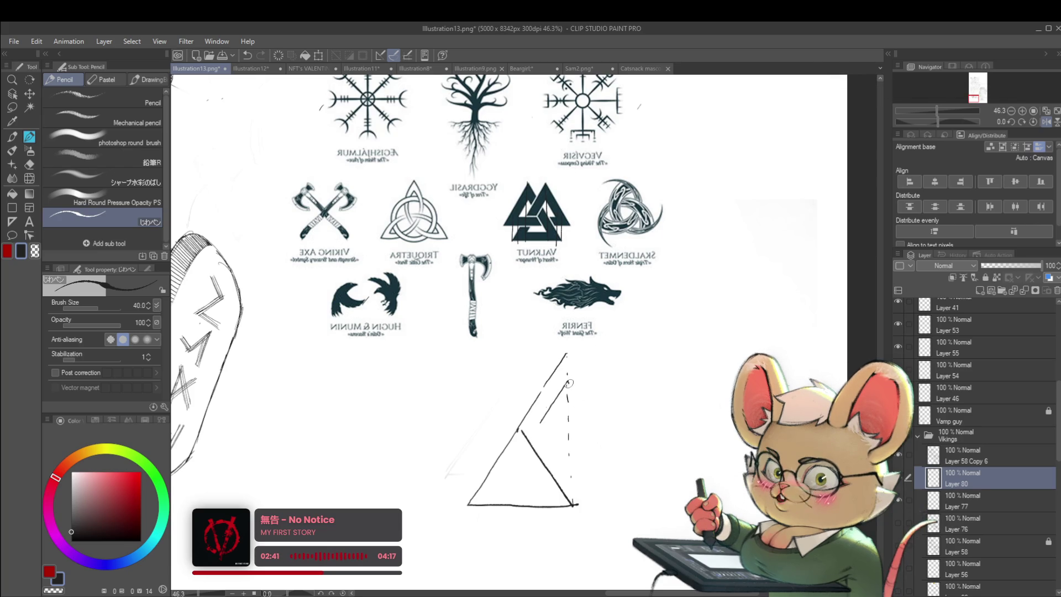
key(ctrl+z)
drag(567, 382, 589, 414)
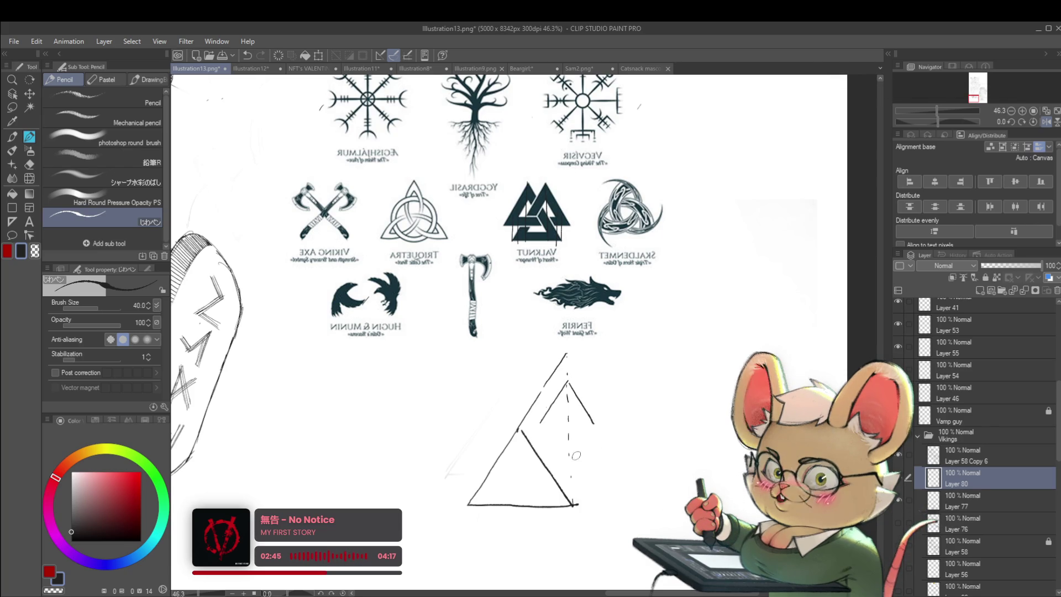
key(ctrl+z)
key(ctrl+z)
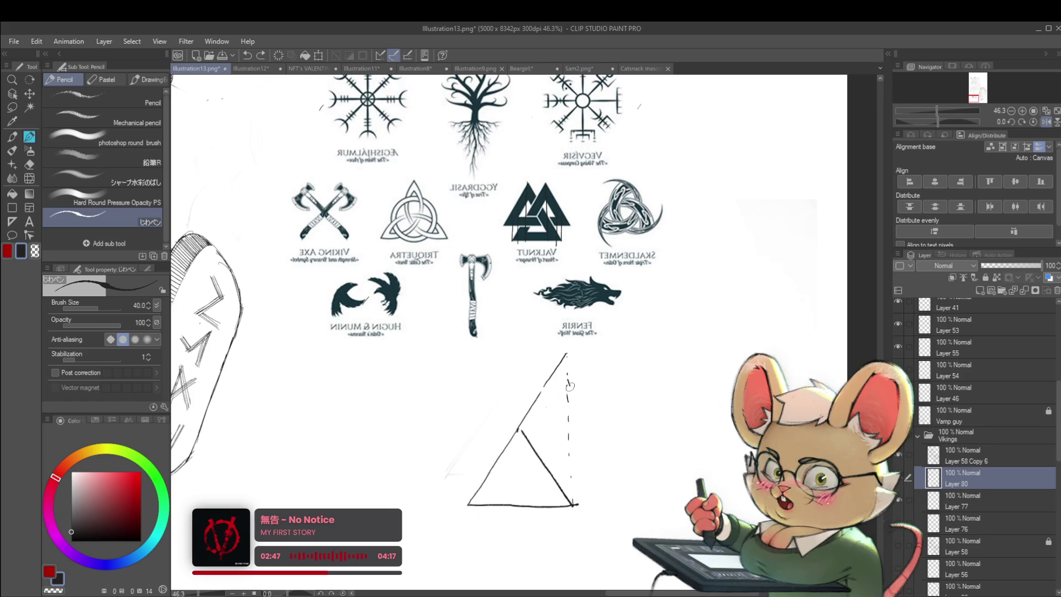
mouse_move(567, 380)
mouse_down()
mouse_move(542, 424)
mouse_move(540, 400)
mouse_move(512, 407)
mouse_move(544, 409)
mouse_up()
Draw the small inner triangle's base and the second triangle's right side, retracing its left side
scroll(544, 409, down, 4)
drag(570, 350, 596, 353)
scroll(587, 387, up, 3)
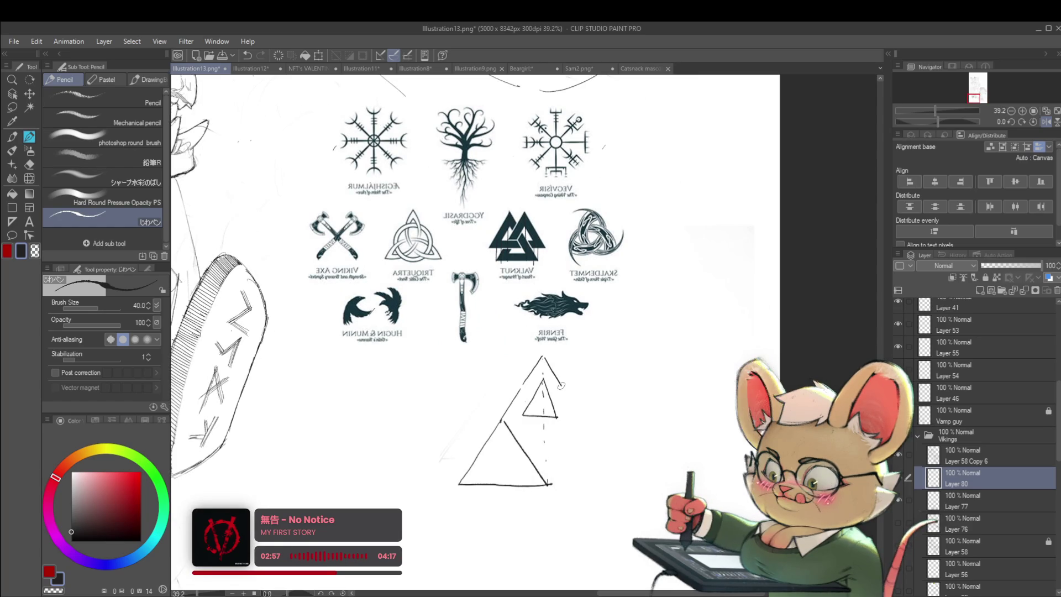
drag(543, 357, 584, 423)
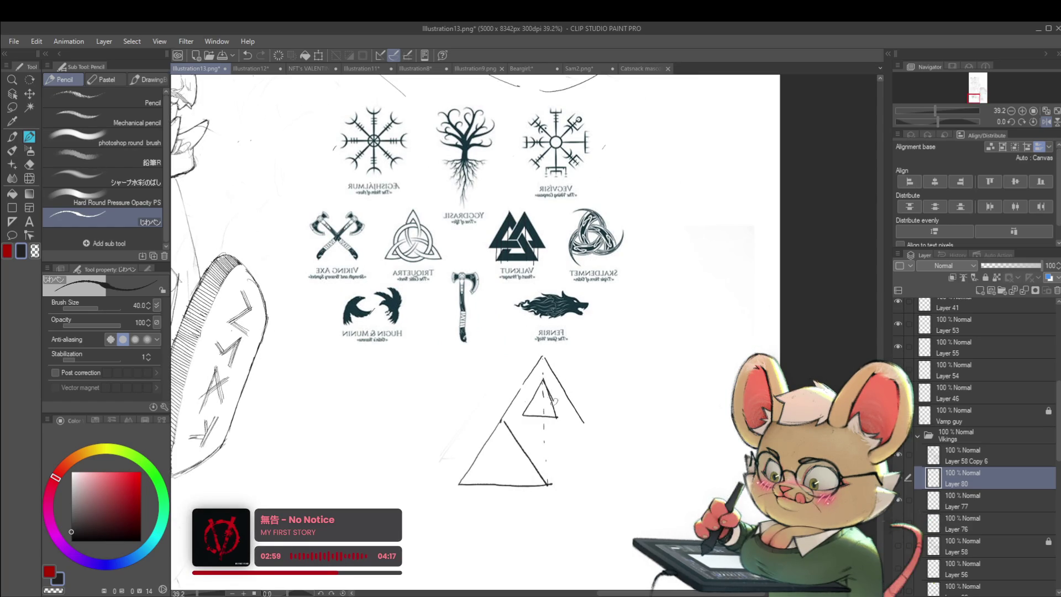
drag(544, 380, 524, 413)
scroll(586, 355, down, 2)
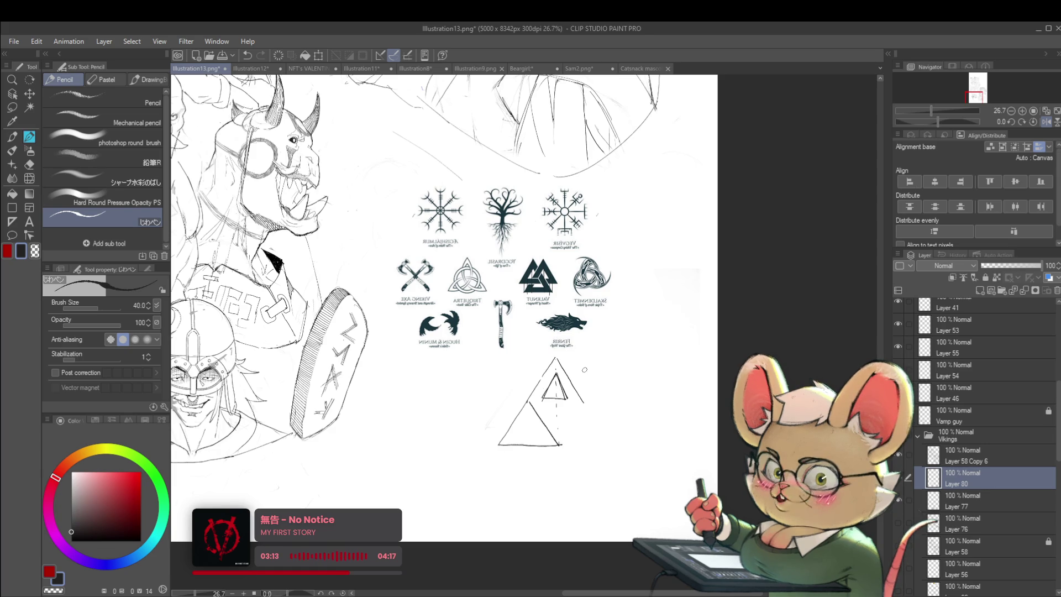
scroll(587, 404, up, 2)
Extend the small triangle's base and start a third triangle with lines inside the big one
drag(619, 382, 614, 375)
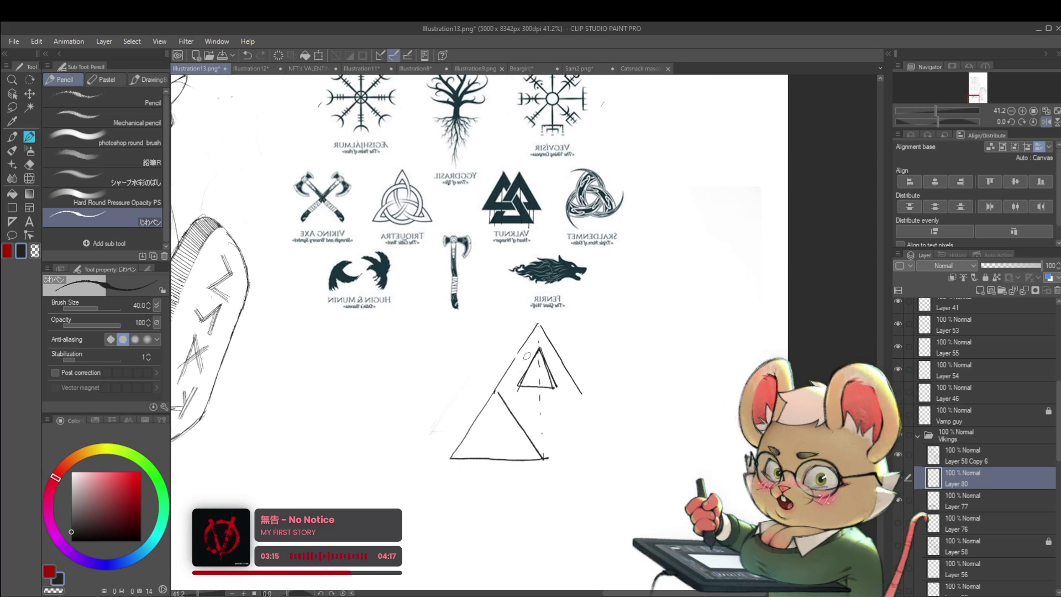
drag(548, 384, 561, 389)
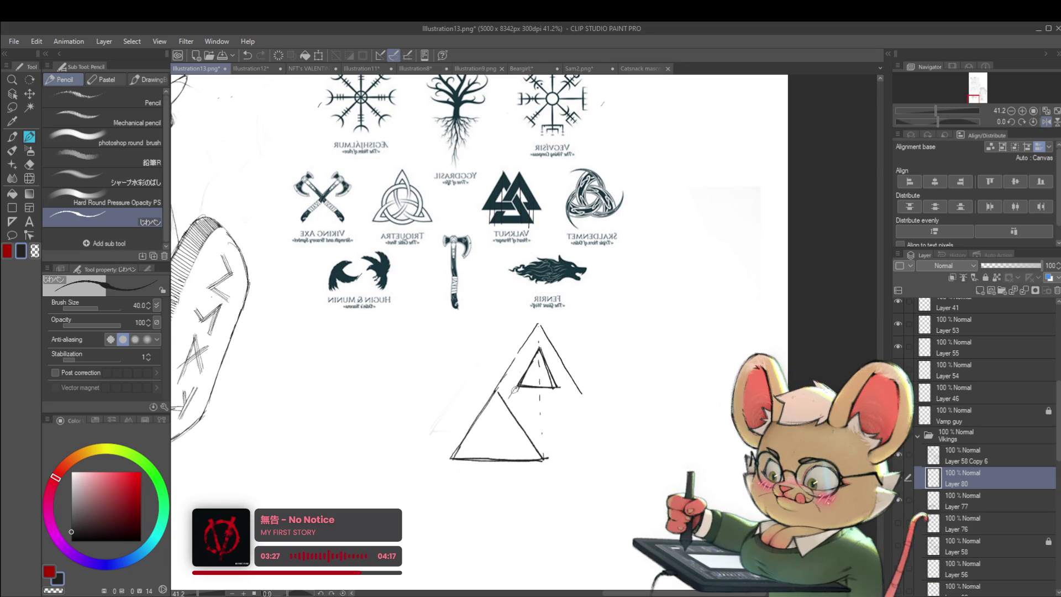
drag(518, 387, 475, 441)
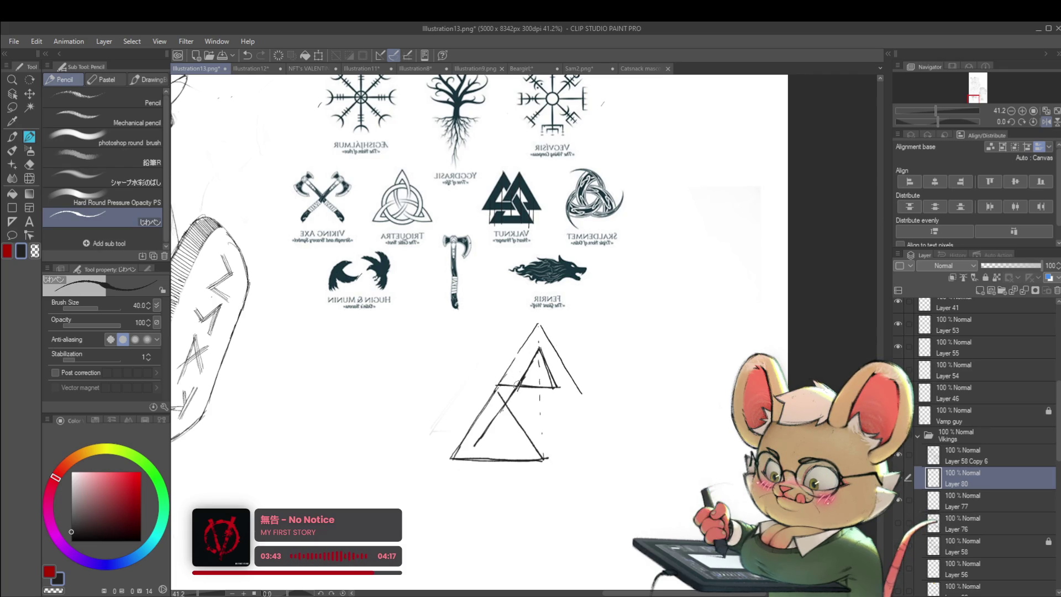
drag(516, 391, 516, 441)
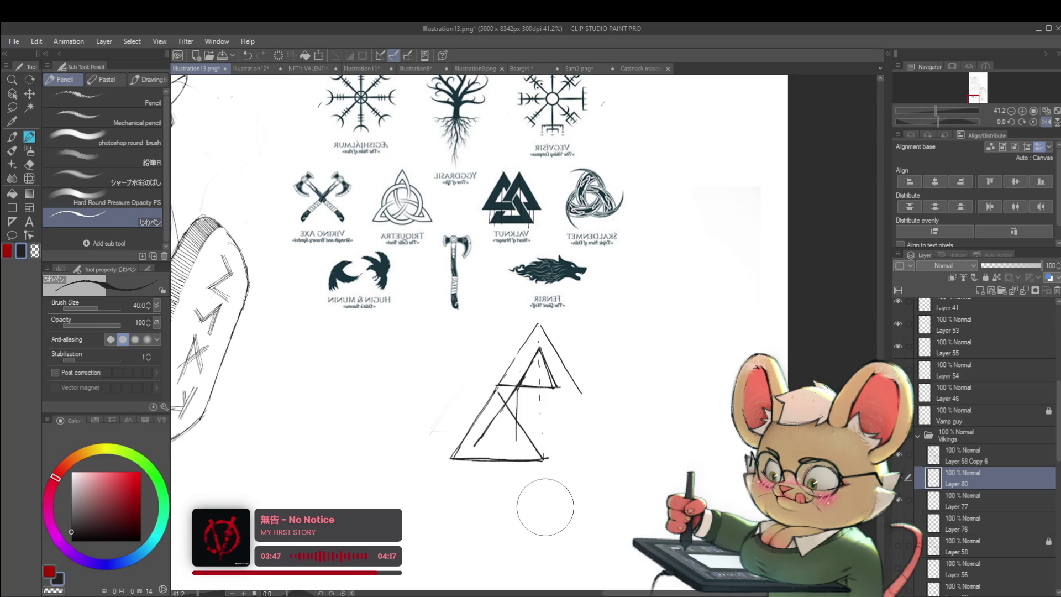
Delete the lower-left triangle's dark lines and retrace the inner triangle's vertical, left side and crossbar
key(Delete)
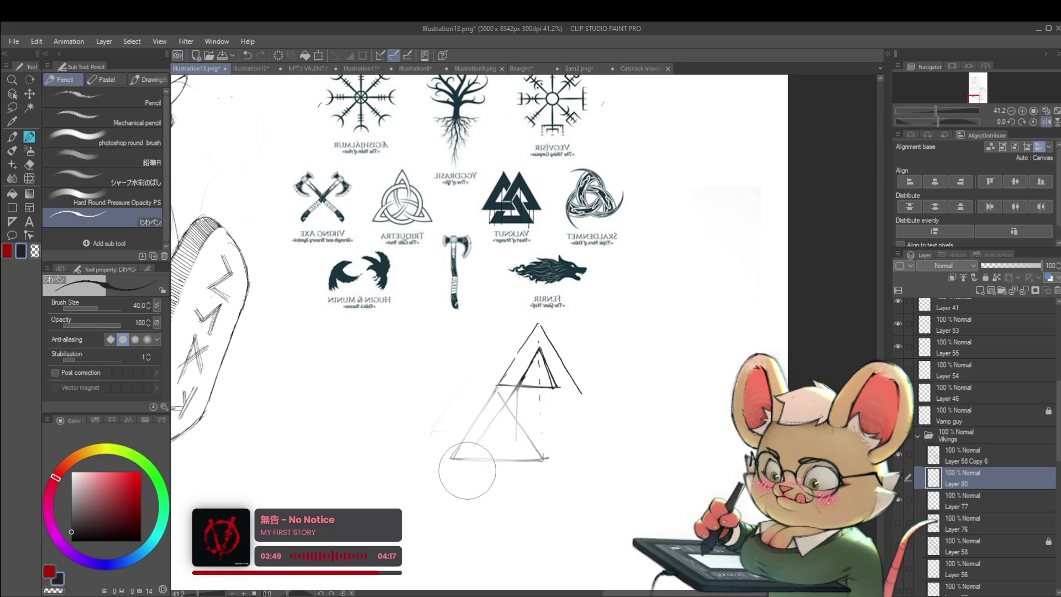
mouse_move(517, 386)
mouse_down()
mouse_move(516, 442)
mouse_move(536, 443)
mouse_up()
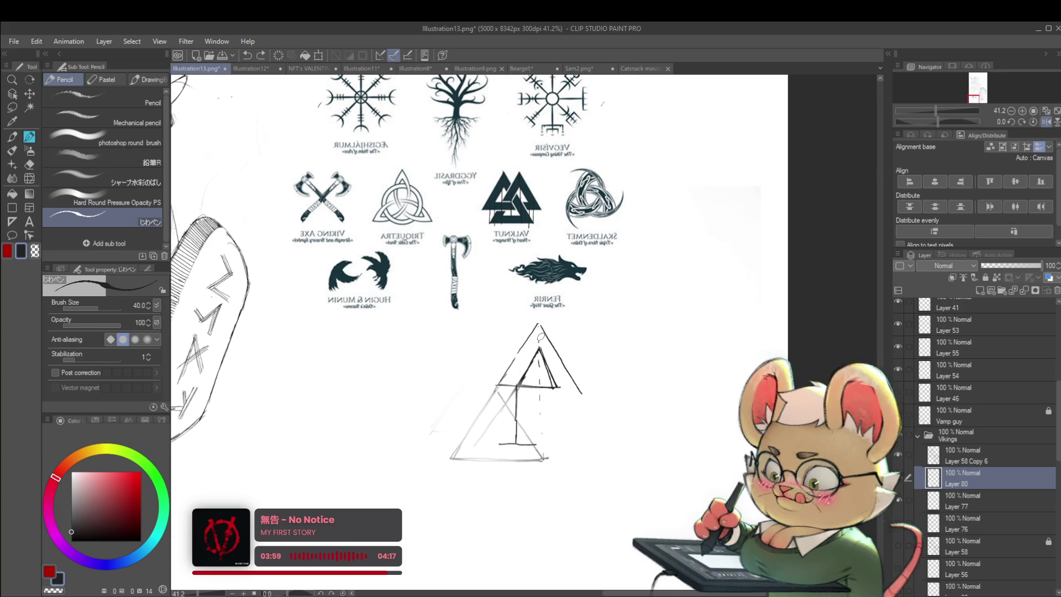
drag(547, 356, 539, 390)
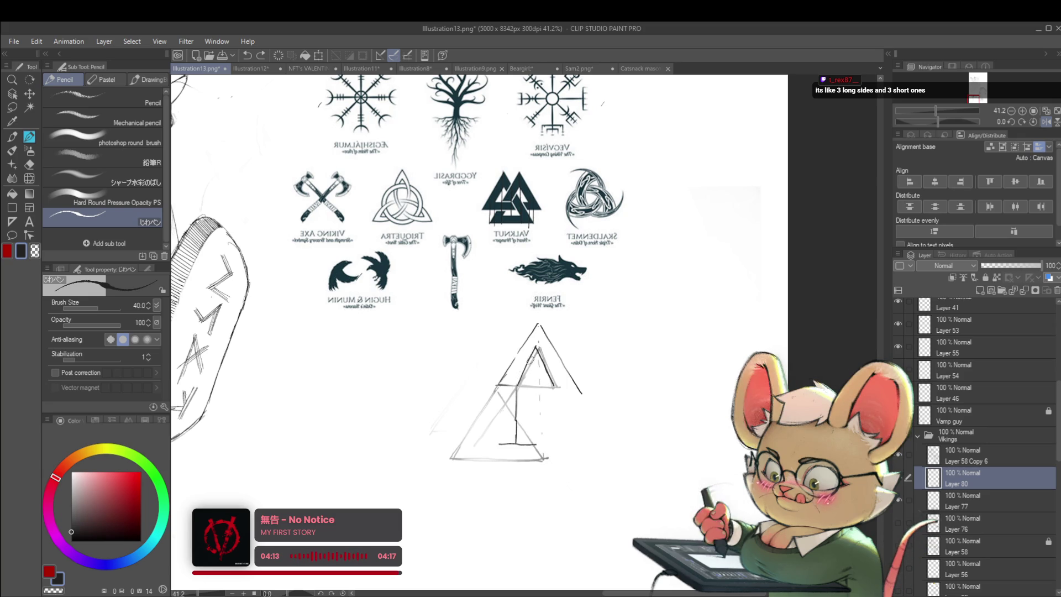
drag(536, 346, 515, 389)
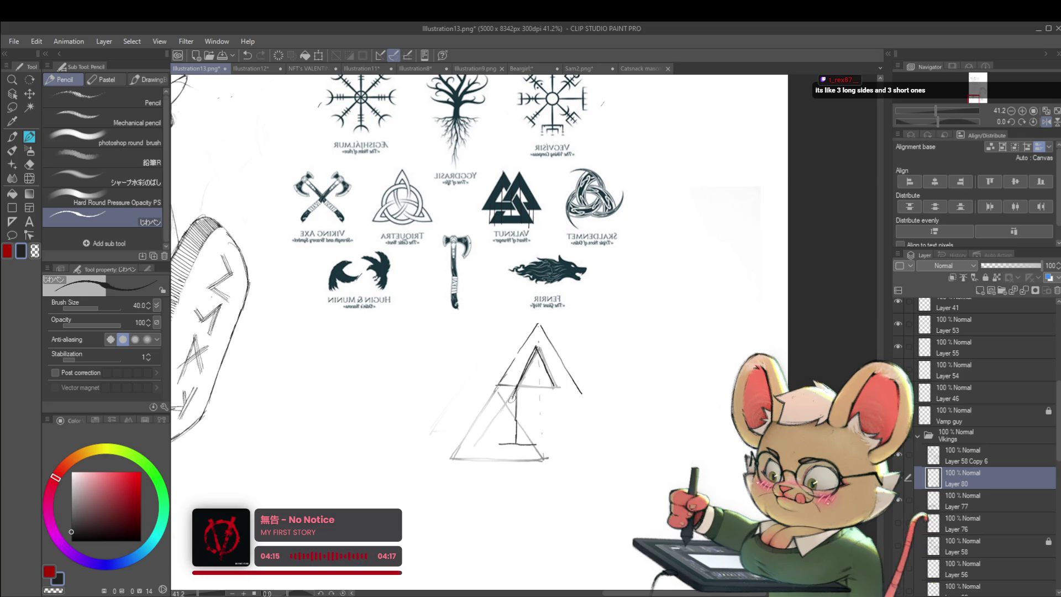
drag(494, 432, 525, 432)
Redraw the inner triangle's crossbar lower and its two sides, then undo the dark inked strokes
key(ctrl+z)
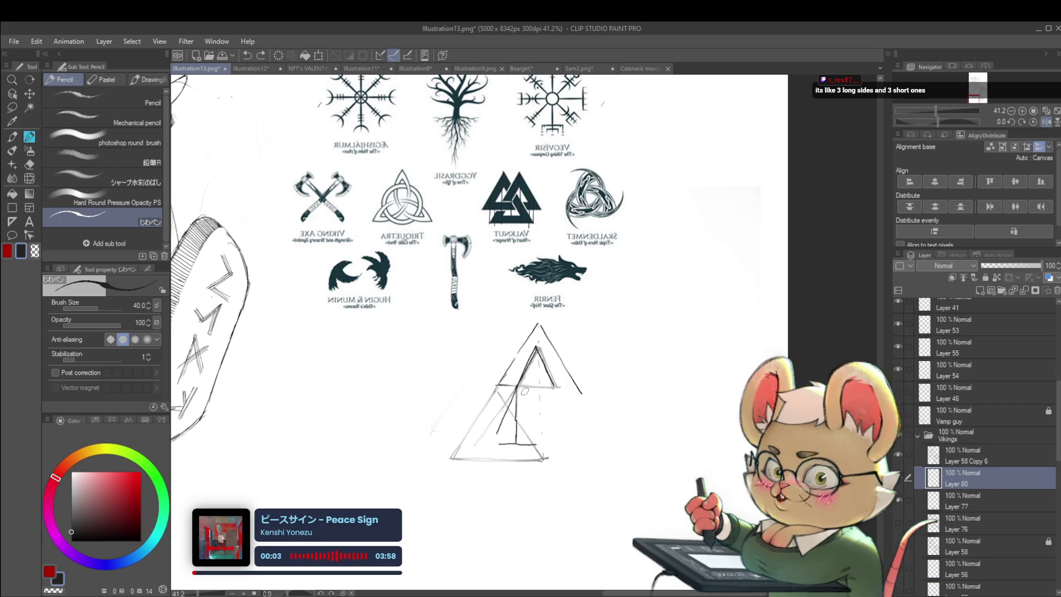
drag(496, 435, 520, 434)
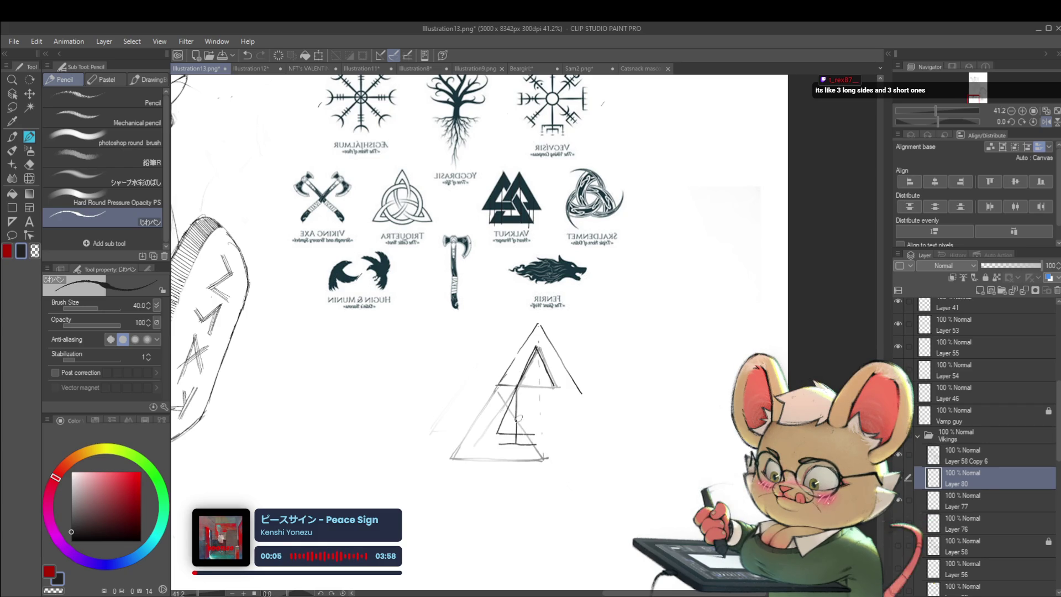
drag(515, 389, 531, 430)
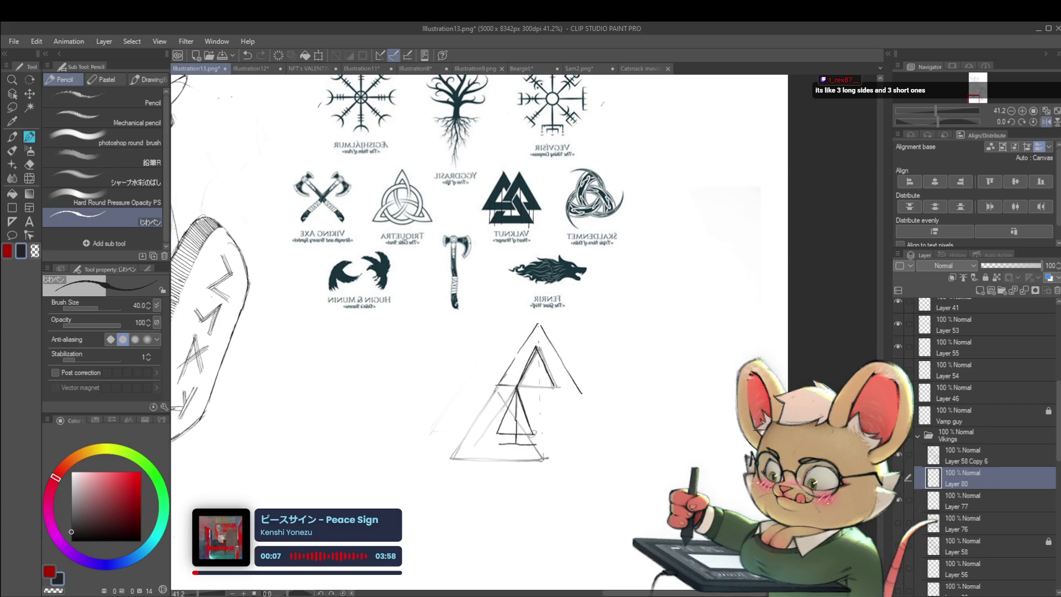
scroll(532, 430, down, 2)
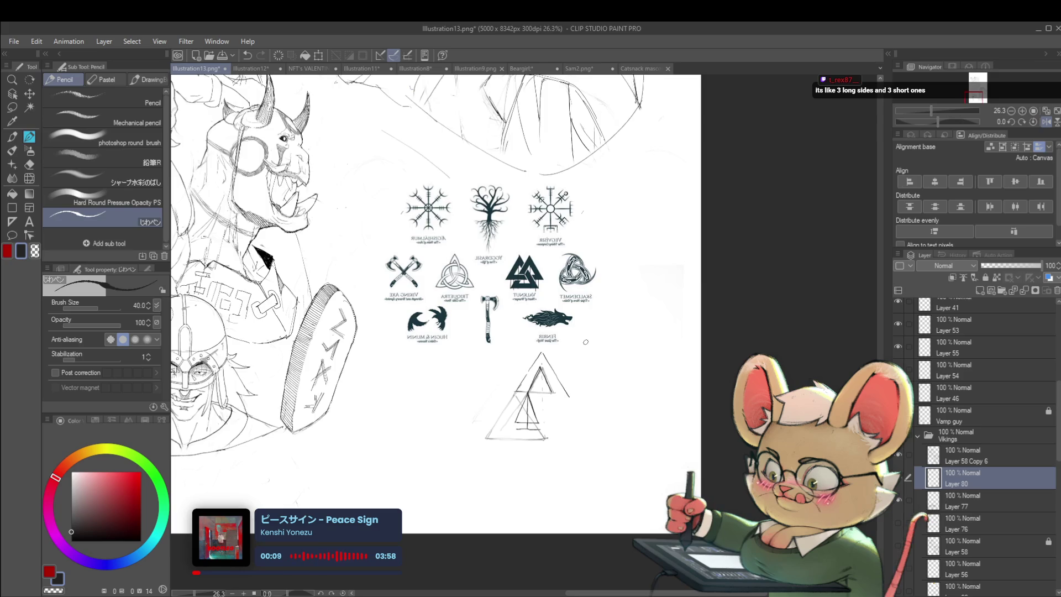
scroll(539, 409, up, 3)
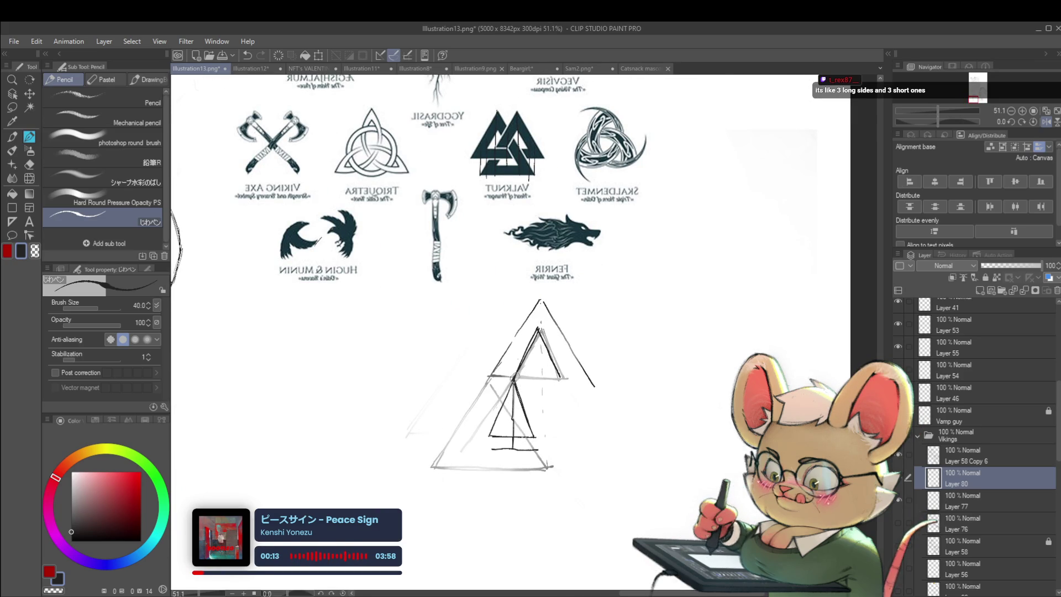
drag(496, 412, 483, 431)
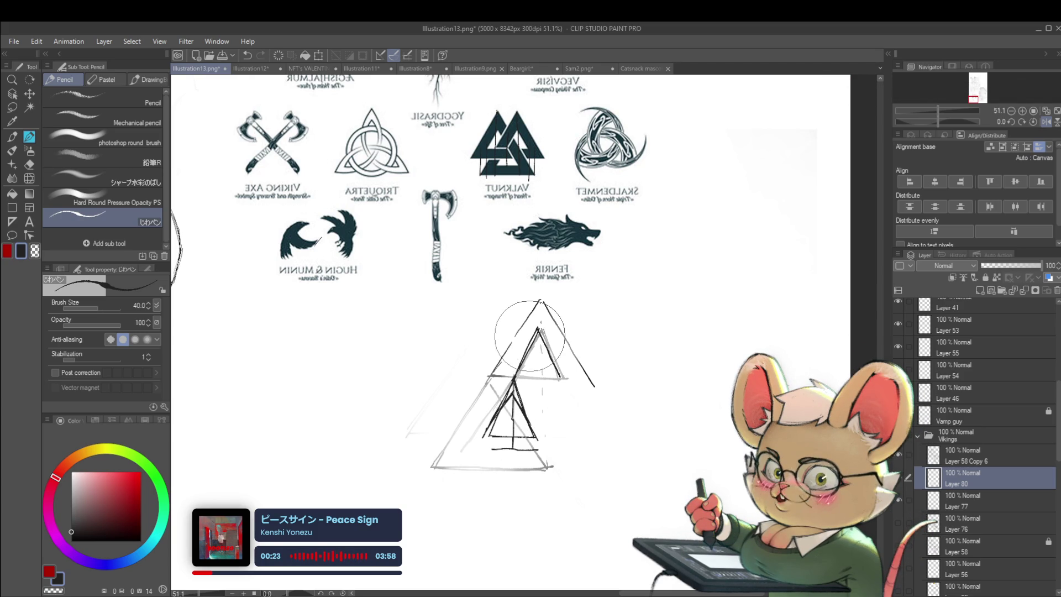
key(ctrl+z)
key(ctrl+z)
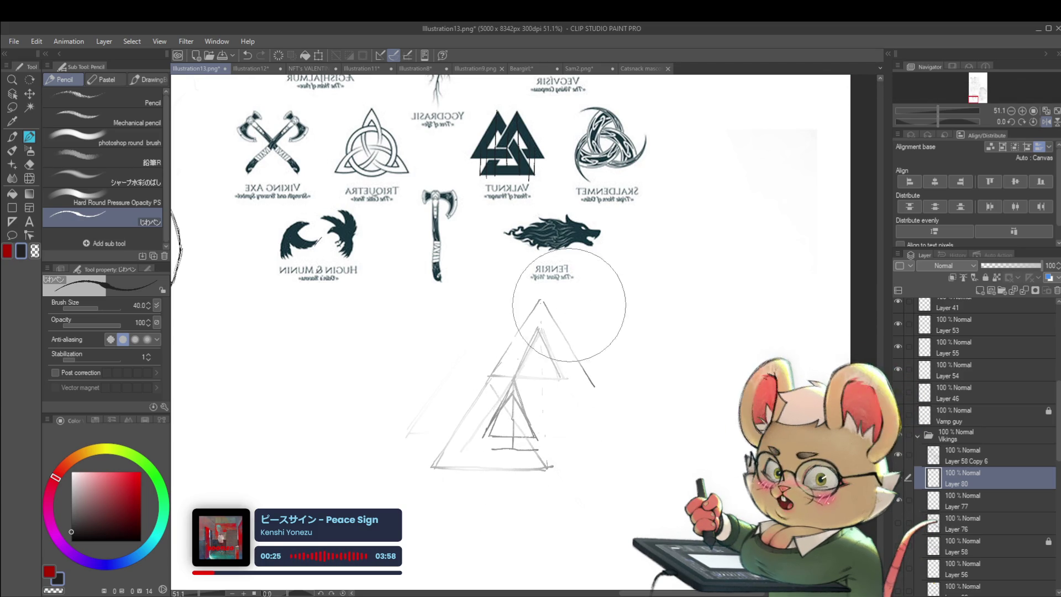
mouse_move(676, 379)
mouse_down()
mouse_move(653, 372)
mouse_move(715, 332)
mouse_up()
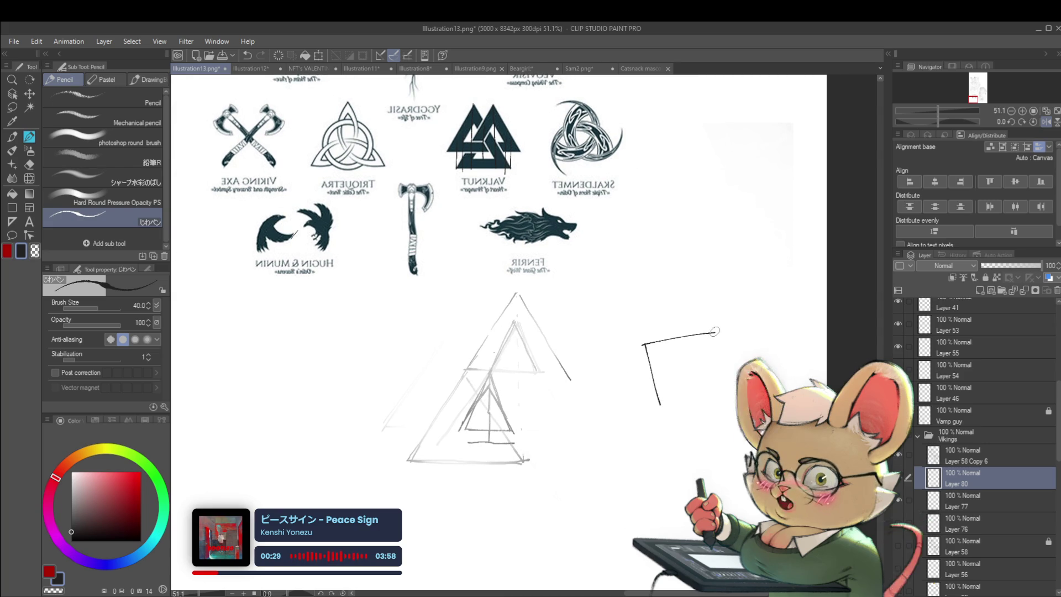
Sketch a practice box beside the reference, then undo it stroke by stroke
mouse_move(644, 346)
mouse_down()
mouse_move(672, 303)
mouse_move(724, 290)
mouse_up()
drag(713, 333, 714, 391)
drag(724, 291, 722, 343)
scroll(716, 314, down, 2)
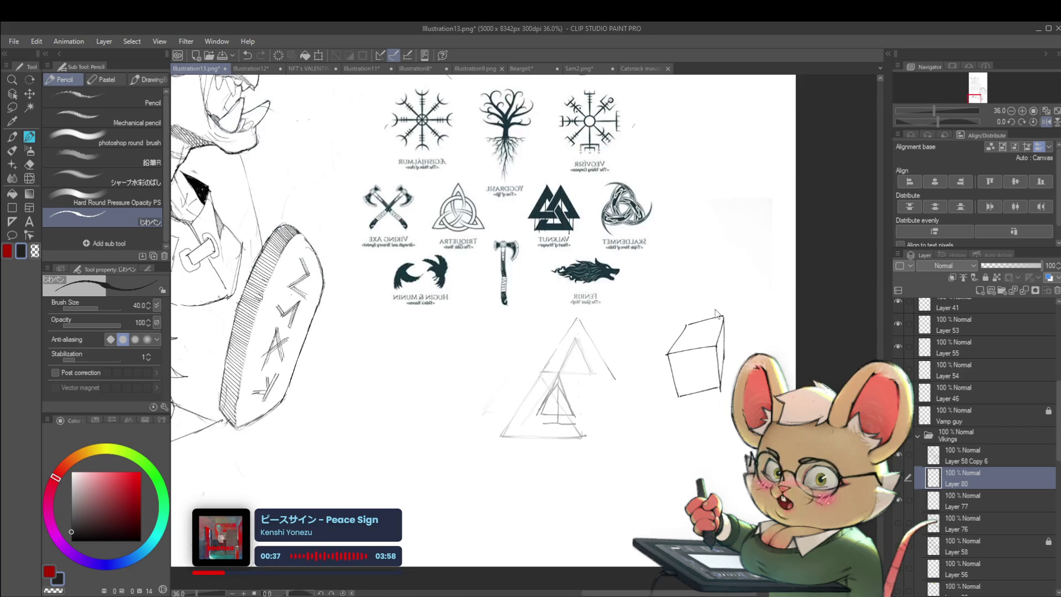
key(ctrl+z)
key(ctrl+z)
key(ctrl+z)
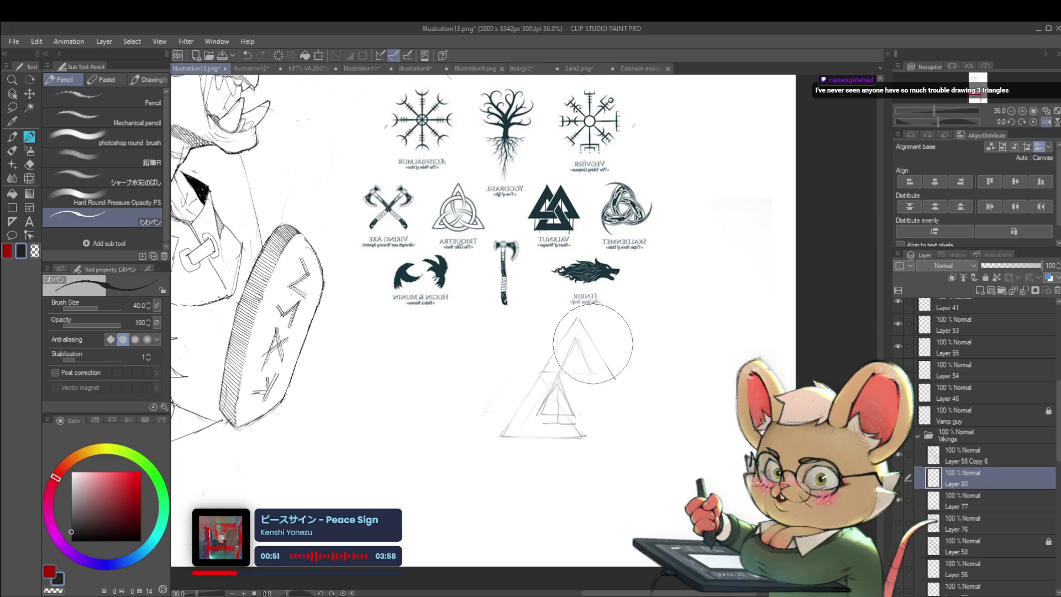
Erase the rough triangle sketch below the symbols reference
scroll(558, 411, up, 2)
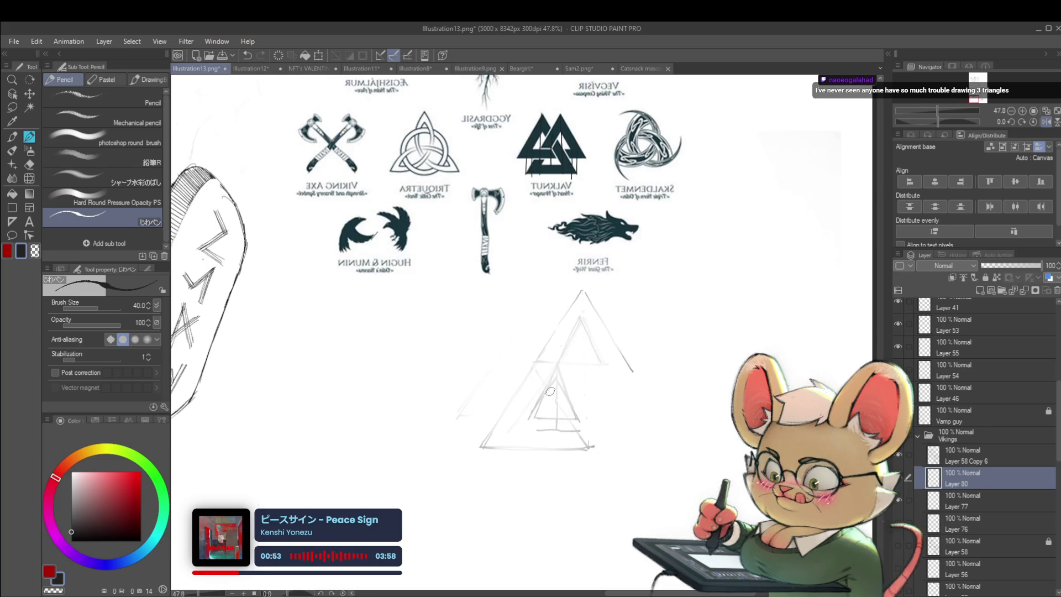
scroll(528, 342, down, 2)
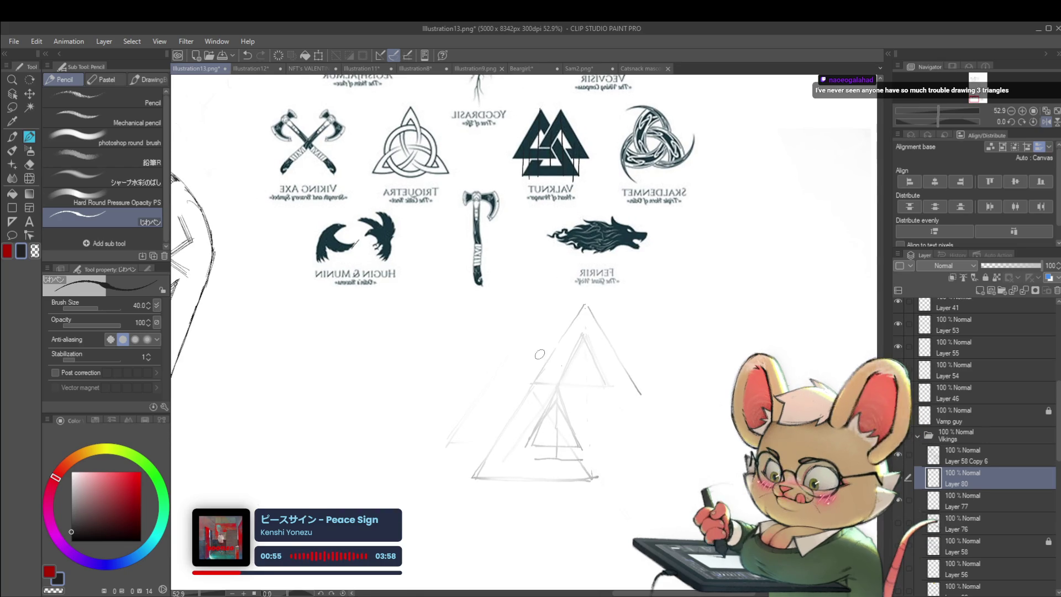
drag(569, 355, 525, 457)
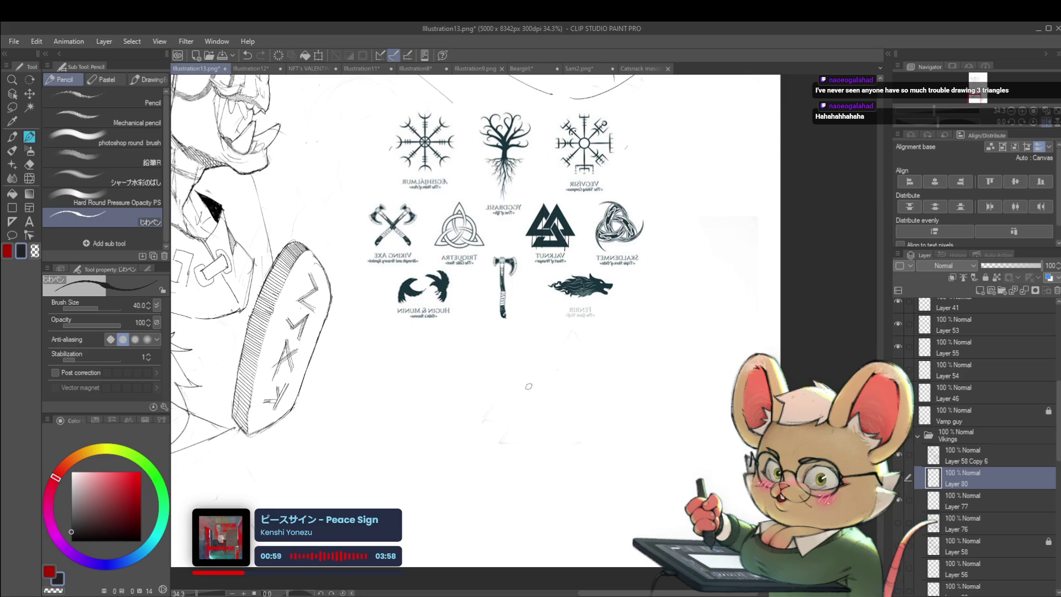
Draw two vertical guide lines below the symbols and outline the Valknut reference's bottom edge
drag(531, 413, 532, 435)
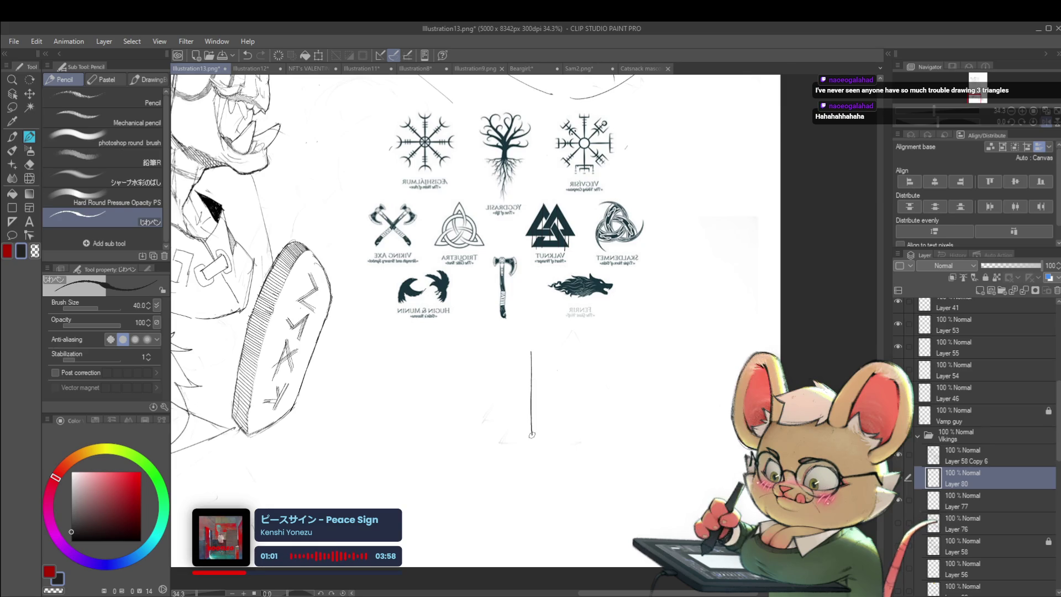
drag(550, 350, 550, 373)
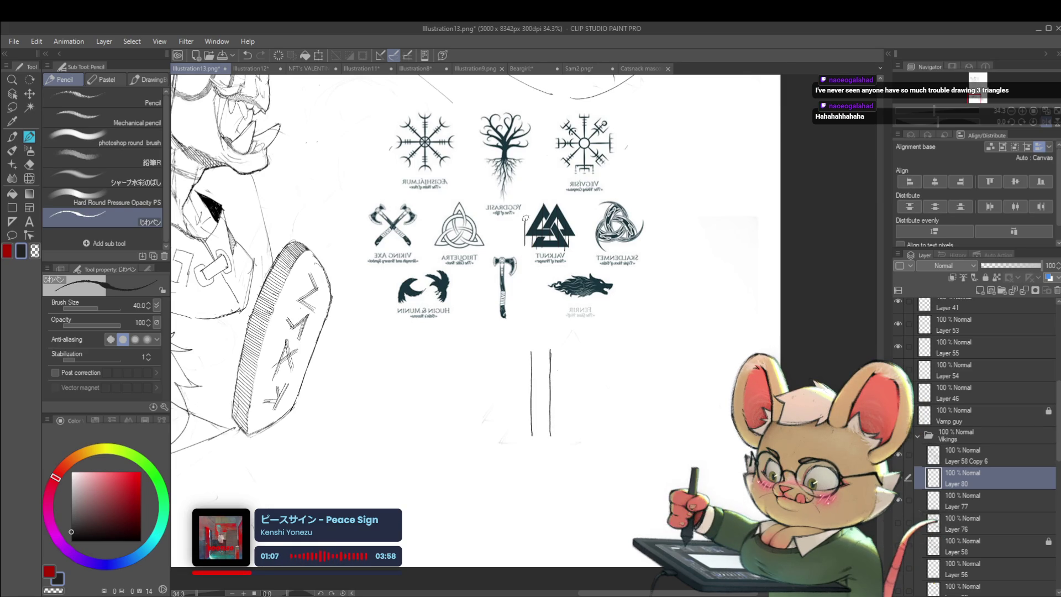
mouse_move(525, 203)
mouse_down()
mouse_move(562, 200)
mouse_move(533, 202)
mouse_move(577, 209)
mouse_move(576, 227)
mouse_up()
key(ctrl+z)
key(ctrl+z)
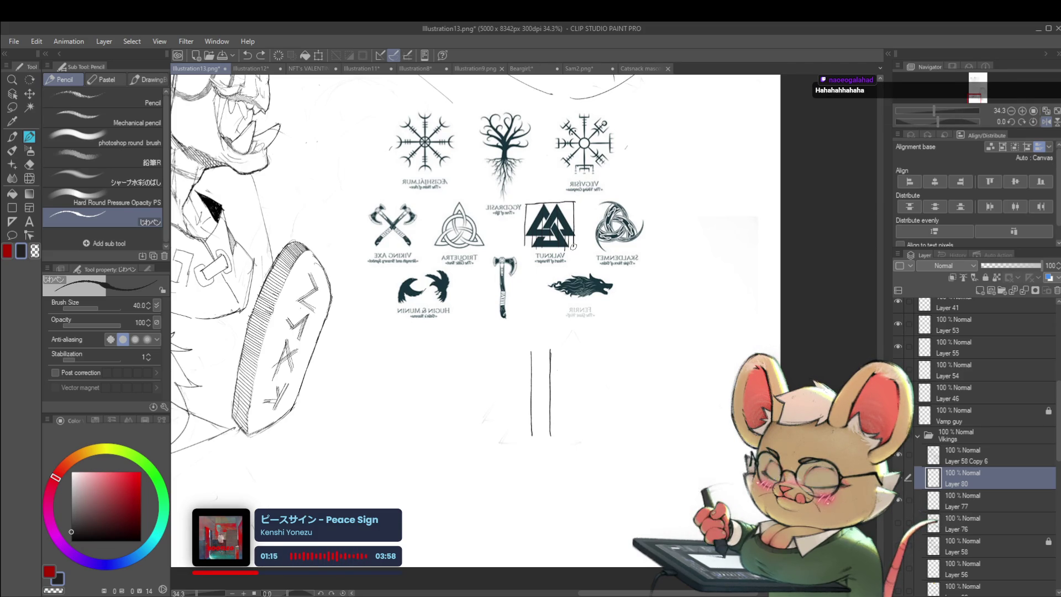
drag(530, 247, 577, 247)
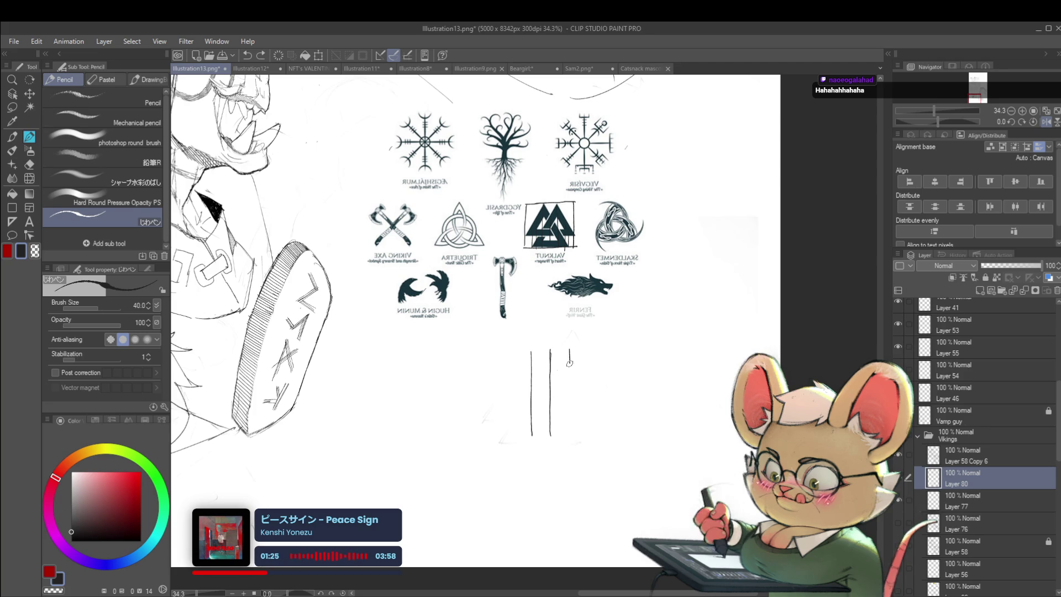
Add more vertical guide lines below the symbols, then create a new layer above Layer 80
drag(570, 406, 570, 436)
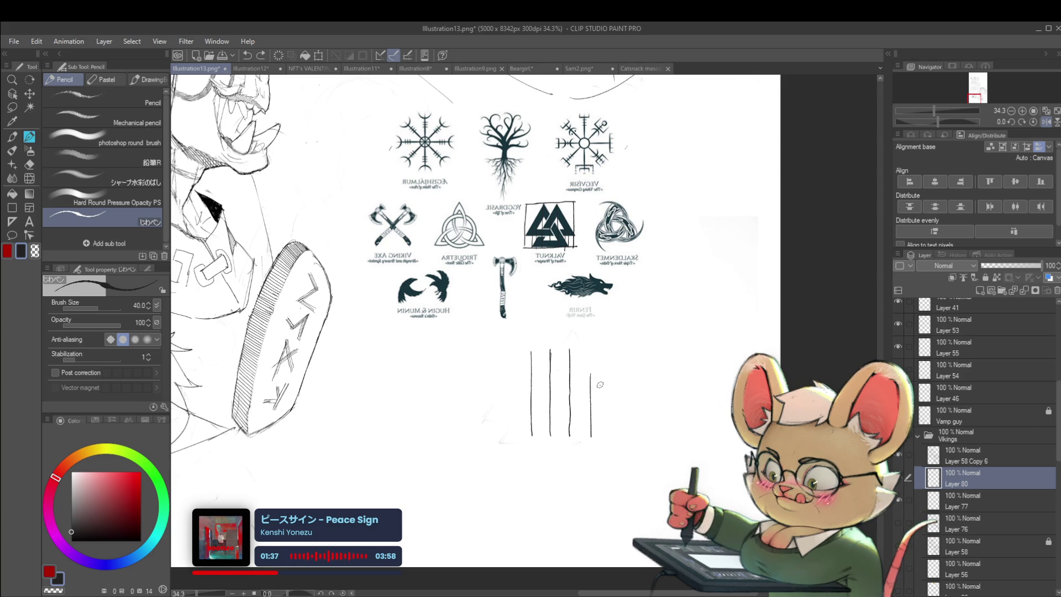
drag(599, 407, 600, 438)
key(ctrl+z)
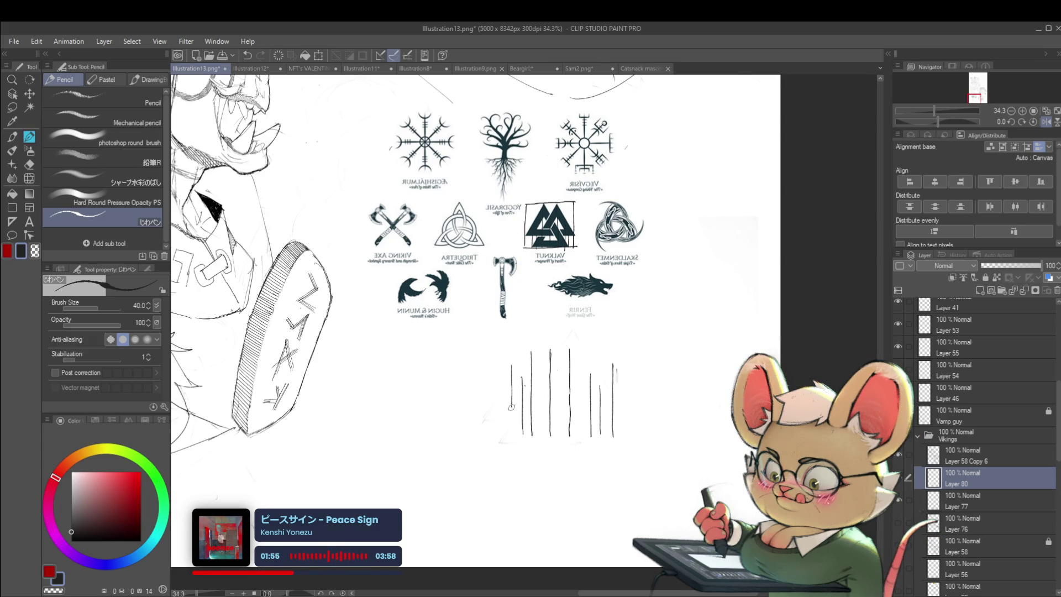
scroll(555, 343, down, 2)
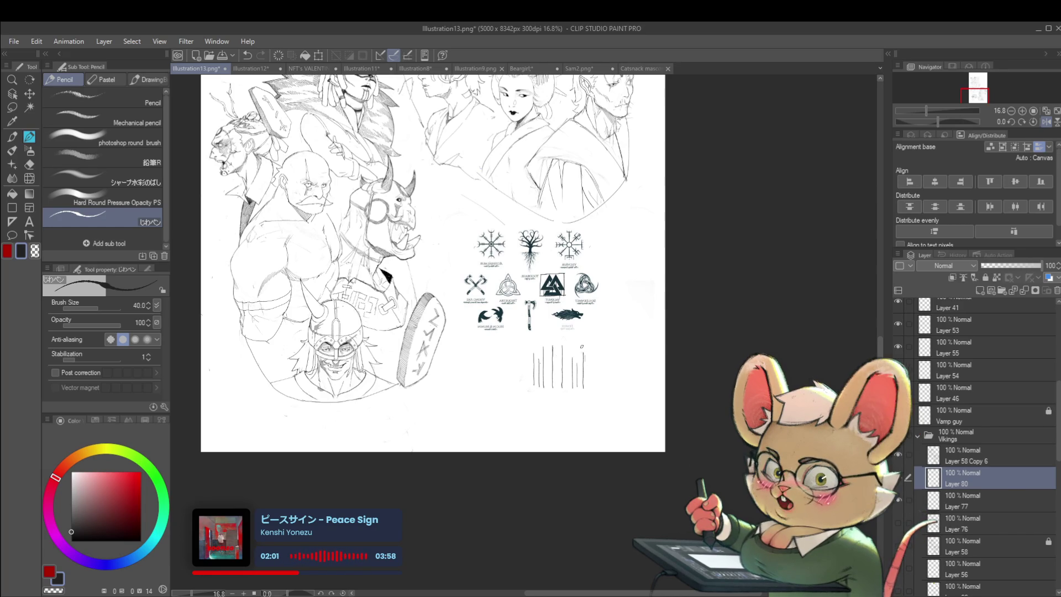
scroll(564, 385, up, 3)
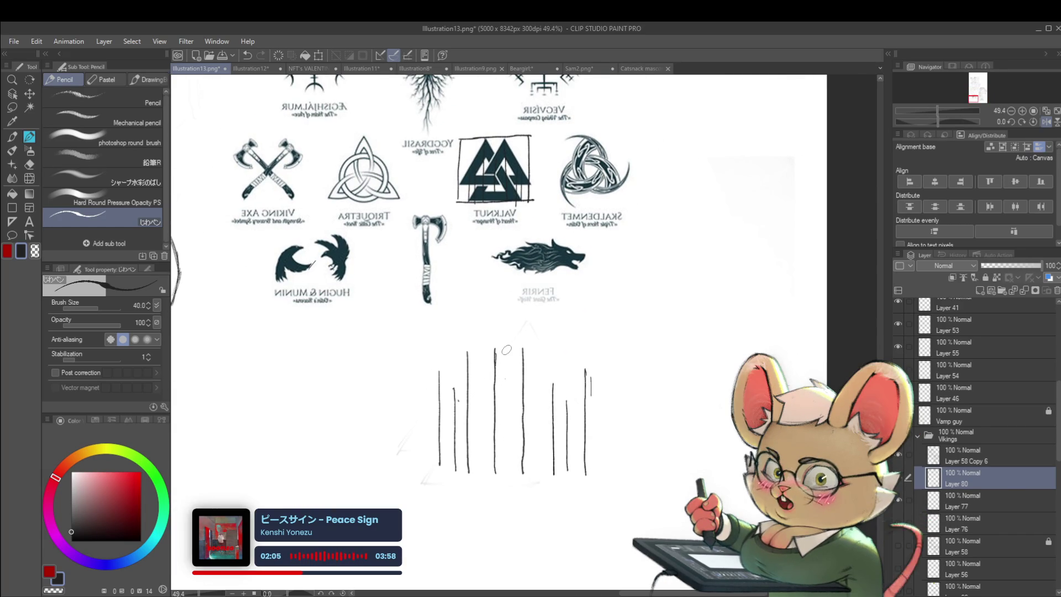
drag(553, 382, 552, 349)
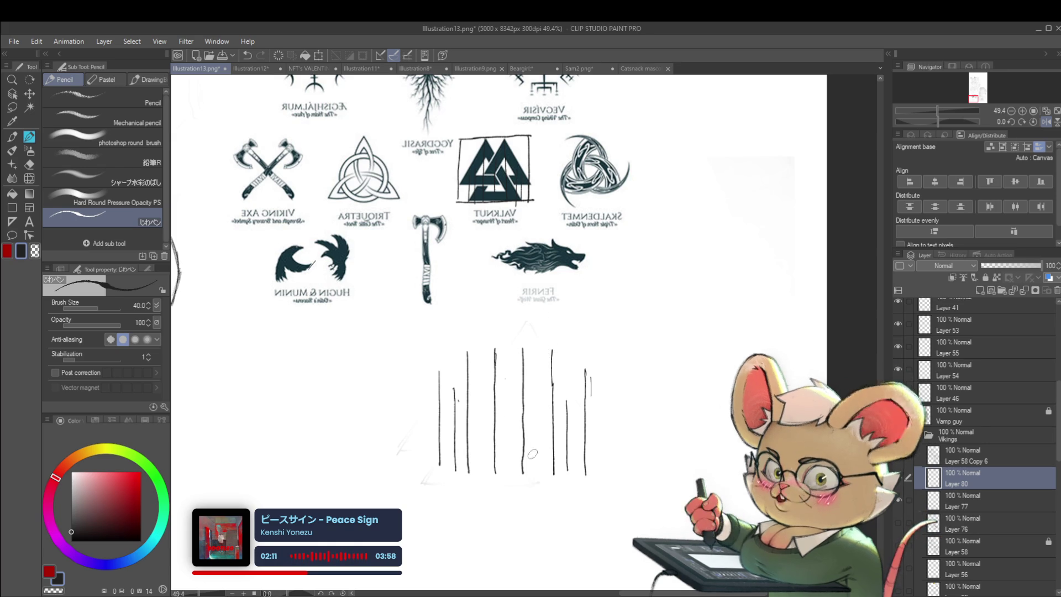
key(ctrl+shift+n)
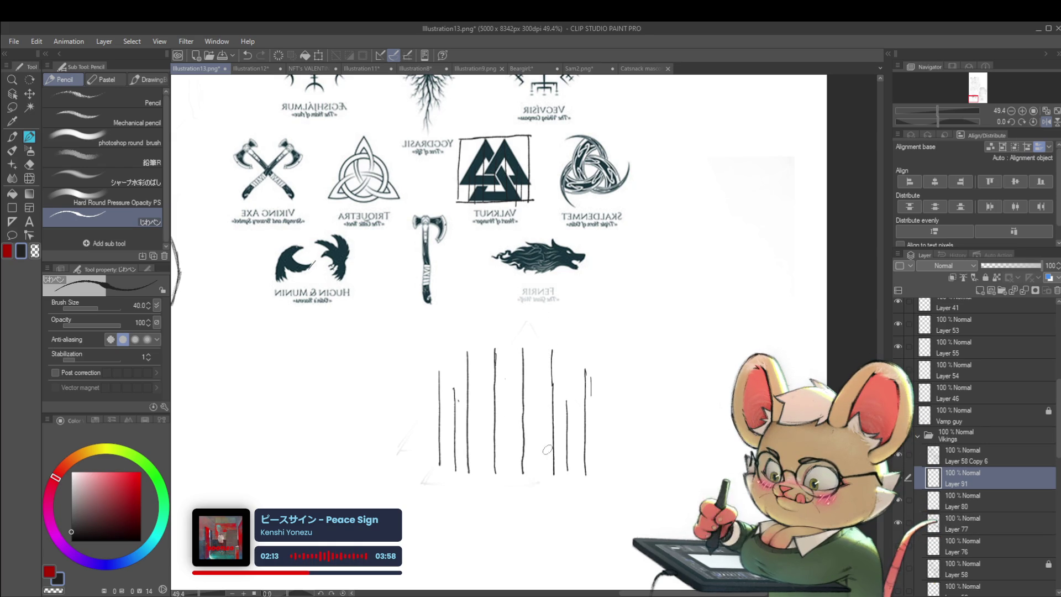
Sketch a bottom crossbar and diagonal construction lines running down-left from the vertical guides
drag(523, 453, 553, 452)
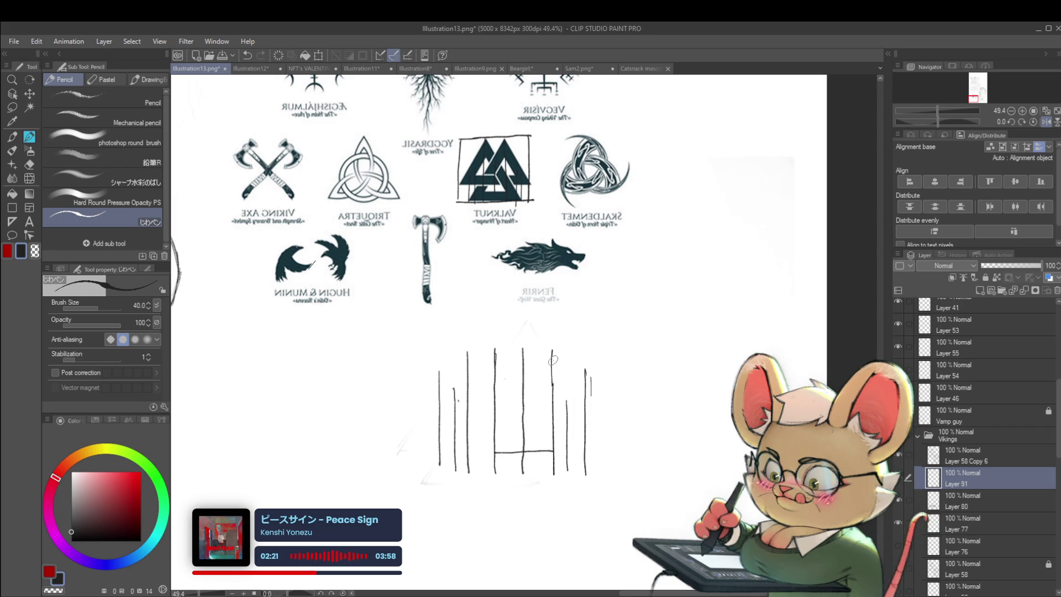
drag(551, 363, 495, 453)
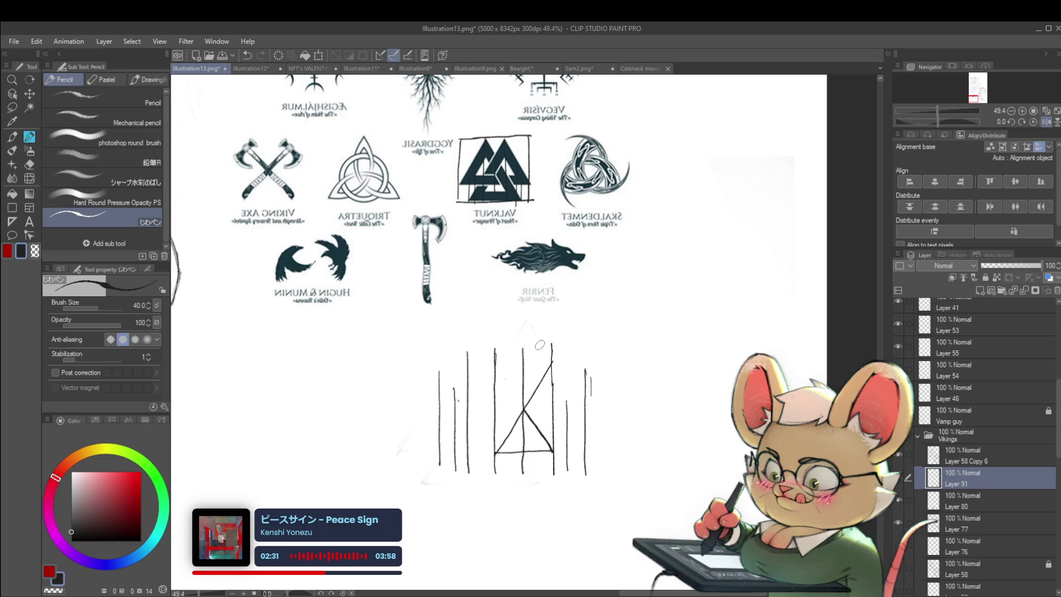
drag(544, 356, 500, 416)
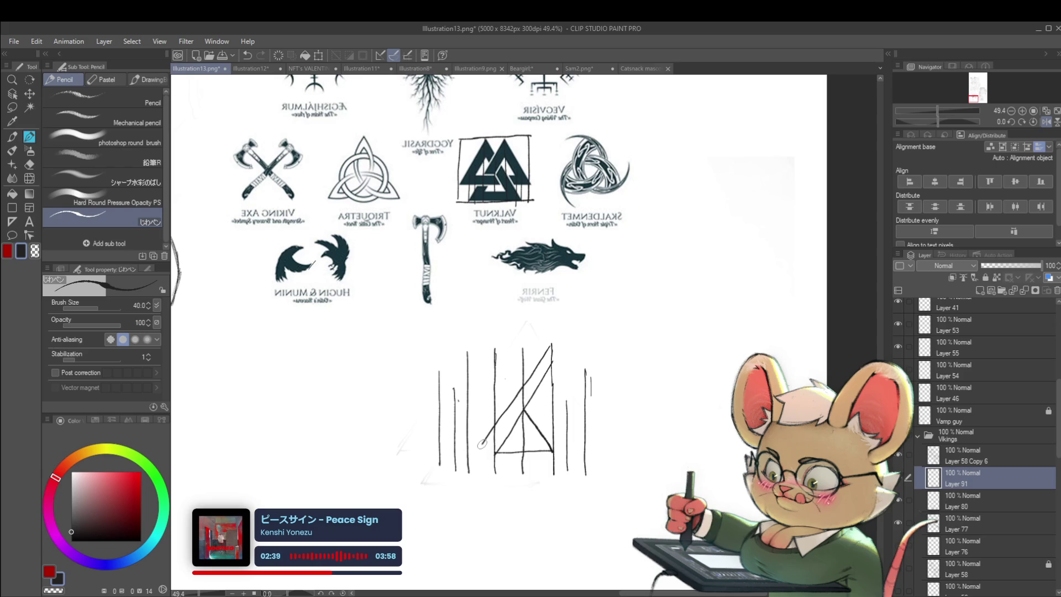
mouse_move(473, 458)
mouse_down()
mouse_move(468, 472)
mouse_move(493, 311)
mouse_up()
mouse_move(469, 471)
mouse_down()
mouse_move(533, 375)
mouse_move(540, 327)
mouse_up()
key(ctrl+z)
key(ctrl+z)
mouse_move(544, 391)
mouse_down()
mouse_move(570, 366)
mouse_move(591, 362)
mouse_up()
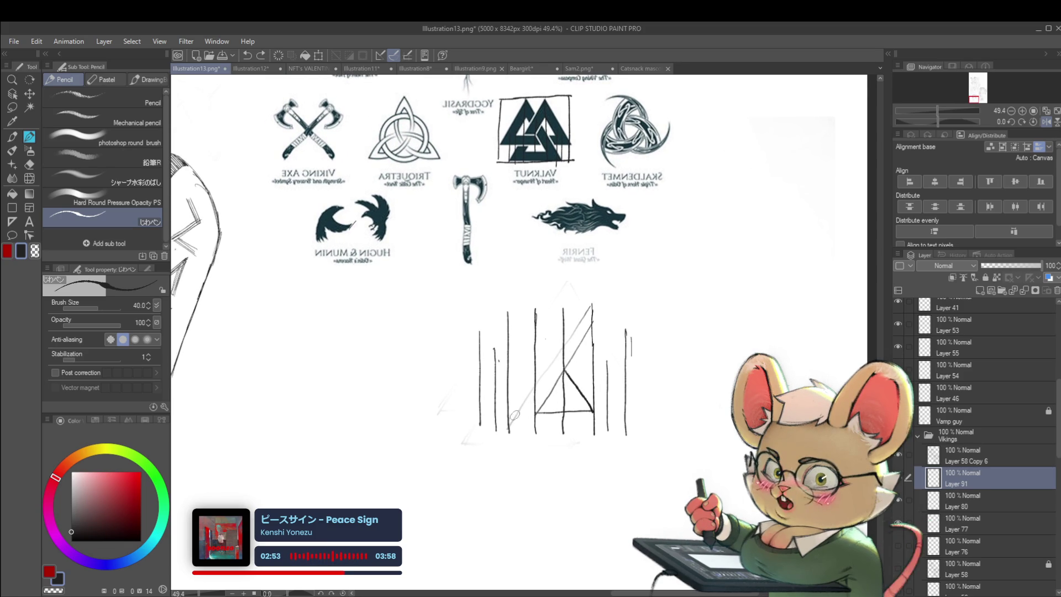
Darken the upward diagonal, add two diagonals at the top and a short right-hand vertical stroke
drag(509, 426, 564, 346)
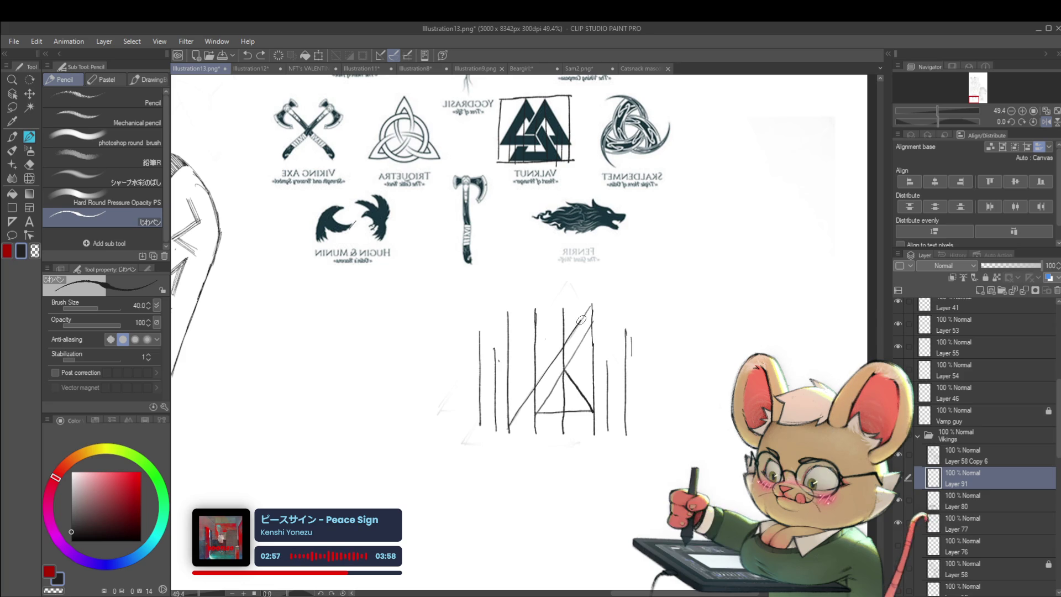
drag(551, 391, 593, 329)
scroll(604, 342, down, 3)
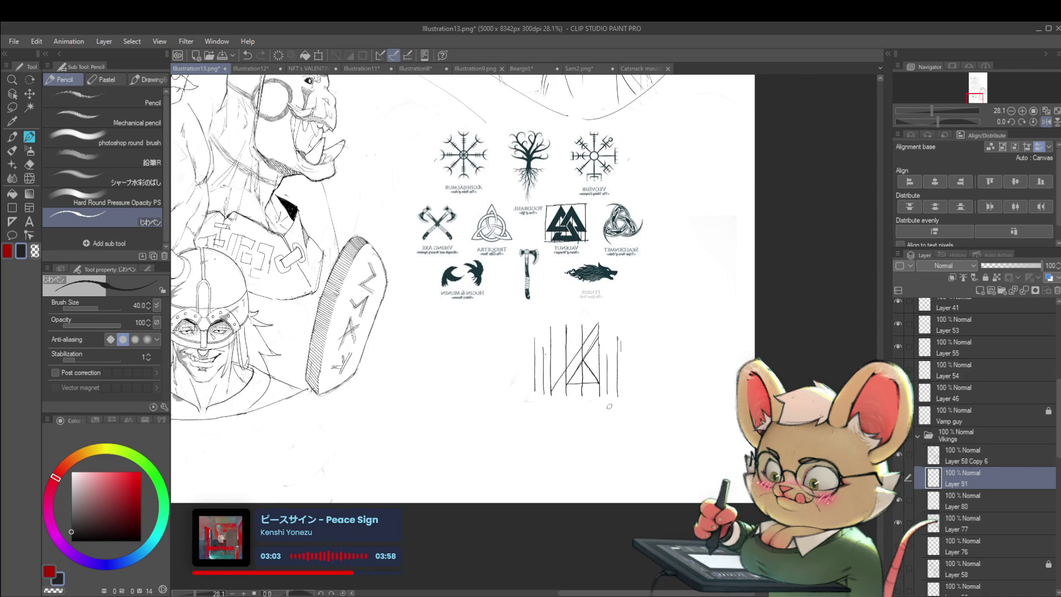
scroll(594, 353, up, 2)
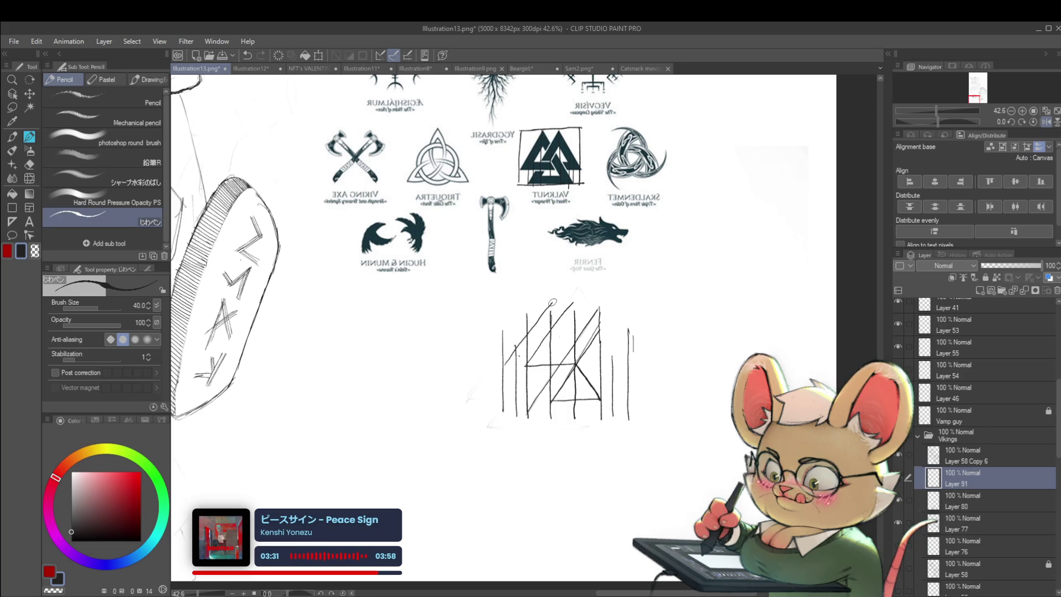
scroll(606, 292, down, 3)
scroll(606, 292, up, 2)
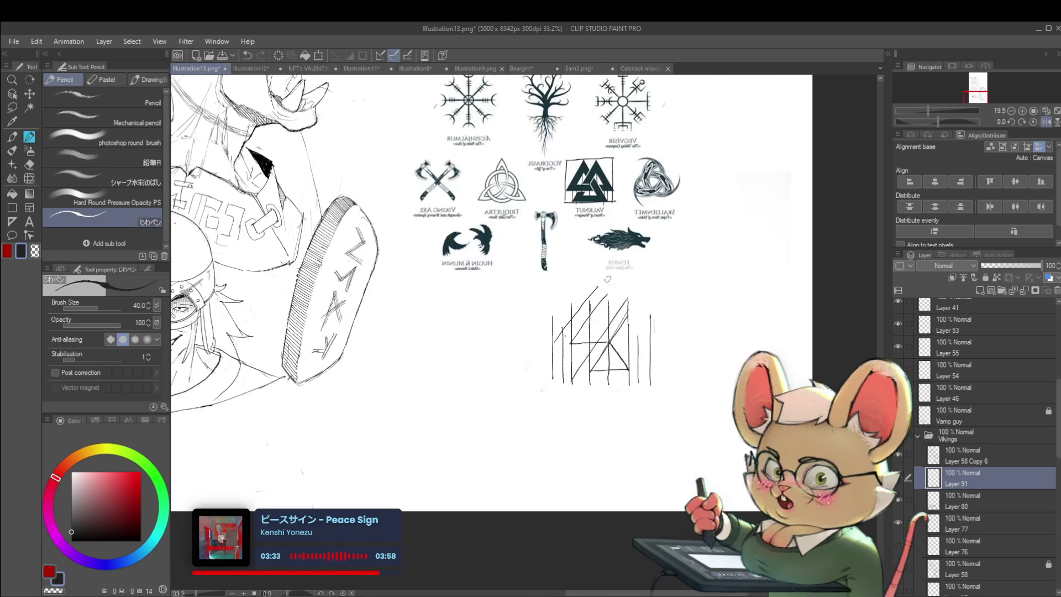
drag(598, 287, 556, 343)
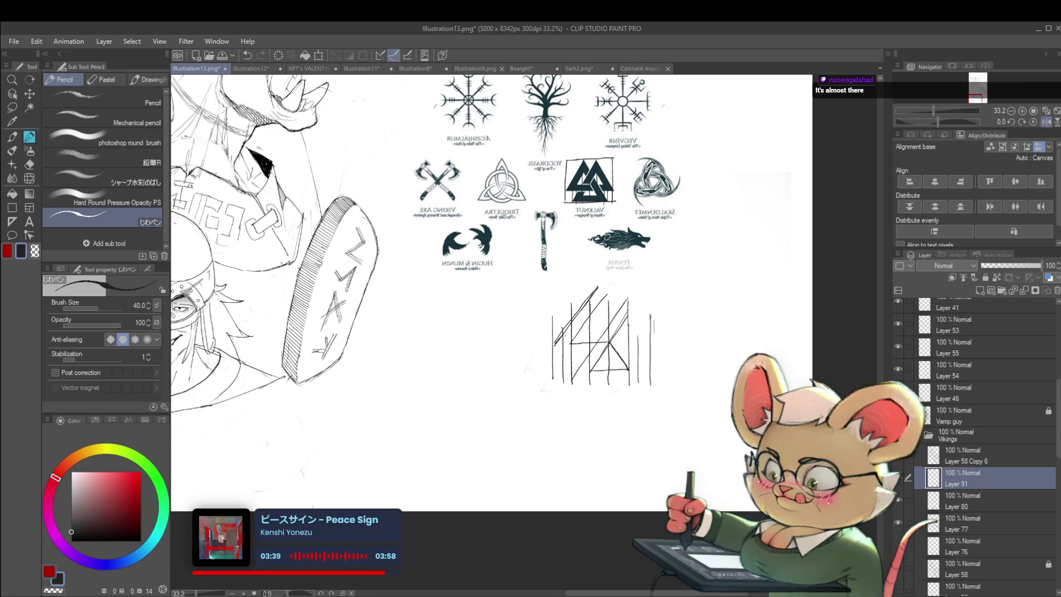
drag(599, 303, 584, 290)
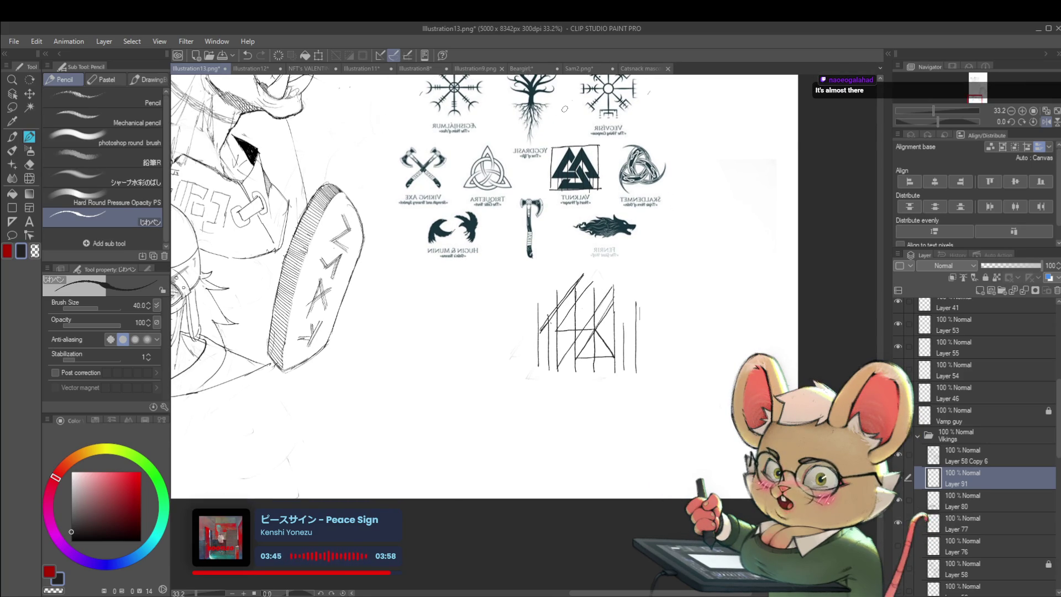
drag(639, 307, 639, 319)
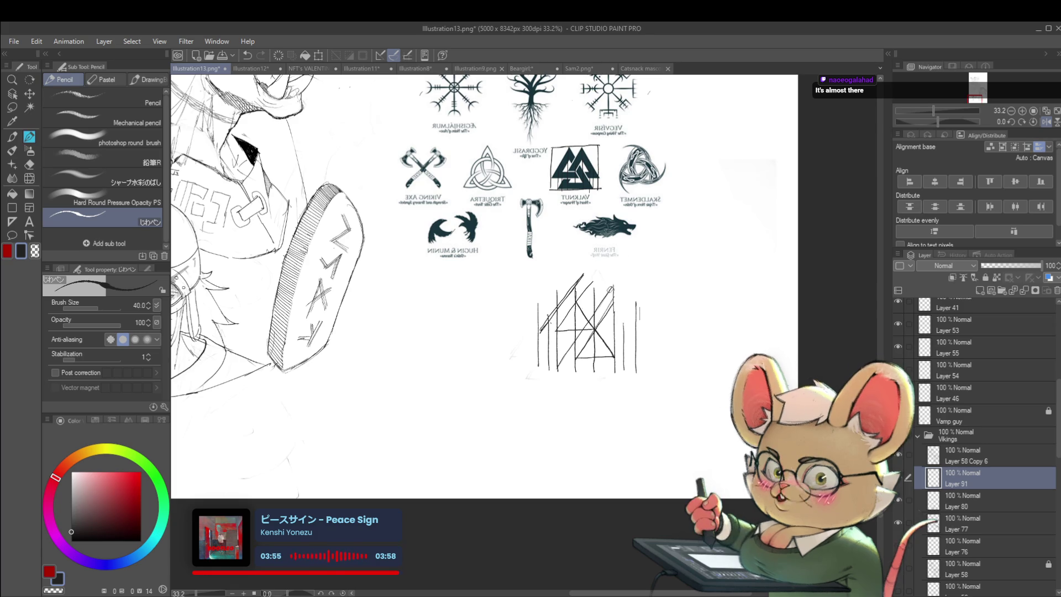
drag(593, 328, 640, 327)
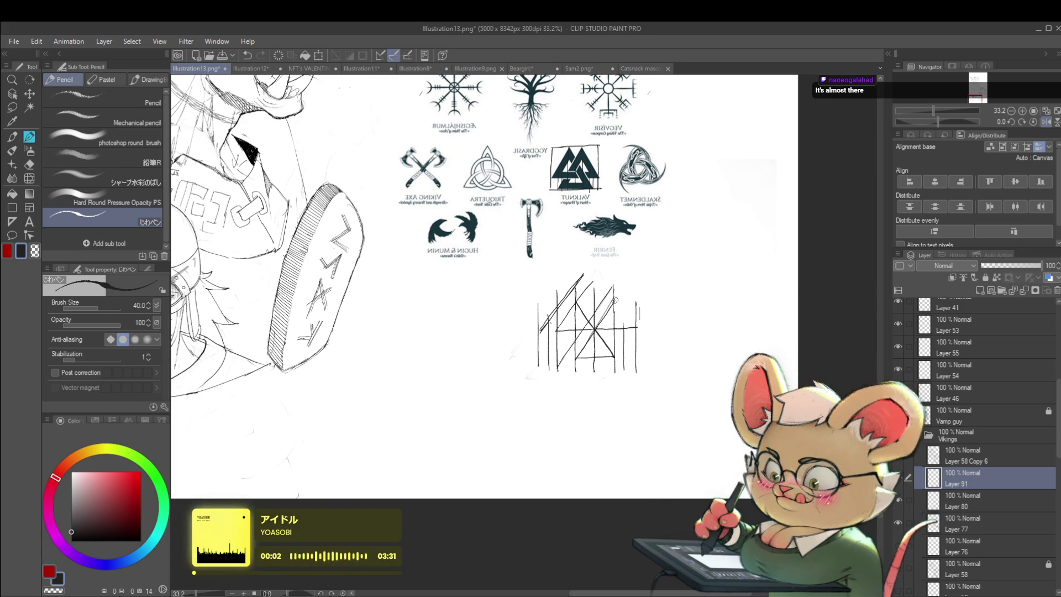
key(ctrl+z)
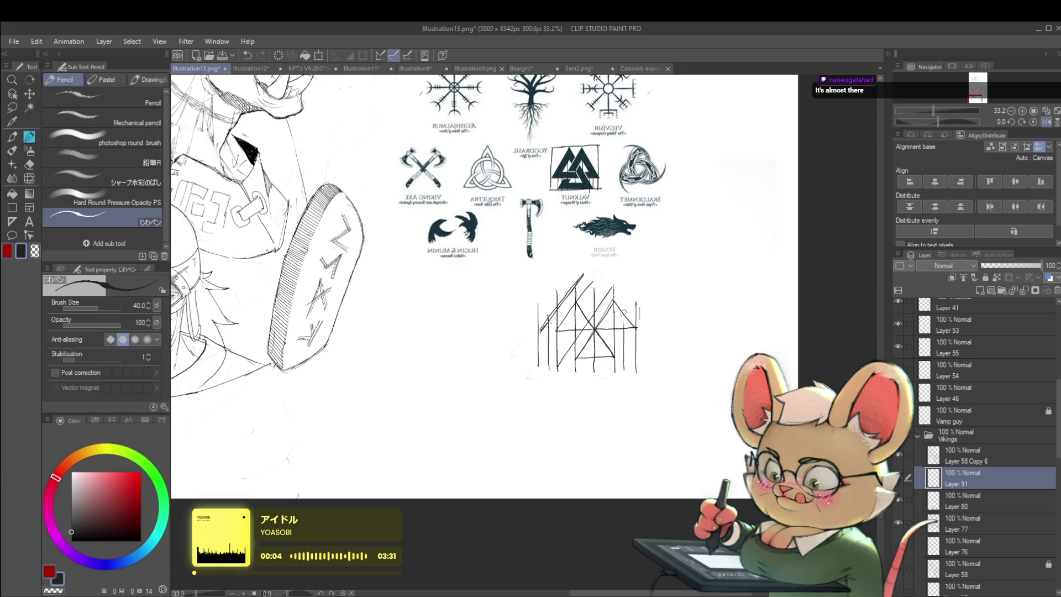
scroll(600, 315, down, 2)
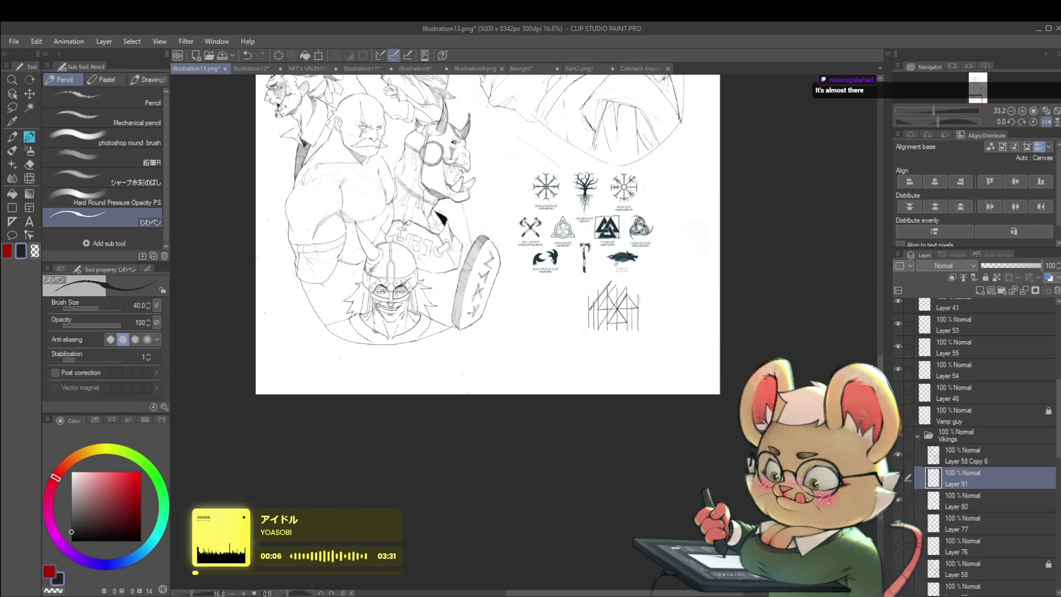
Add a diagonal construction line across the valknut scaffold, recentring the view on it
scroll(662, 335, up, 2)
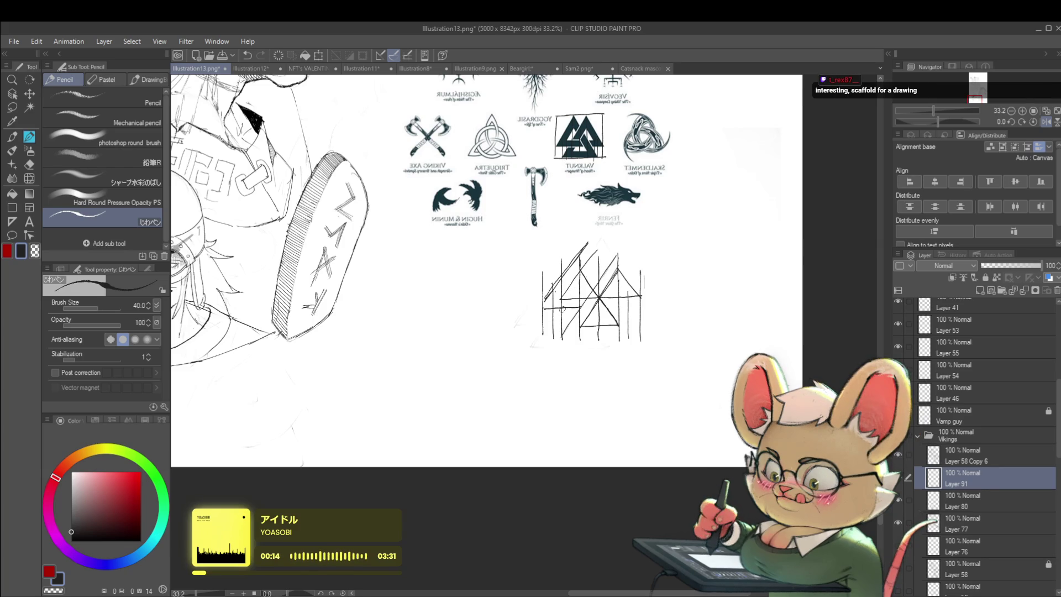
drag(639, 299, 621, 289)
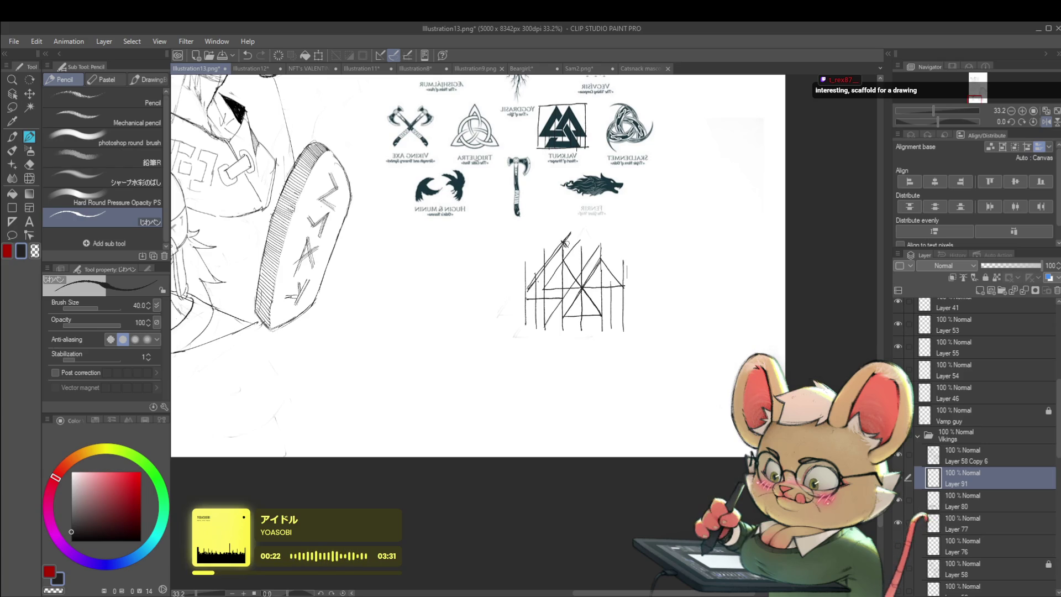
drag(567, 247, 589, 276)
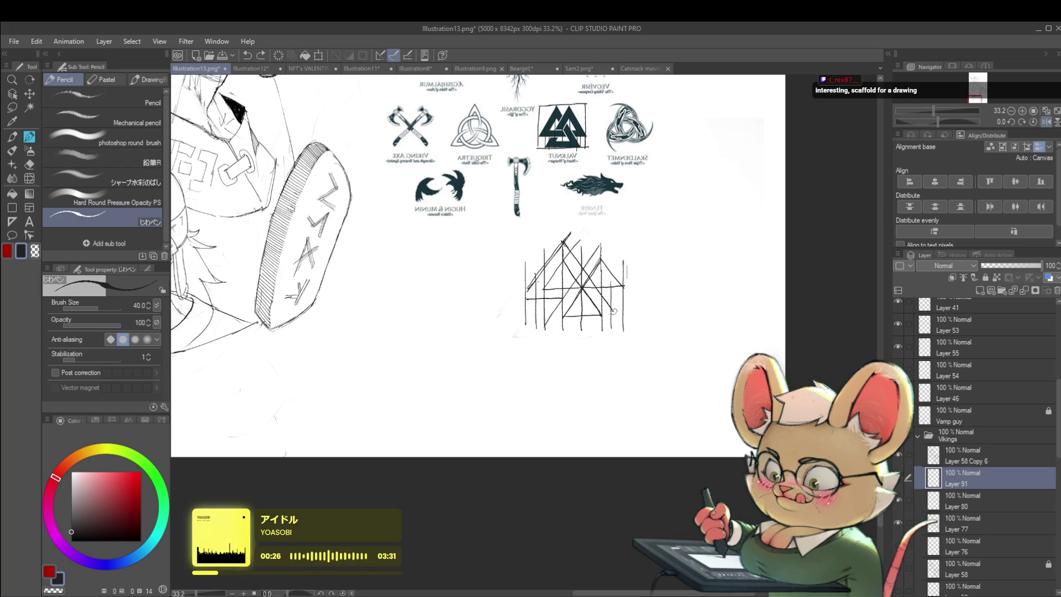
drag(693, 187, 749, 177)
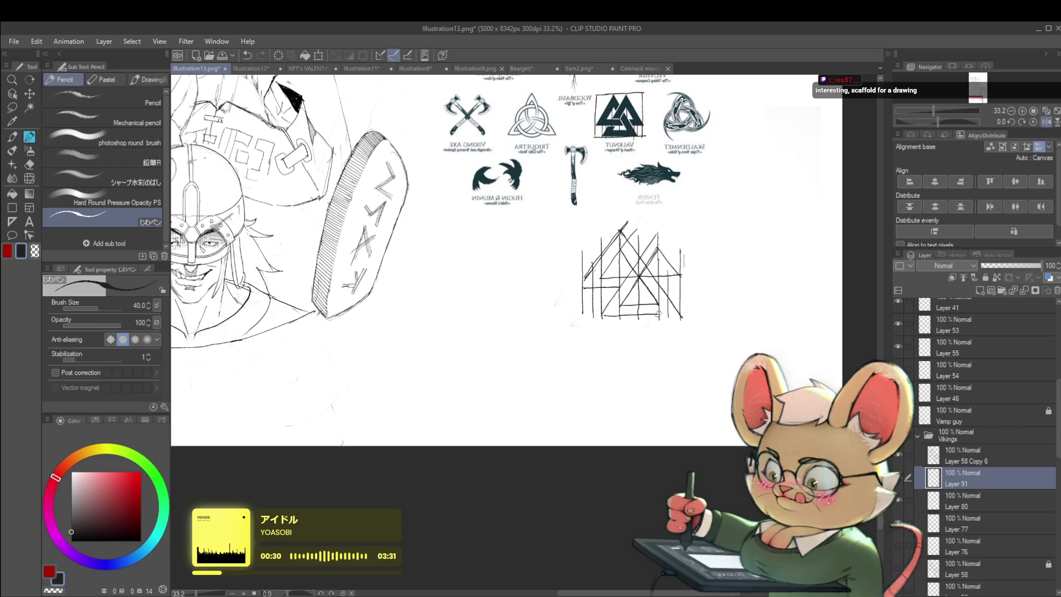
drag(670, 344, 545, 346)
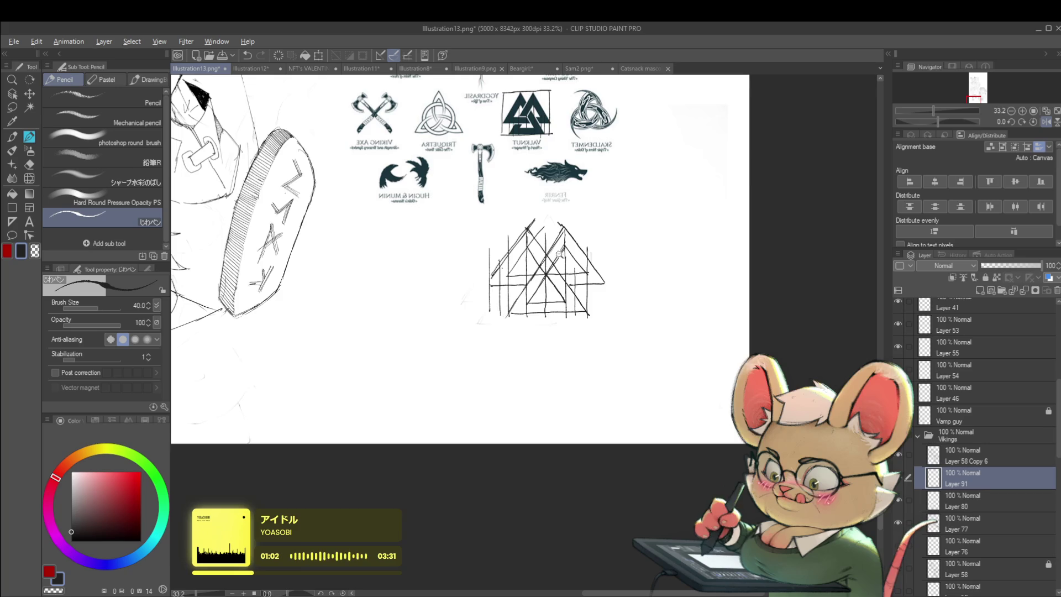
Enlarge the pencil brush to size 50
scroll(560, 252, down, 2)
key(ctrl+z)
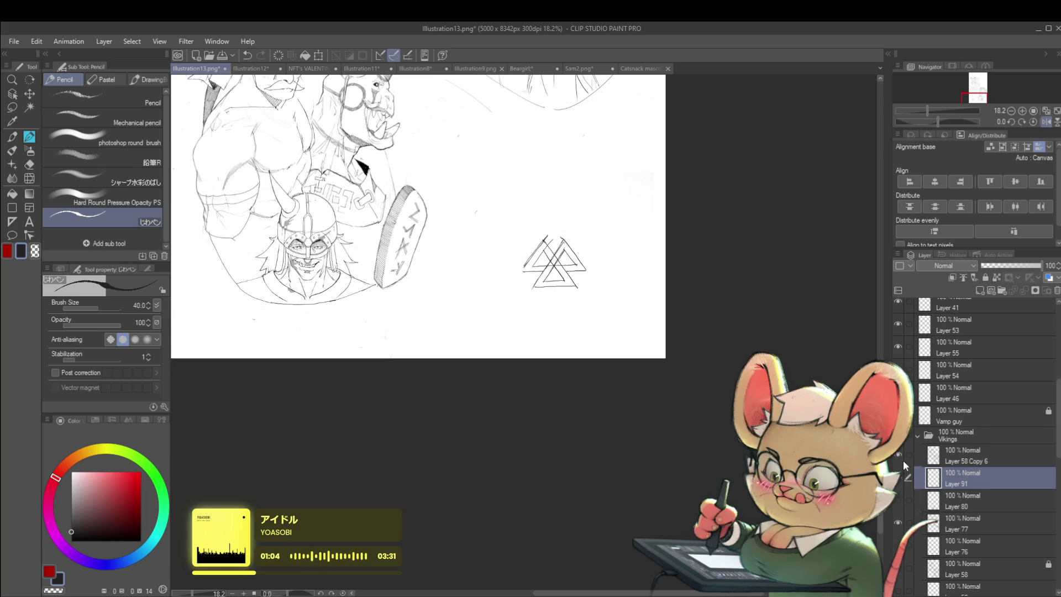
scroll(530, 254, up, 1)
scroll(547, 249, up, 3)
key(])
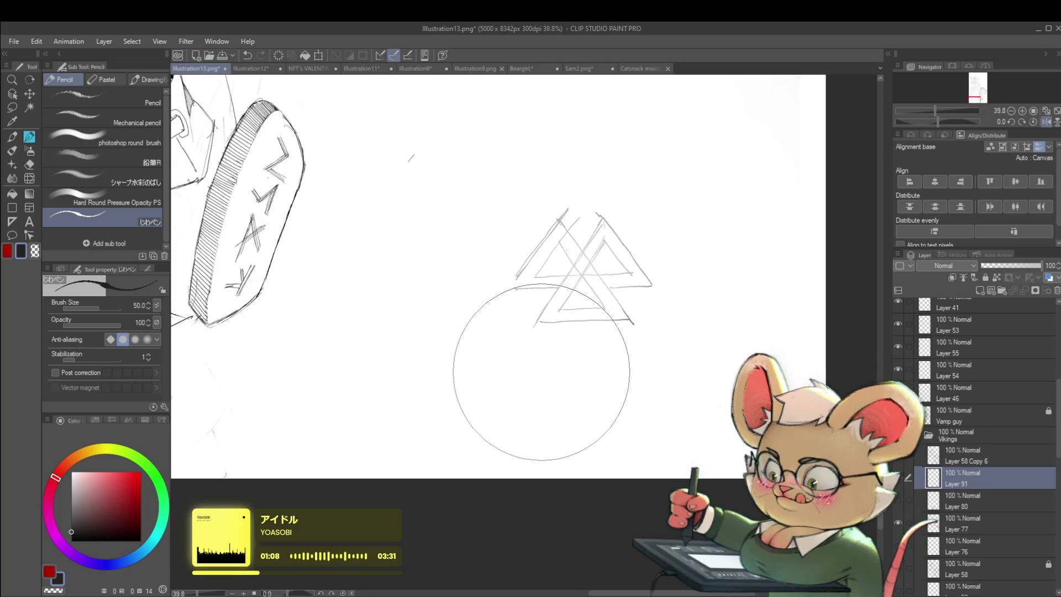
drag(515, 284, 512, 288)
Show Layer 80 at 39% opacity, then ink the valknut's left edge on Layer 91
click(973, 500)
click(898, 500)
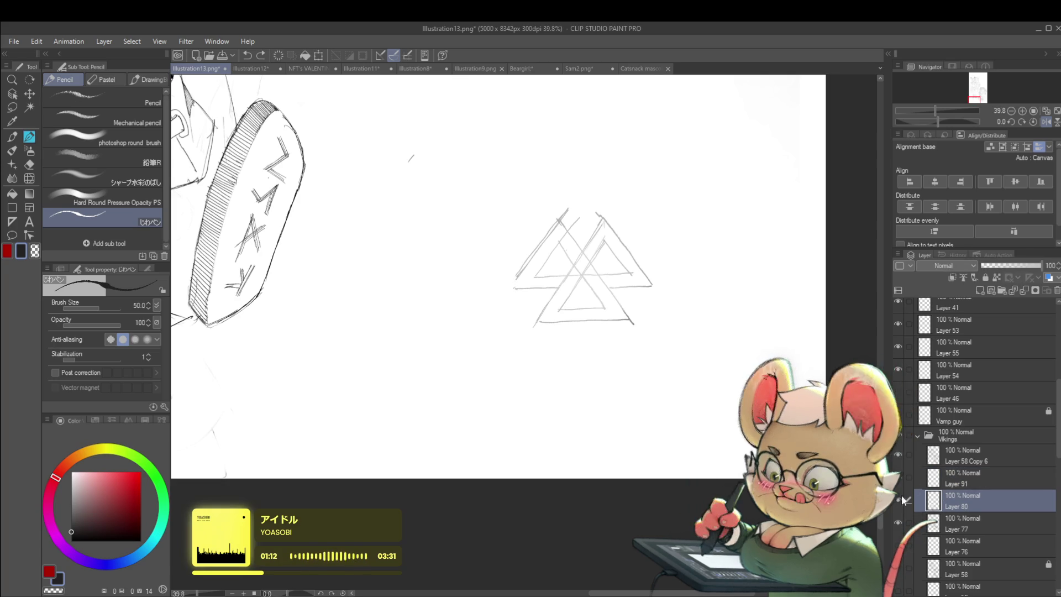
drag(1015, 269, 1007, 268)
click(961, 475)
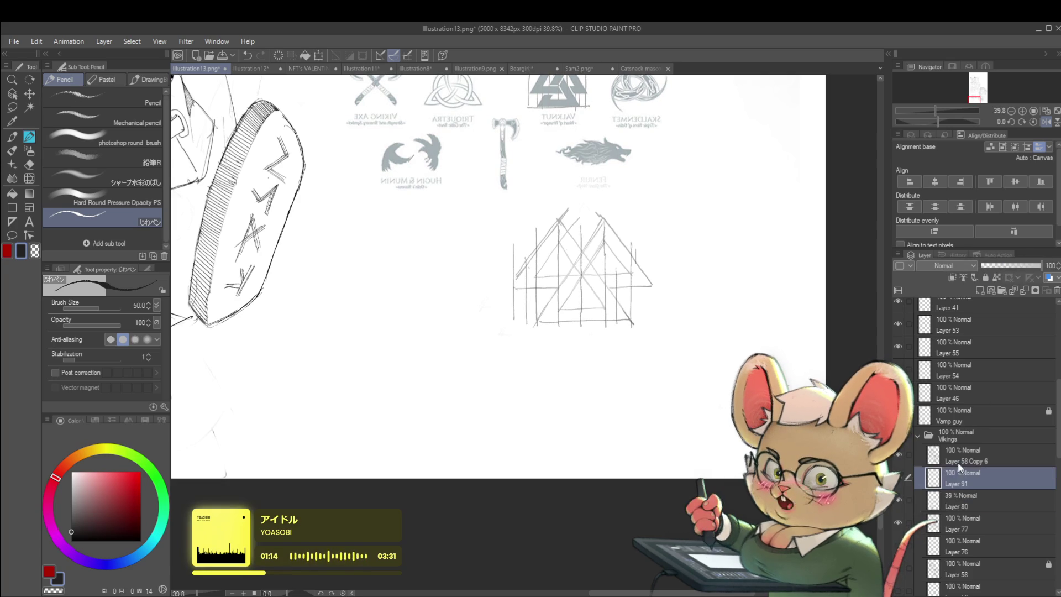
drag(514, 287, 537, 252)
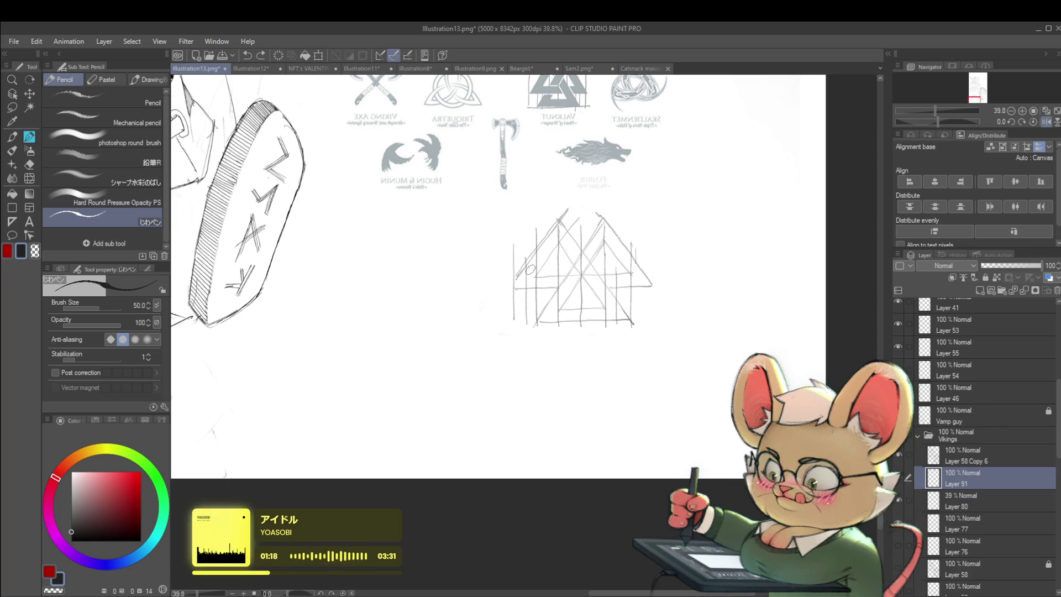
drag(514, 286, 558, 225)
Ink the first peak's right side and the stroke toward the second peak, redrawing poor strokes
key(ctrl+z)
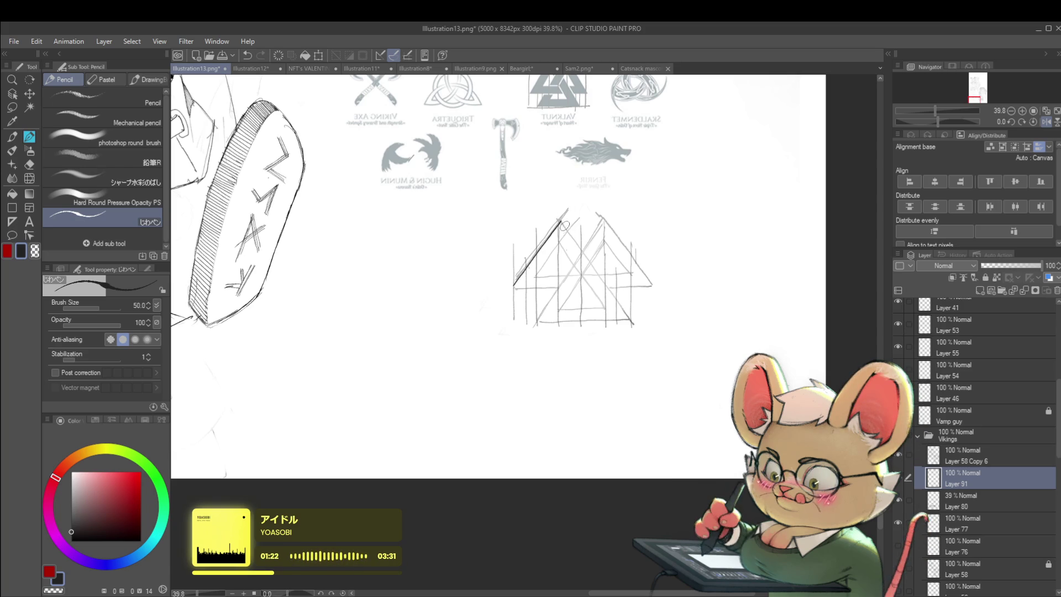
key(ctrl+z)
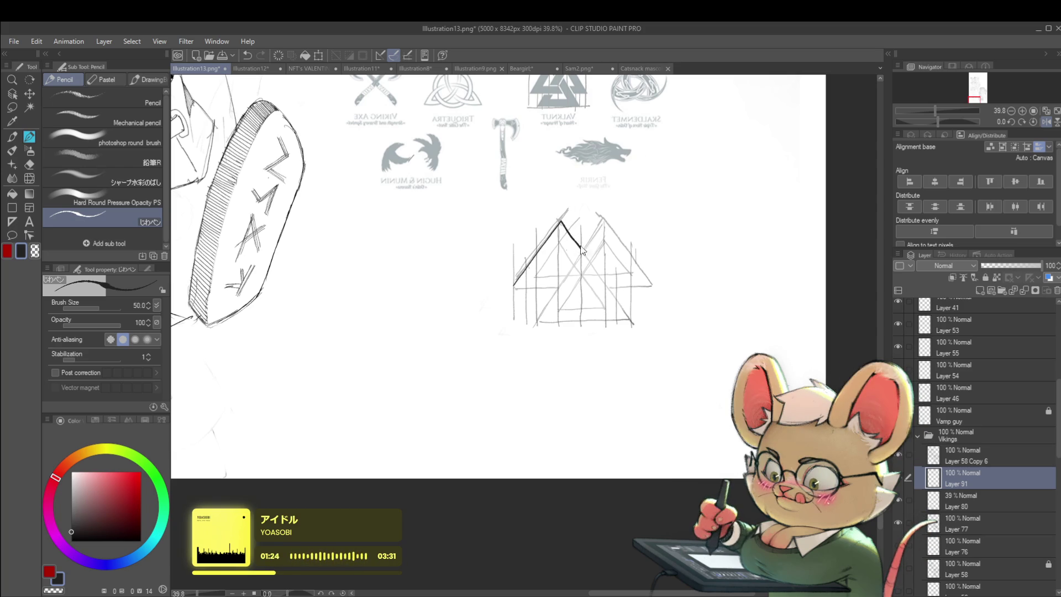
drag(560, 222, 582, 250)
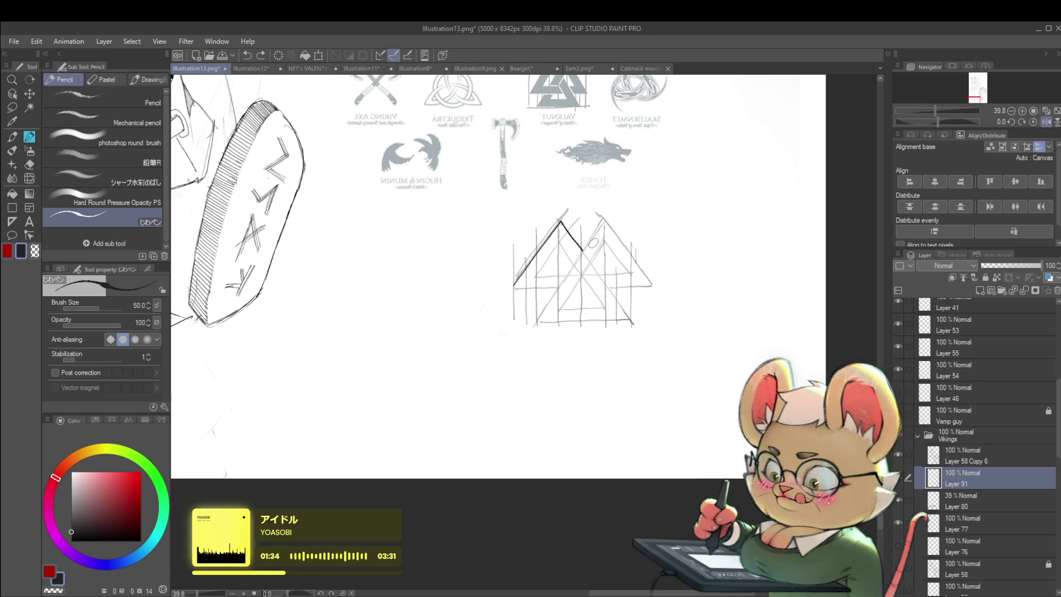
drag(582, 250, 594, 231)
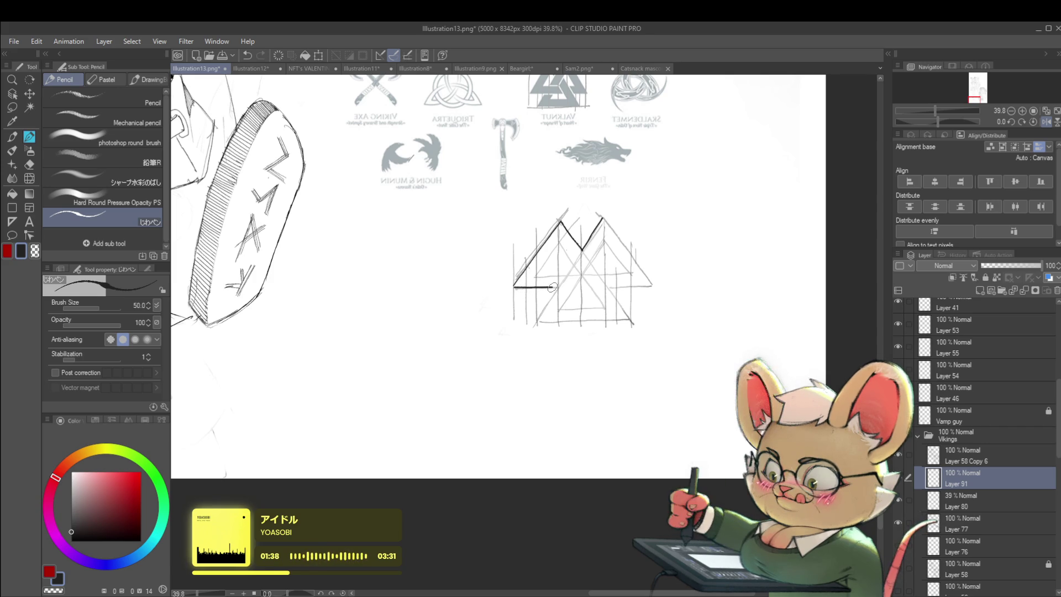
key(ctrl+minus)
scroll(572, 280, up, 5)
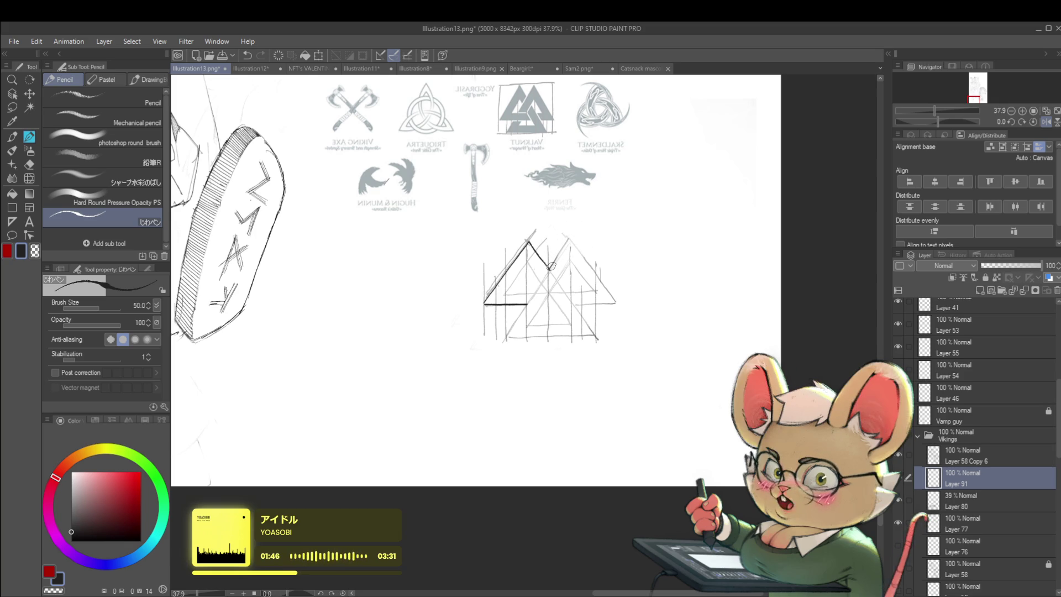
key(ctrl+z)
mouse_move(549, 269)
mouse_down()
mouse_move(560, 251)
mouse_move(605, 299)
mouse_move(659, 307)
mouse_up()
Ink a heavy diagonal from the base down-left, replacing a misplaced one
scroll(572, 241, up, 1)
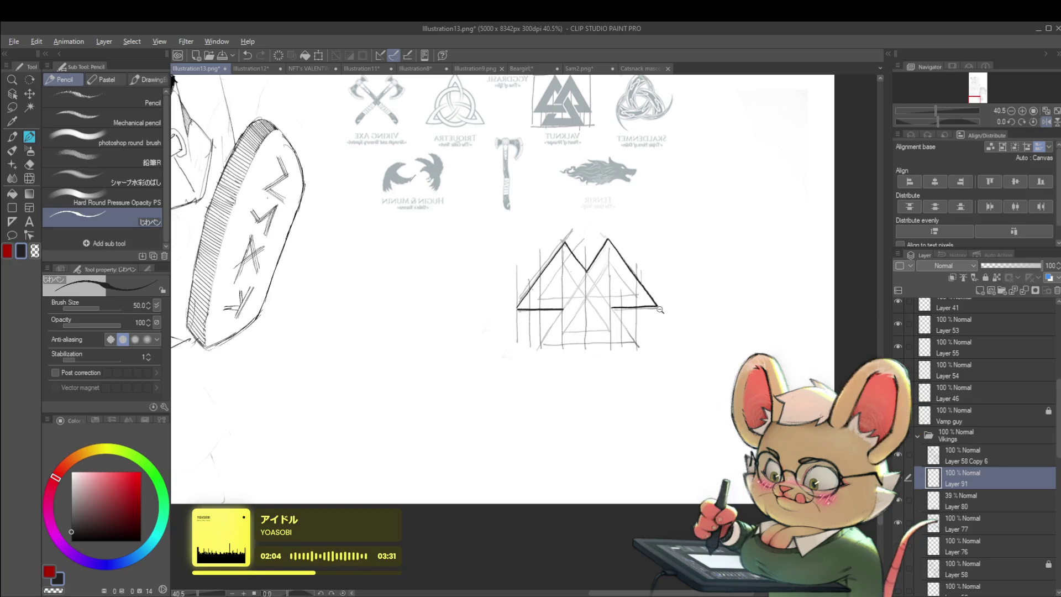
scroll(612, 288, down, 5)
scroll(602, 304, up, 5)
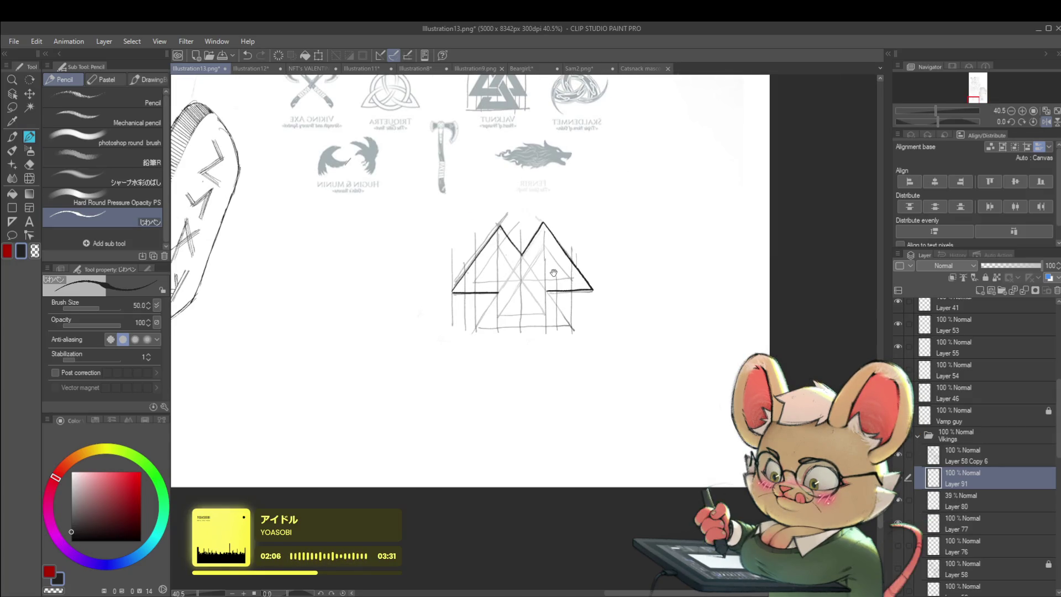
drag(553, 273, 563, 288)
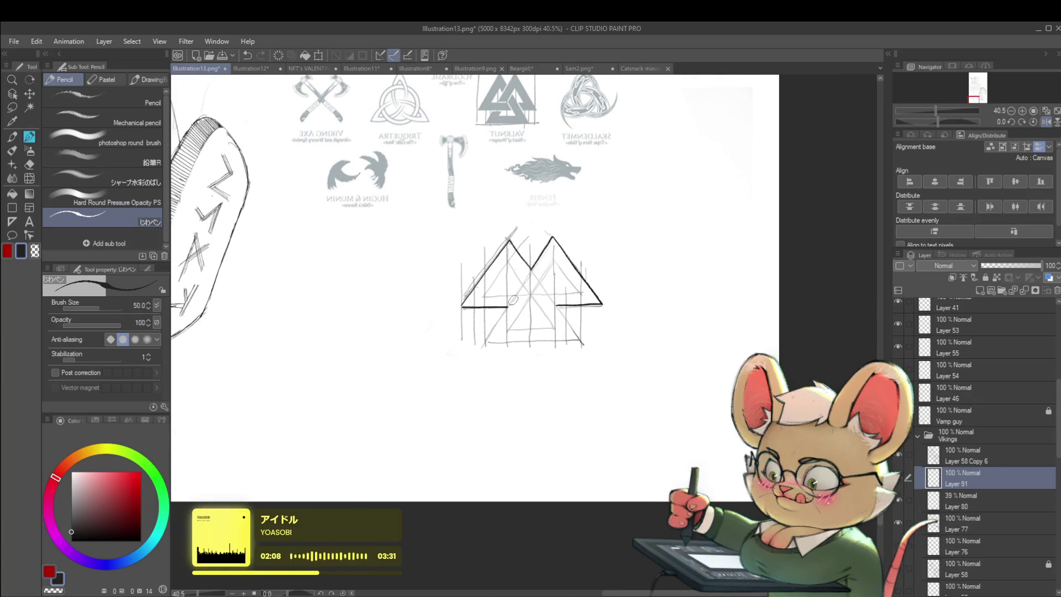
mouse_move(509, 304)
mouse_down()
mouse_move(553, 238)
mouse_move(533, 271)
mouse_up()
key(ctrl+z)
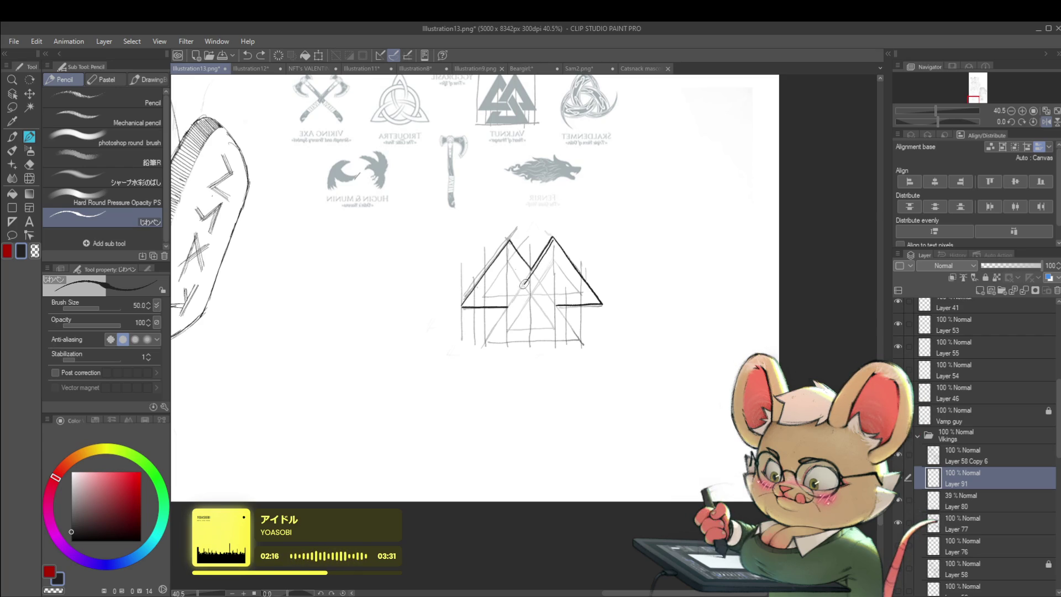
drag(506, 309, 485, 343)
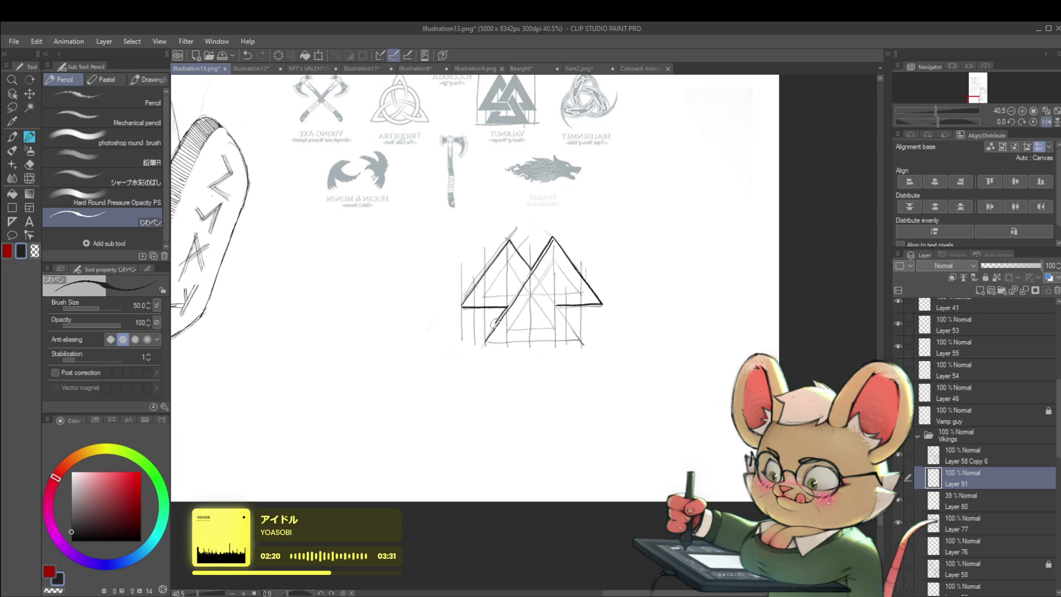
scroll(486, 326, down, 3)
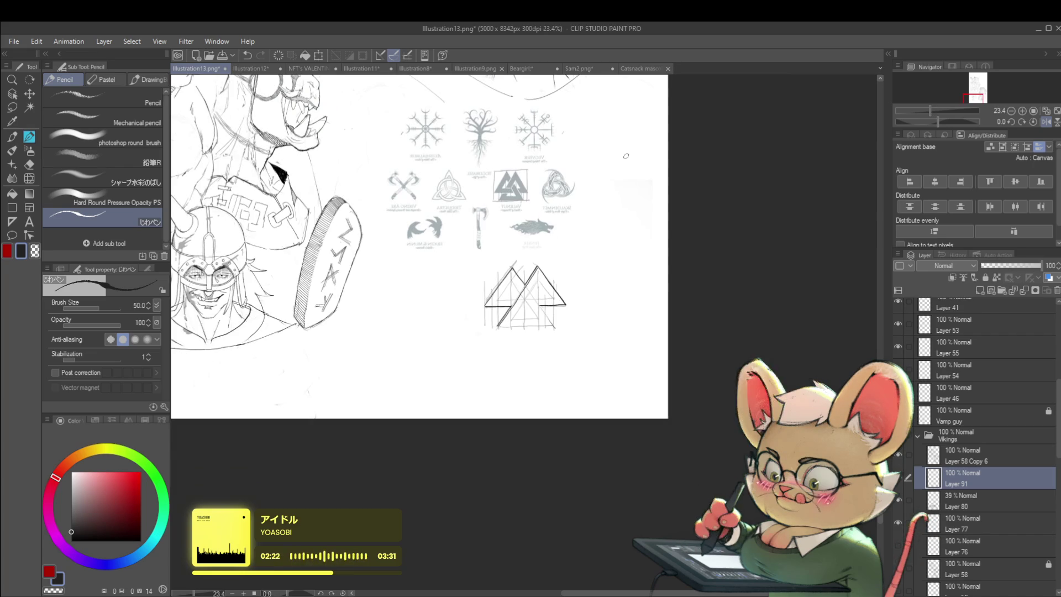
scroll(525, 297, up, 3)
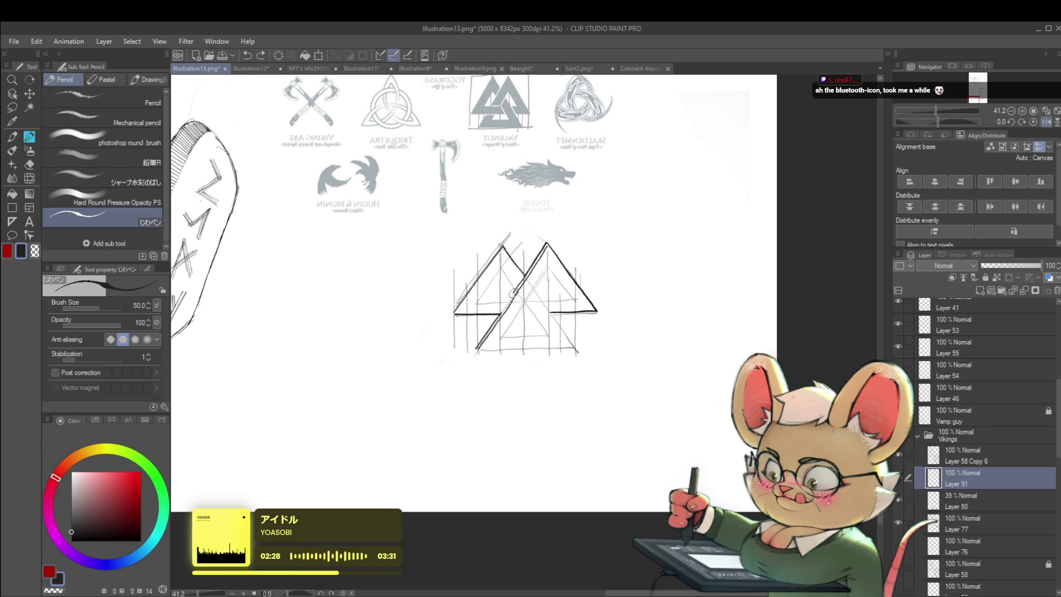
scroll(504, 306, down, 5)
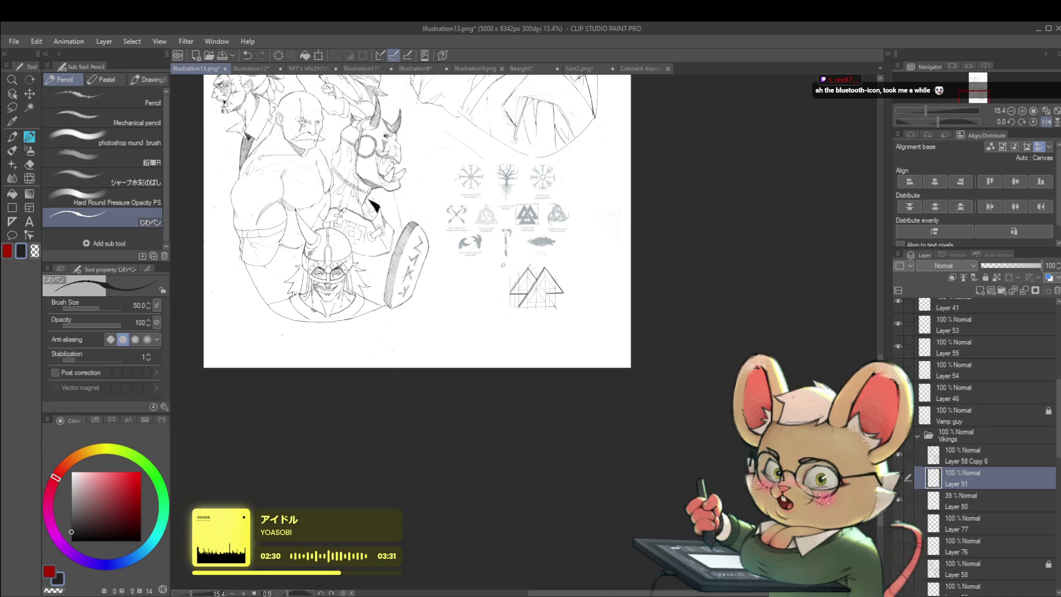
Extend a horizontal line and the left triangle's inner edge on the valknut
scroll(481, 246, up, 4)
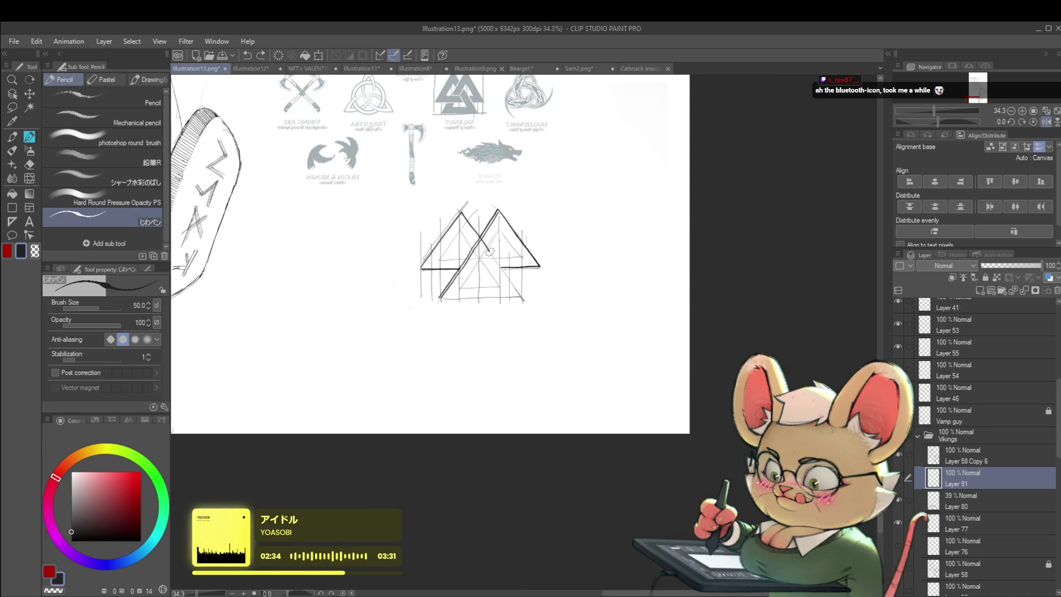
scroll(520, 294, down, 5)
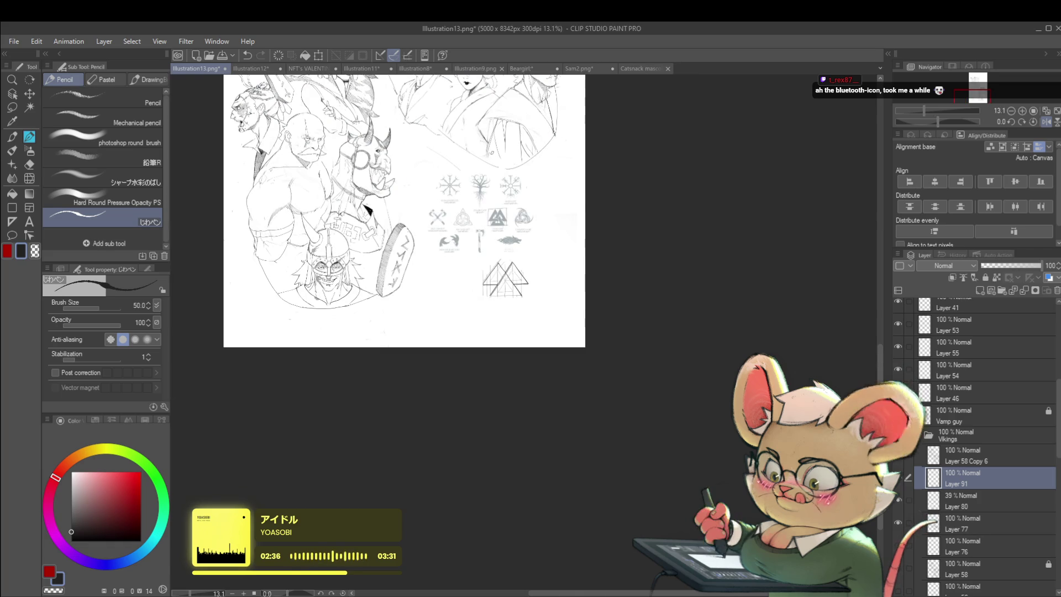
scroll(522, 290, up, 5)
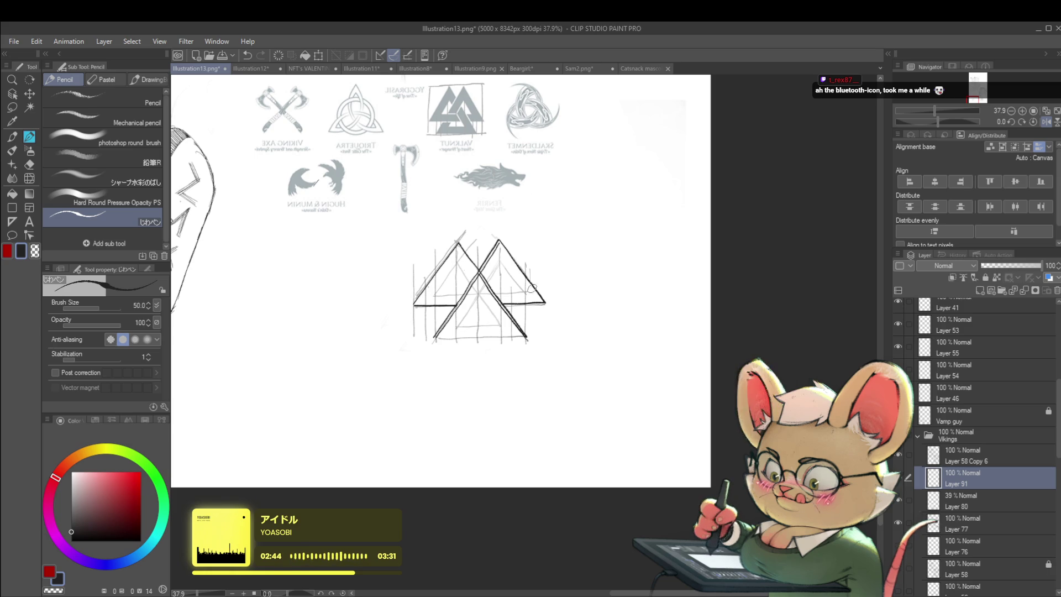
drag(464, 304, 484, 310)
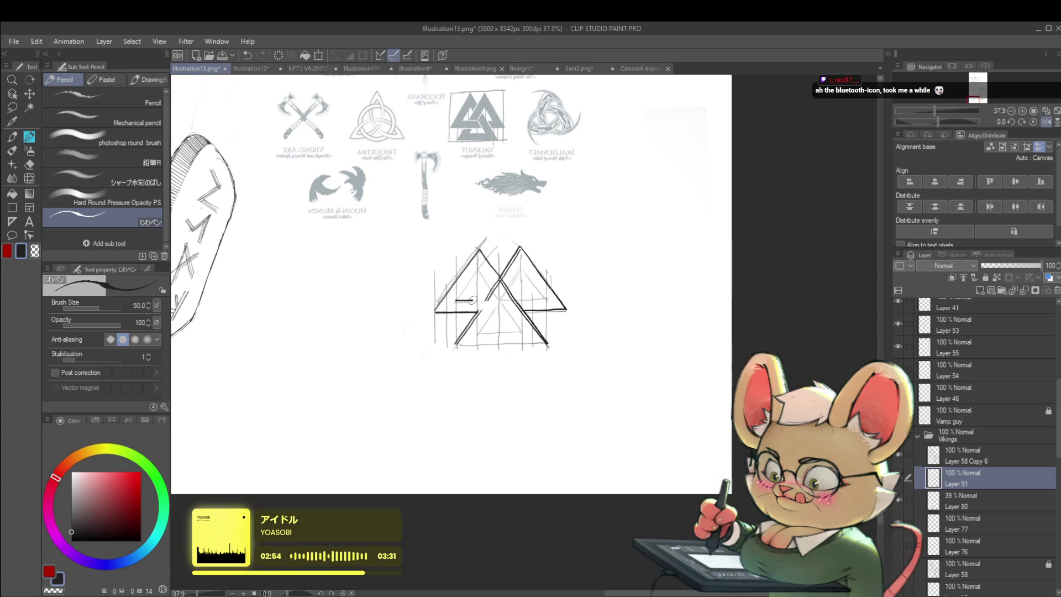
drag(473, 300, 503, 299)
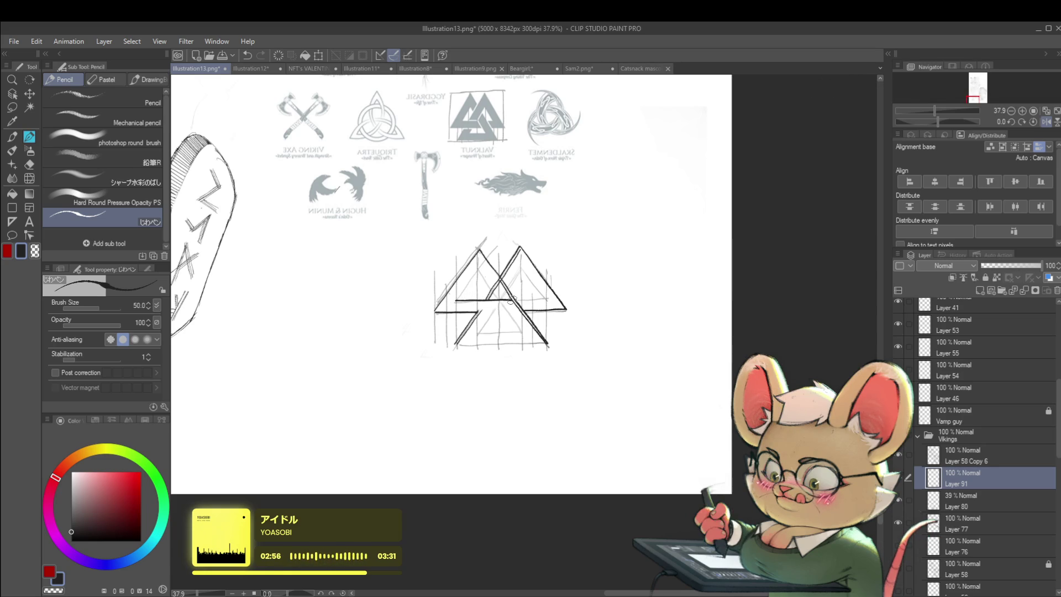
scroll(512, 300, down, 3)
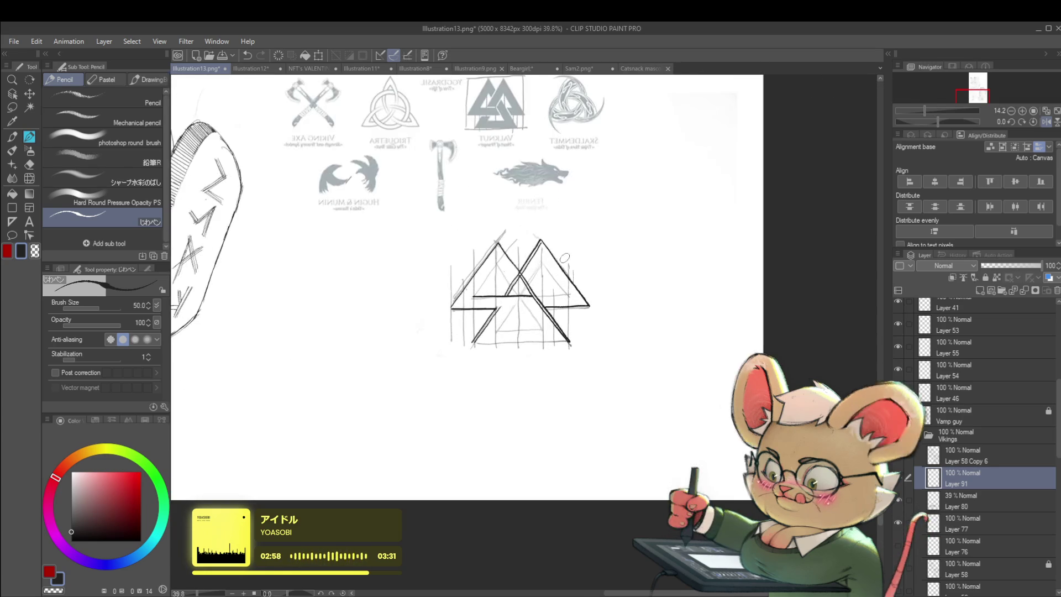
scroll(498, 293, up, 3)
scroll(471, 296, up, 1)
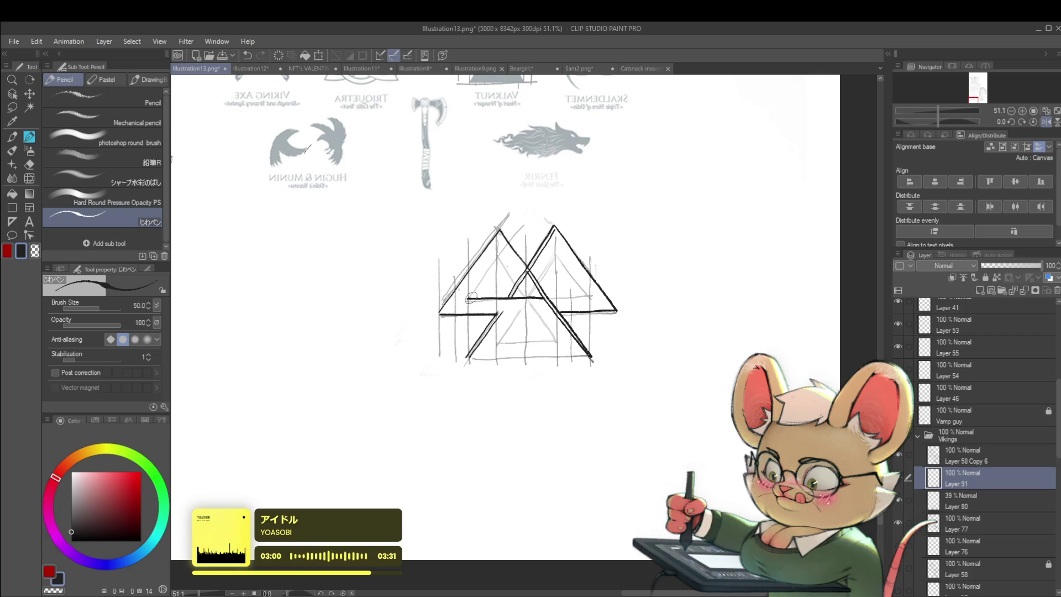
drag(474, 292, 494, 260)
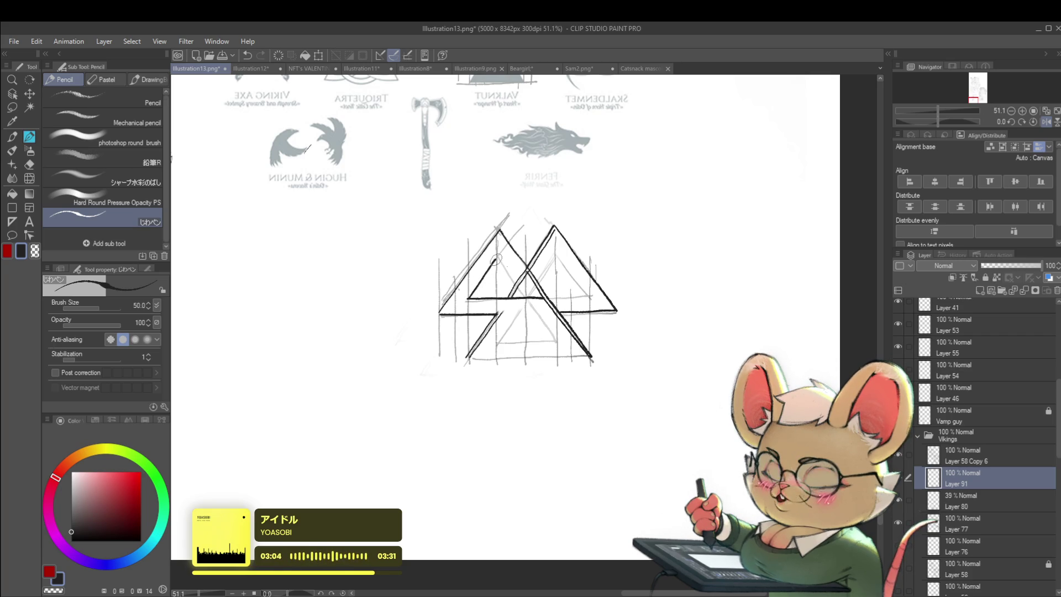
mouse_move(500, 284)
mouse_down()
mouse_move(499, 356)
mouse_move(491, 297)
mouse_up()
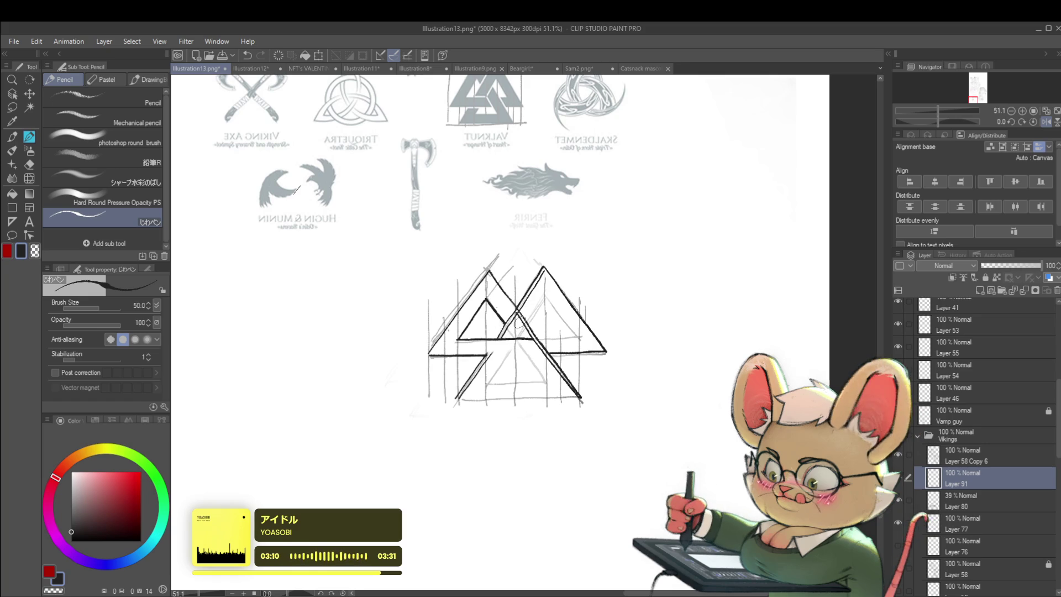
drag(529, 324, 517, 339)
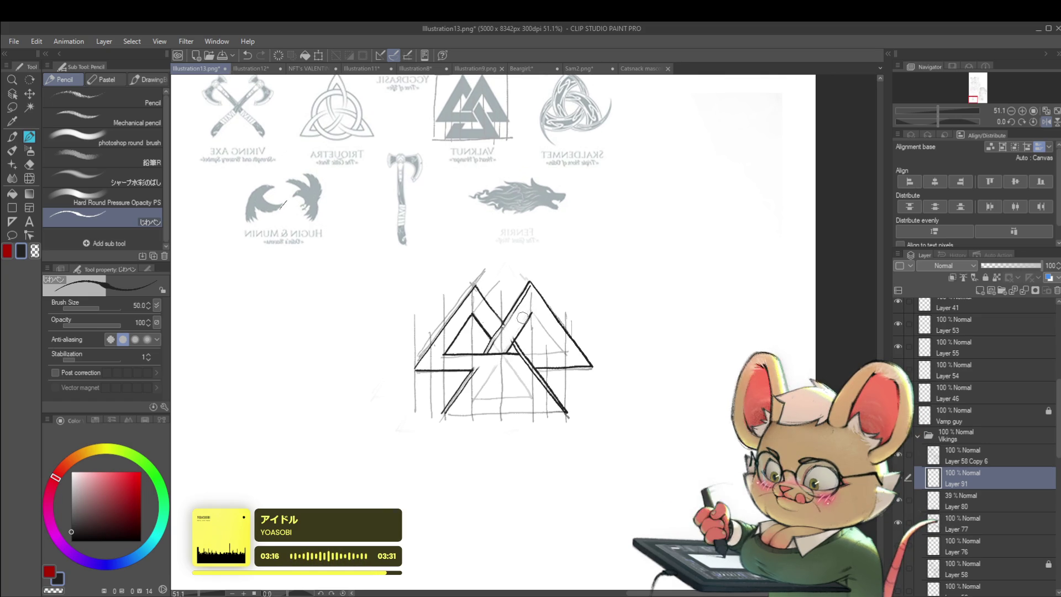
Extend the right triangle's inner diagonal and add a dark diagonal inside the knot
scroll(521, 320, down, 5)
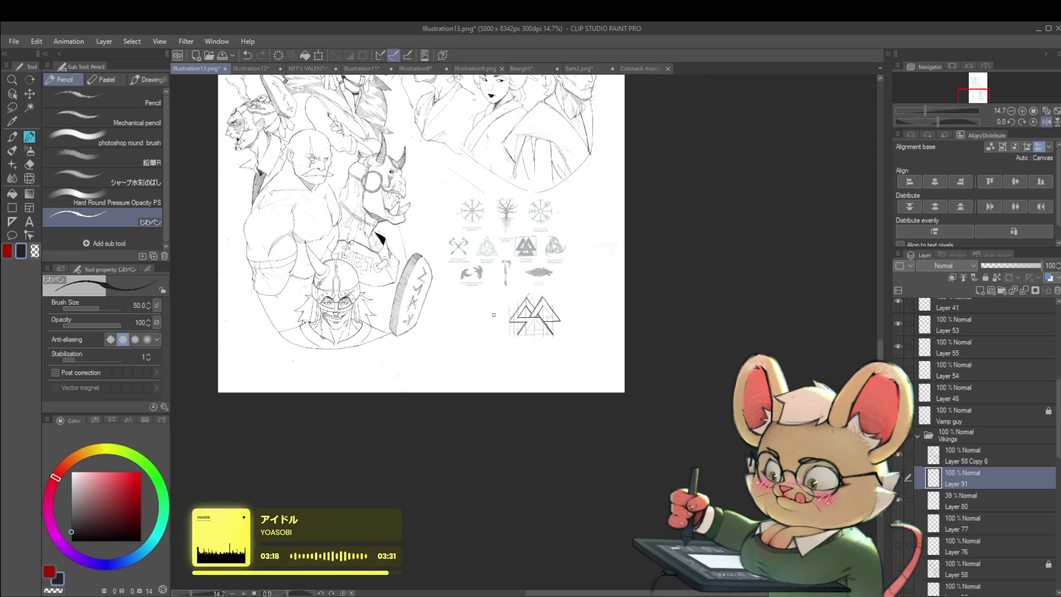
scroll(525, 316, down, 1)
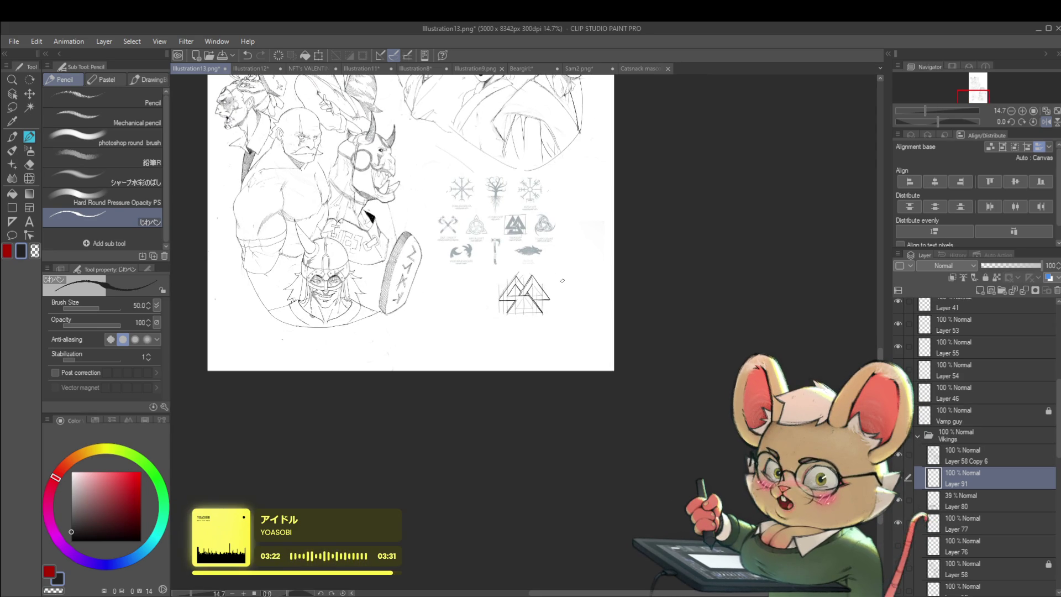
scroll(563, 280, up, 4)
scroll(524, 274, up, 1)
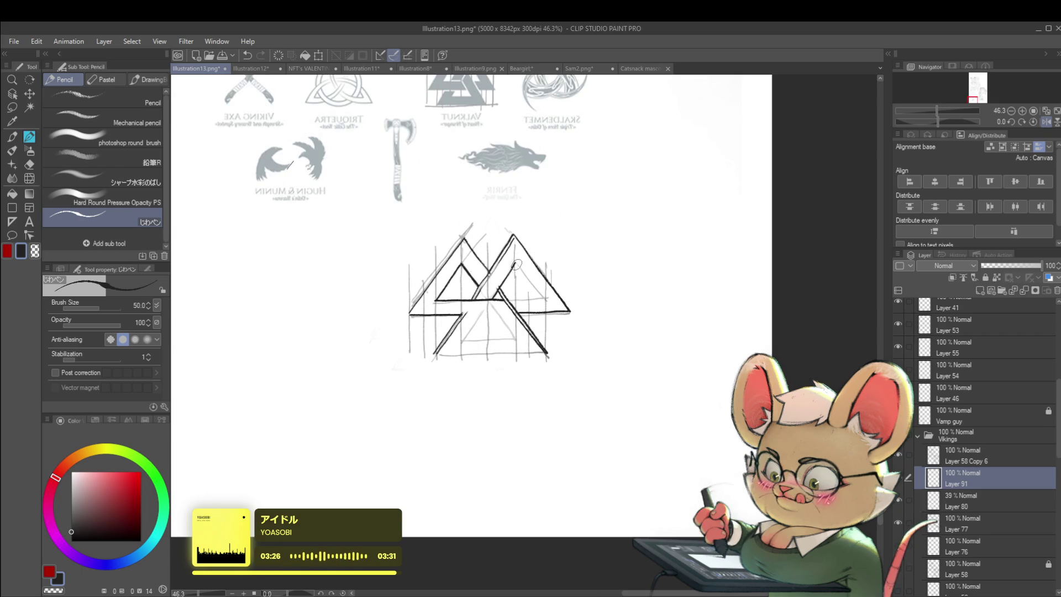
drag(534, 289, 540, 297)
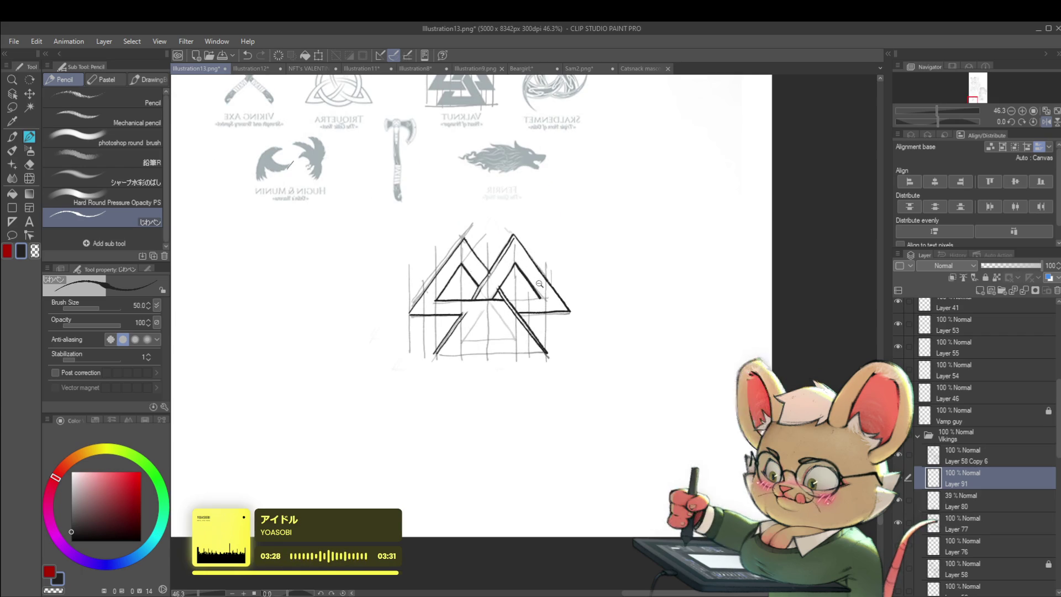
scroll(543, 284, down, 3)
drag(568, 240, 604, 249)
scroll(592, 302, up, 3)
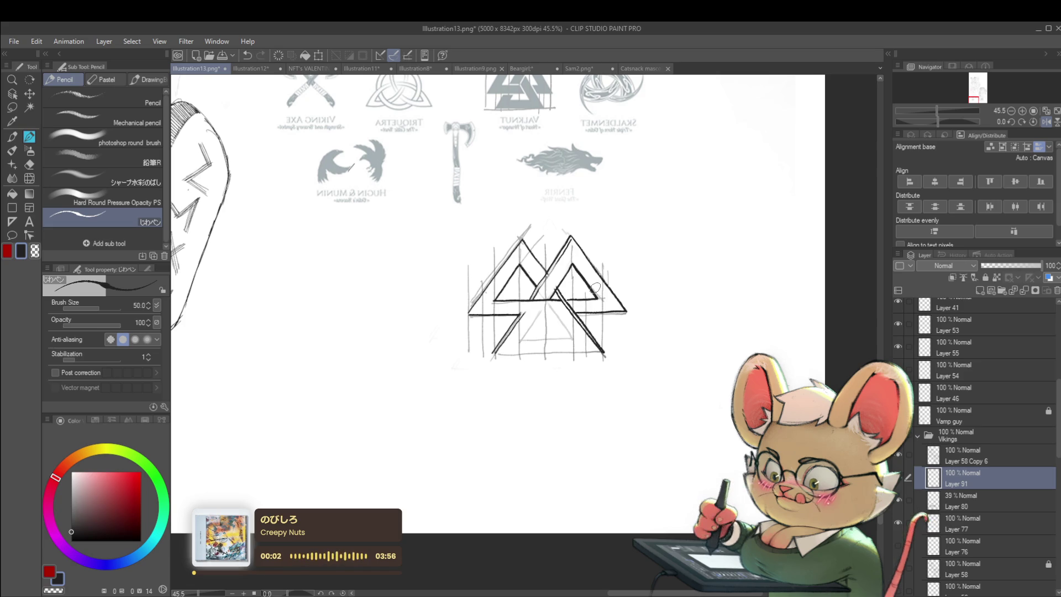
drag(595, 288, 555, 303)
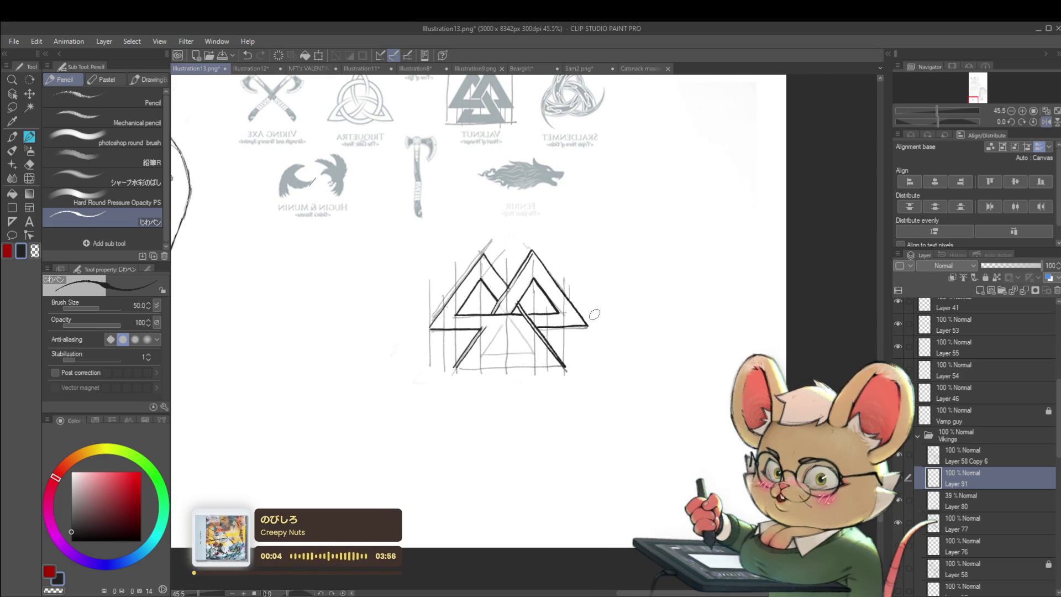
scroll(630, 354, up, 2)
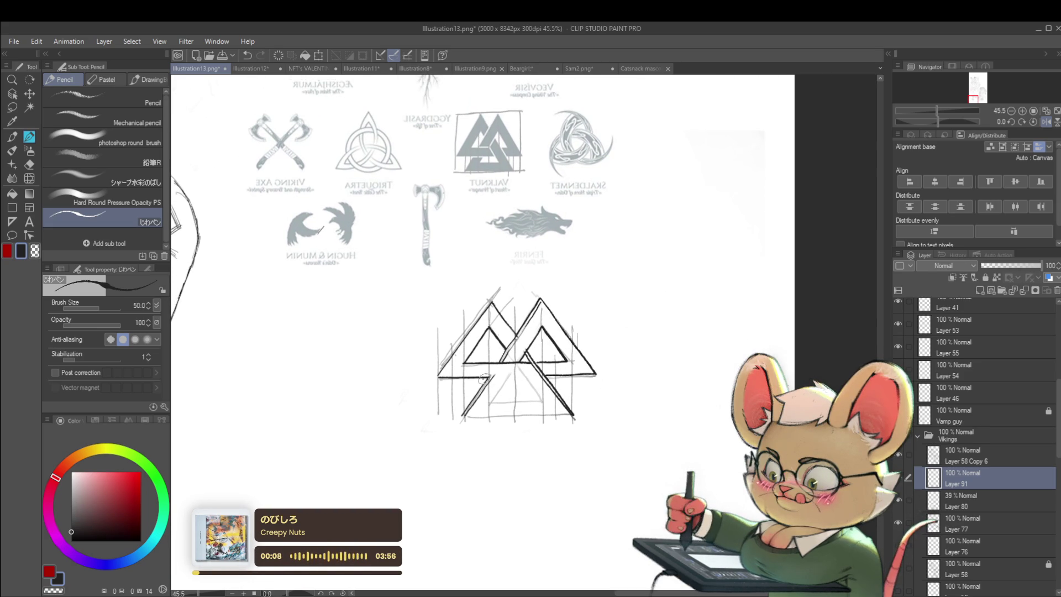
drag(529, 377, 393, 350)
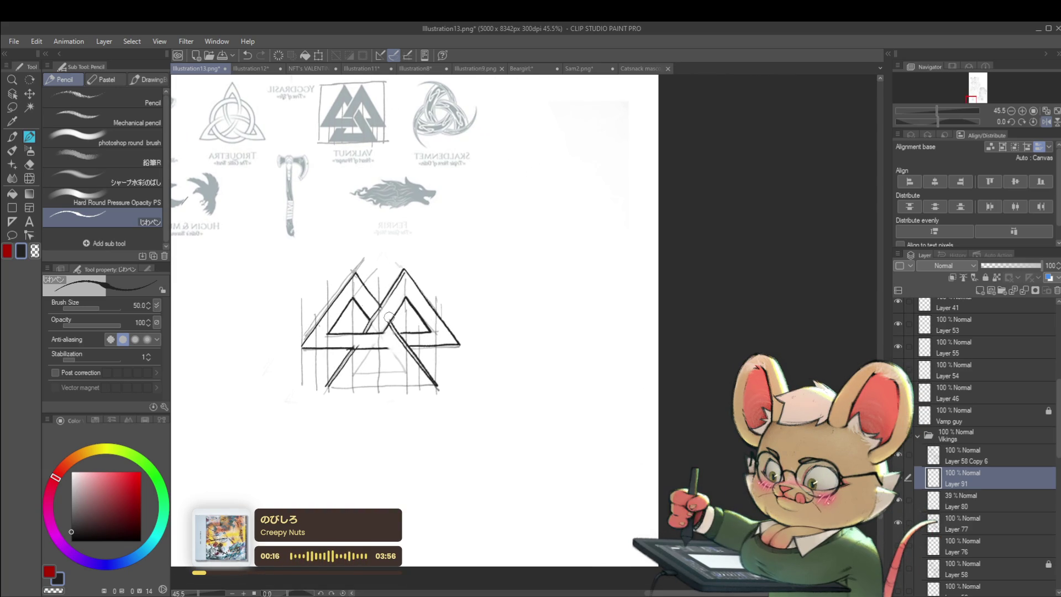
drag(381, 329, 403, 364)
scroll(409, 371, down, 5)
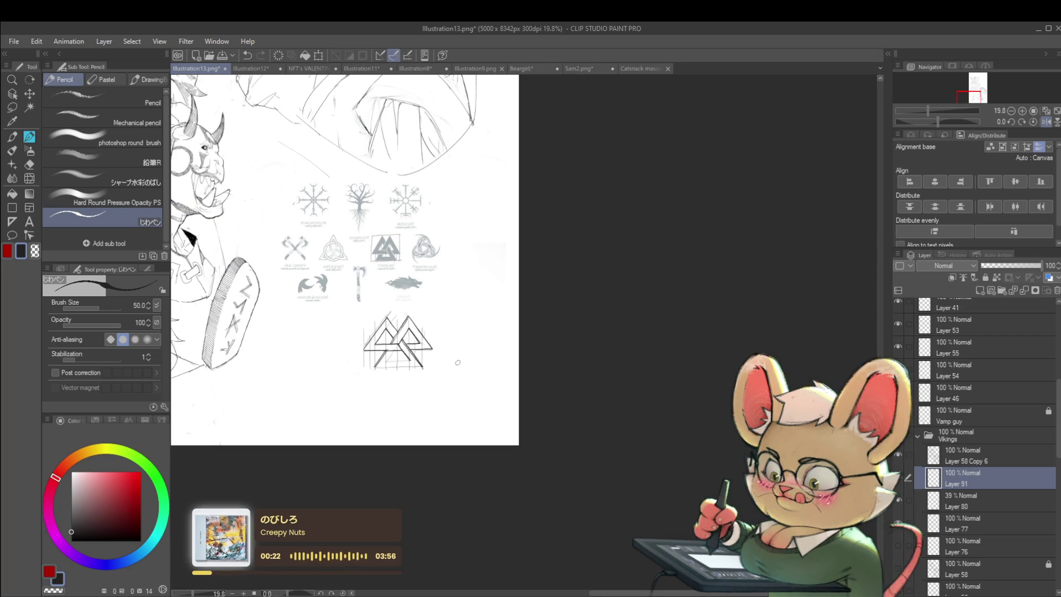
Draw the valknut's bottom edge line, replacing an overlong horizontal stroke
click(406, 359)
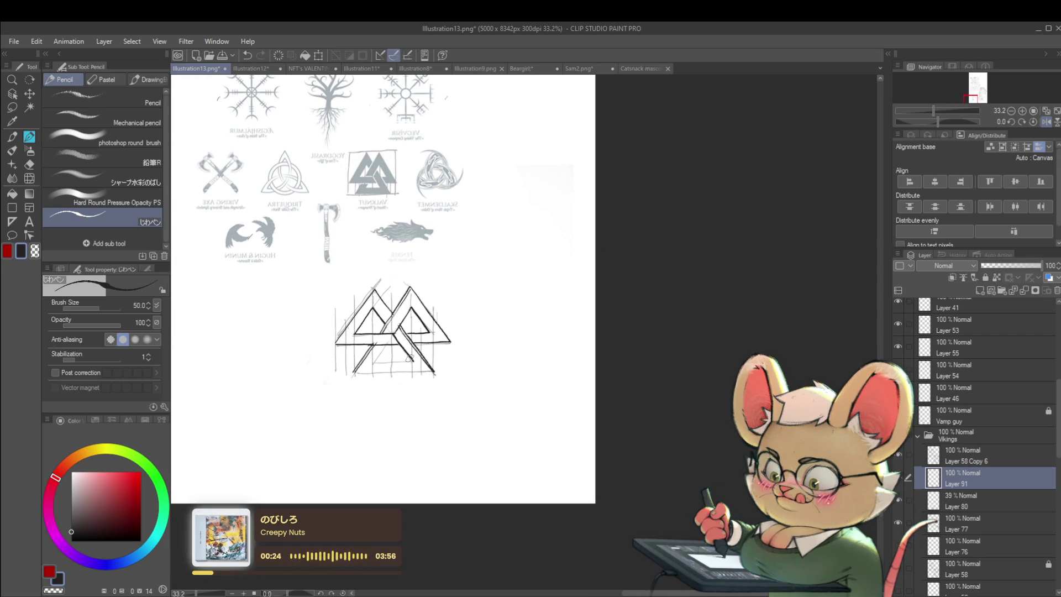
drag(452, 350, 502, 343)
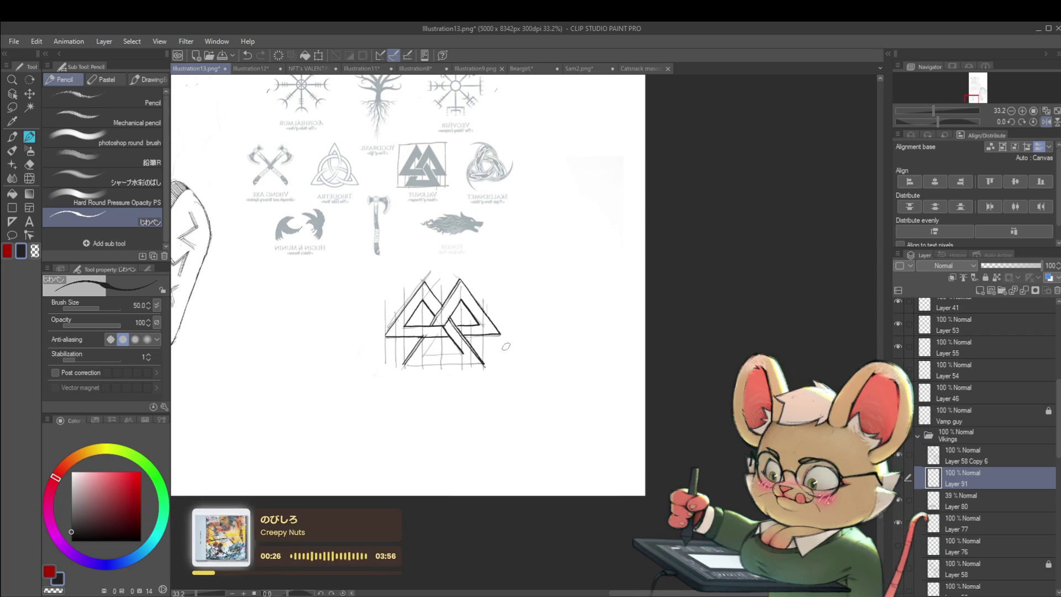
drag(425, 354, 440, 354)
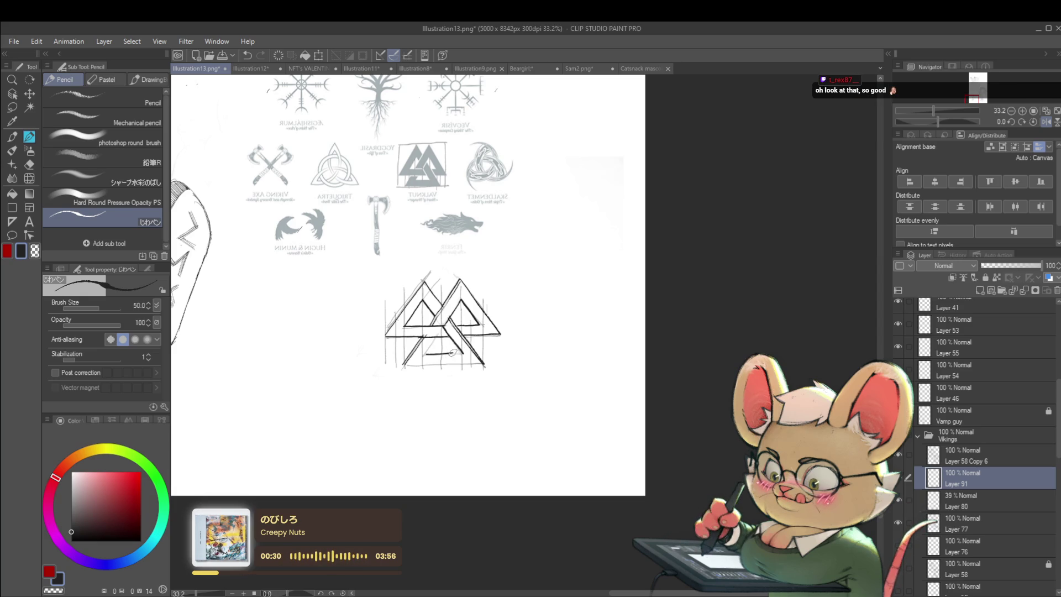
drag(426, 355, 465, 354)
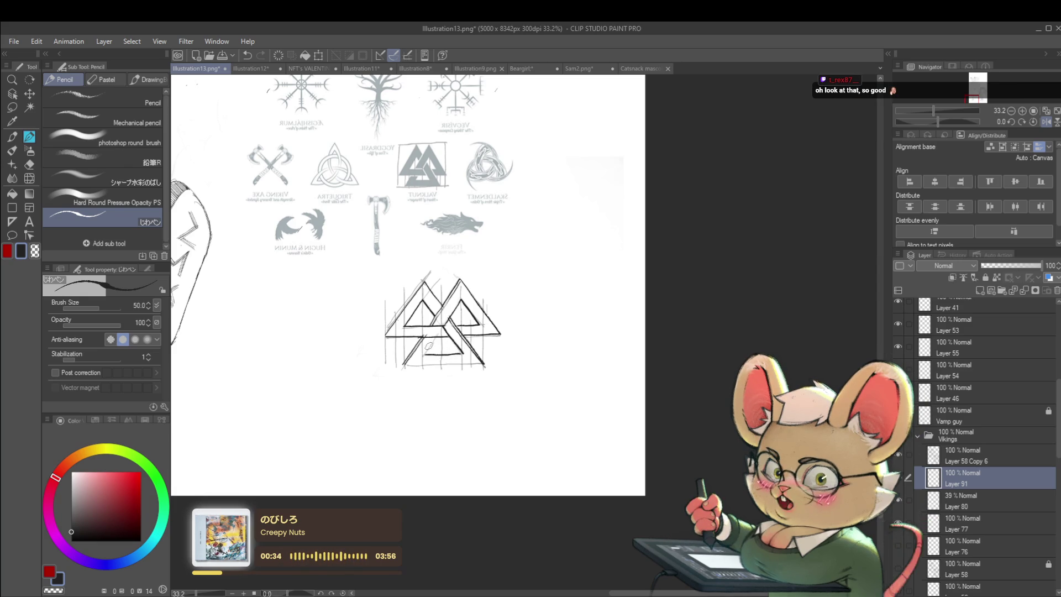
key(ctrl+z)
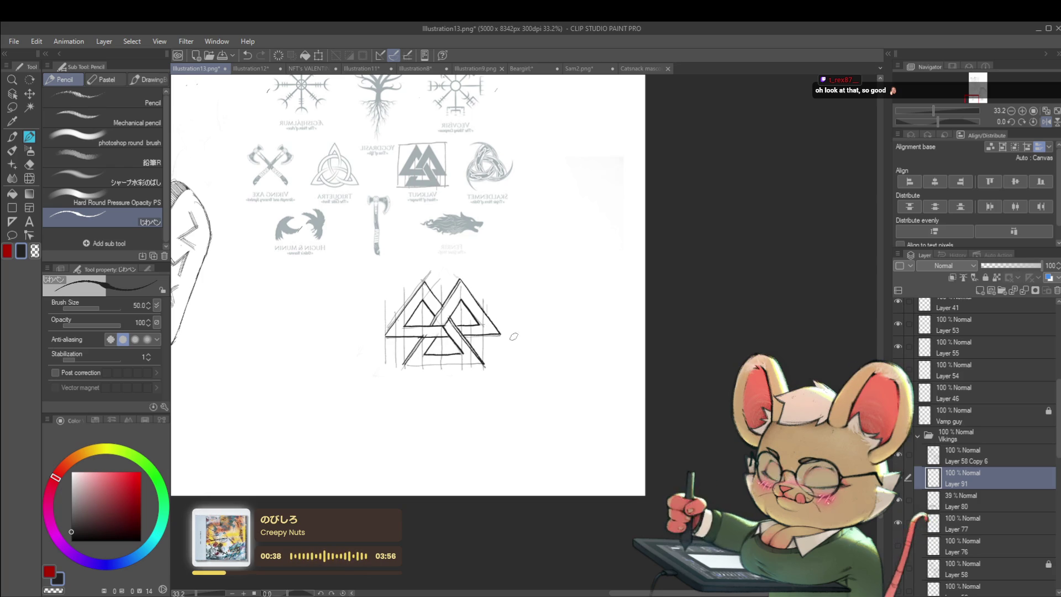
drag(405, 366, 462, 364)
scroll(482, 362, down, 2)
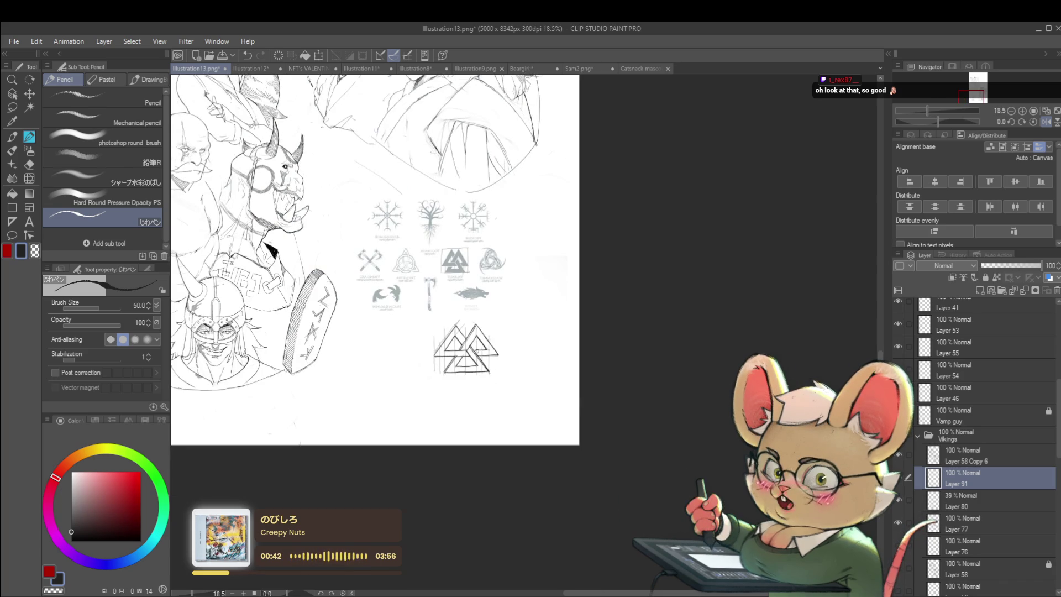
scroll(486, 352, up, 2)
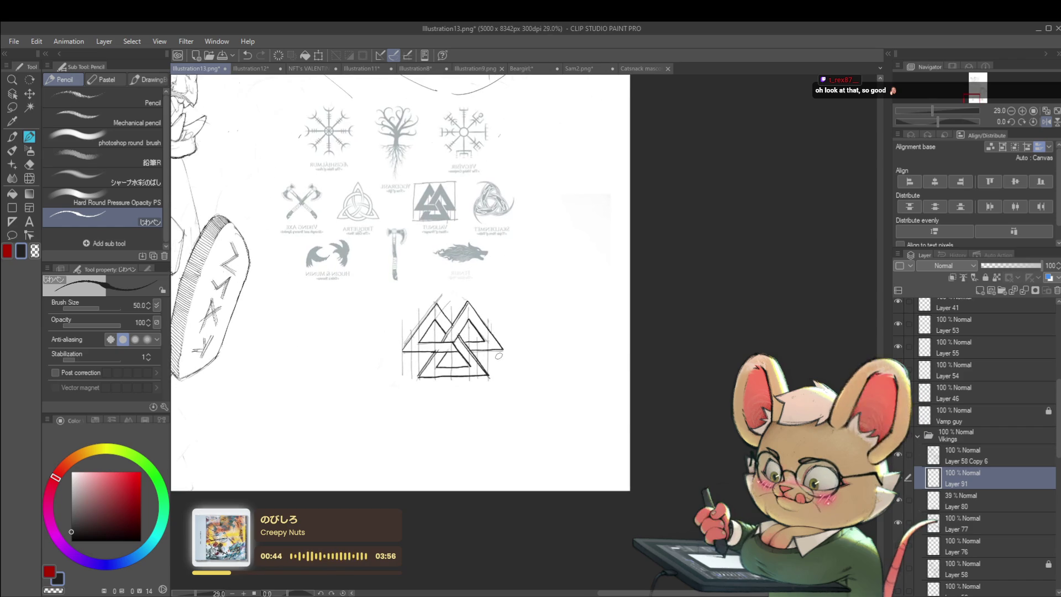
Lasso the valknut and narrow it horizontally to 86% width
key(m)
mouse_move(403, 294)
mouse_down()
mouse_move(407, 417)
mouse_move(534, 331)
mouse_move(437, 270)
mouse_up()
key(ctrl+t)
drag(537, 343, 515, 349)
Move the valknut onto the bald Viking's chest and widen it across his torso
drag(453, 301, 303, 290)
scroll(383, 338, down, 3)
drag(384, 339, 582, 326)
mouse_move(593, 369)
mouse_down()
mouse_move(427, 268)
mouse_move(439, 268)
mouse_up()
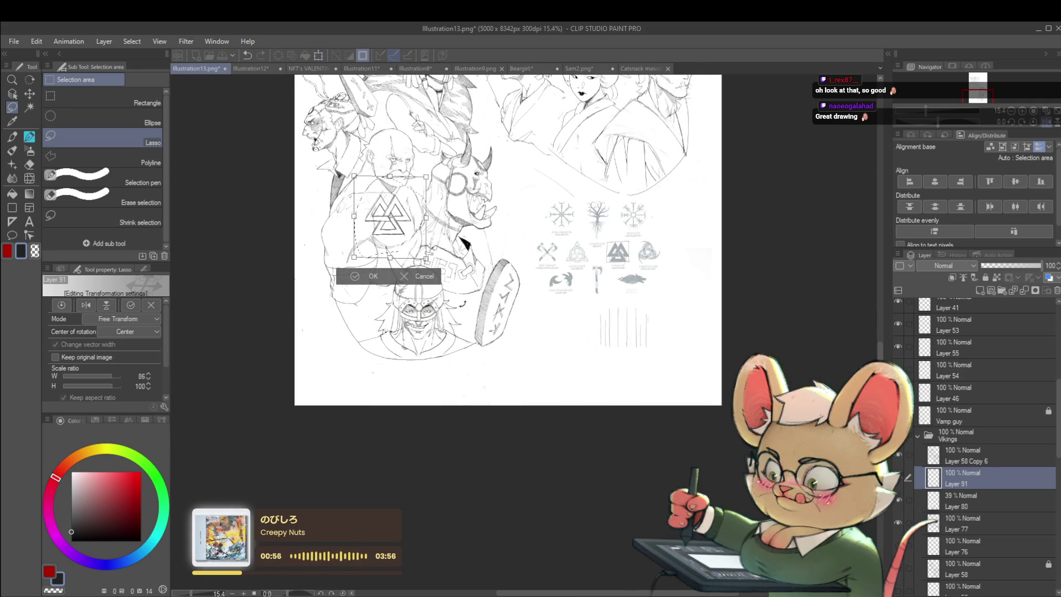
scroll(405, 198, up, 3)
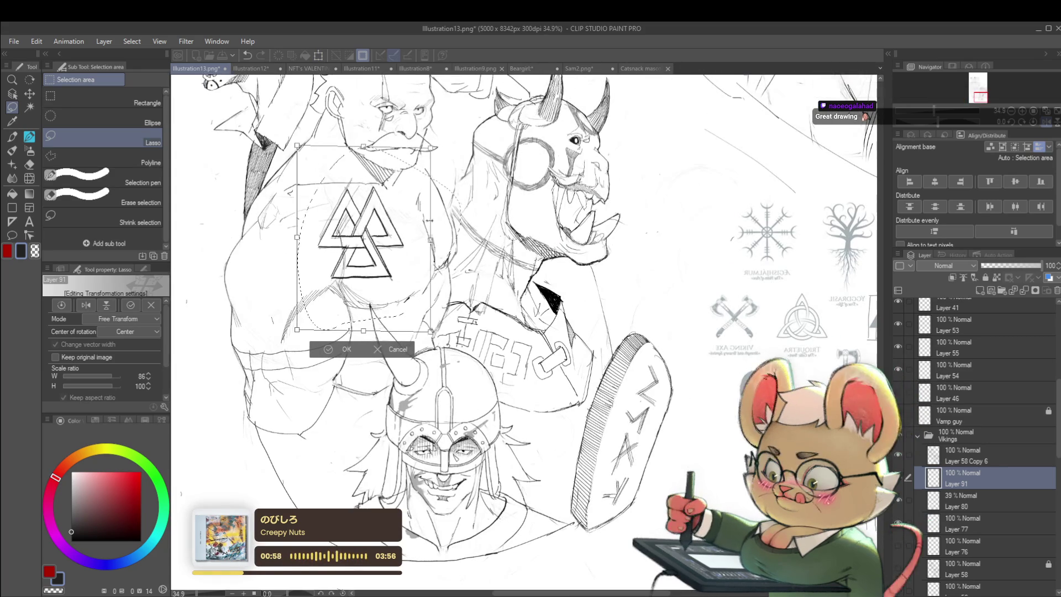
drag(298, 237, 295, 239)
drag(303, 296, 272, 286)
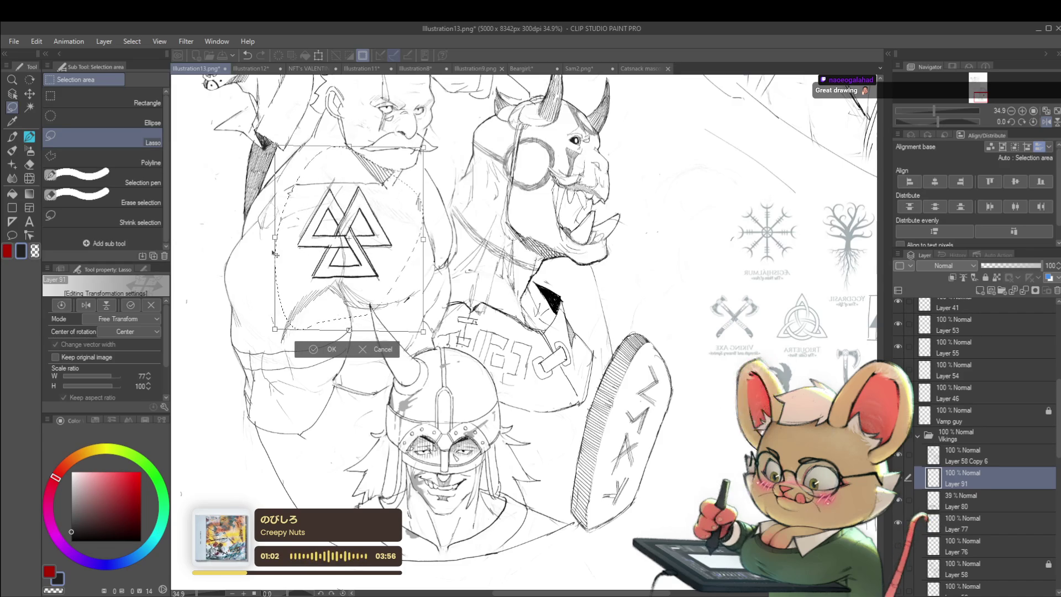
key(Return)
Rotate the valknut clockwise, nudge it into place, squash its height and apply the transform
key(ctrl+t)
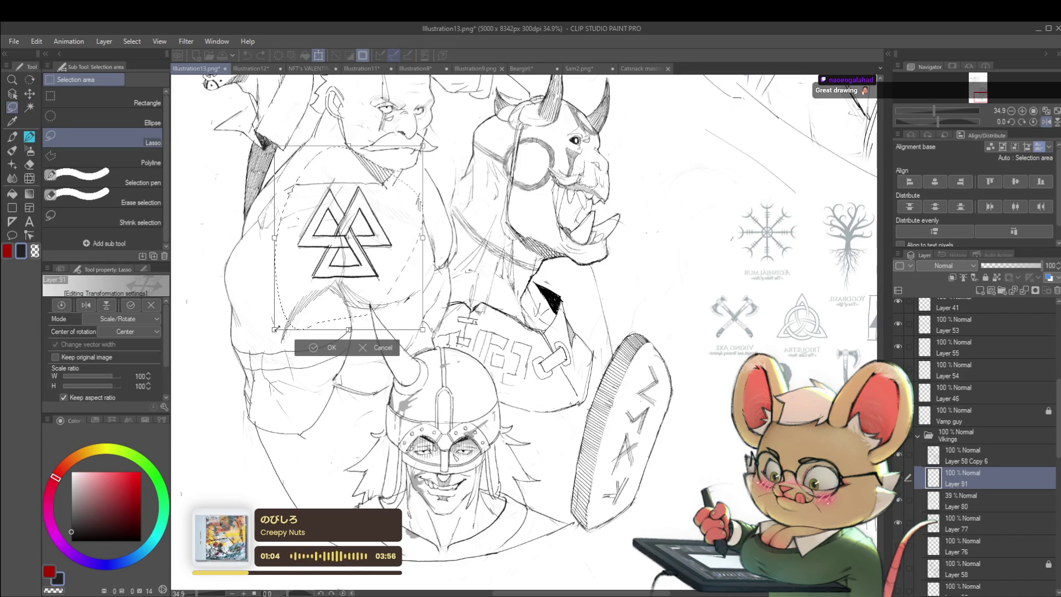
drag(275, 271, 276, 270)
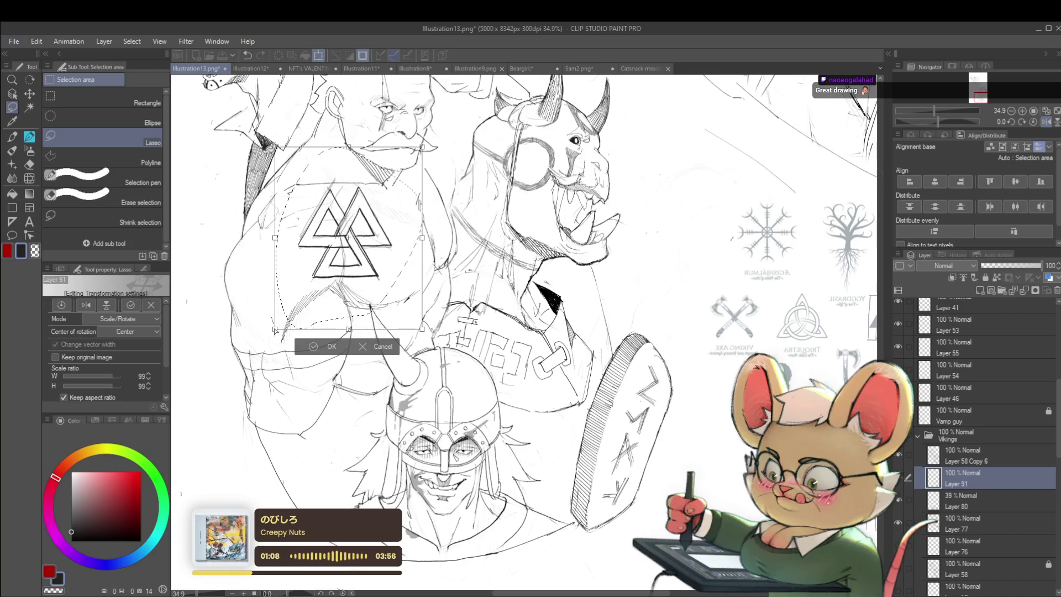
drag(279, 342, 318, 379)
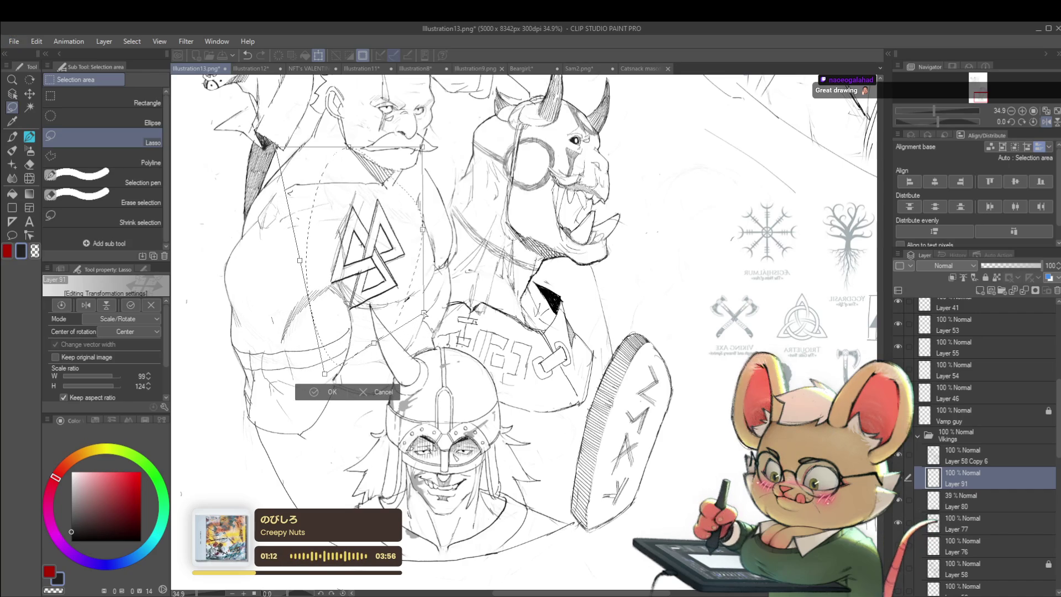
drag(425, 313, 388, 346)
drag(371, 243, 374, 239)
drag(404, 334, 410, 329)
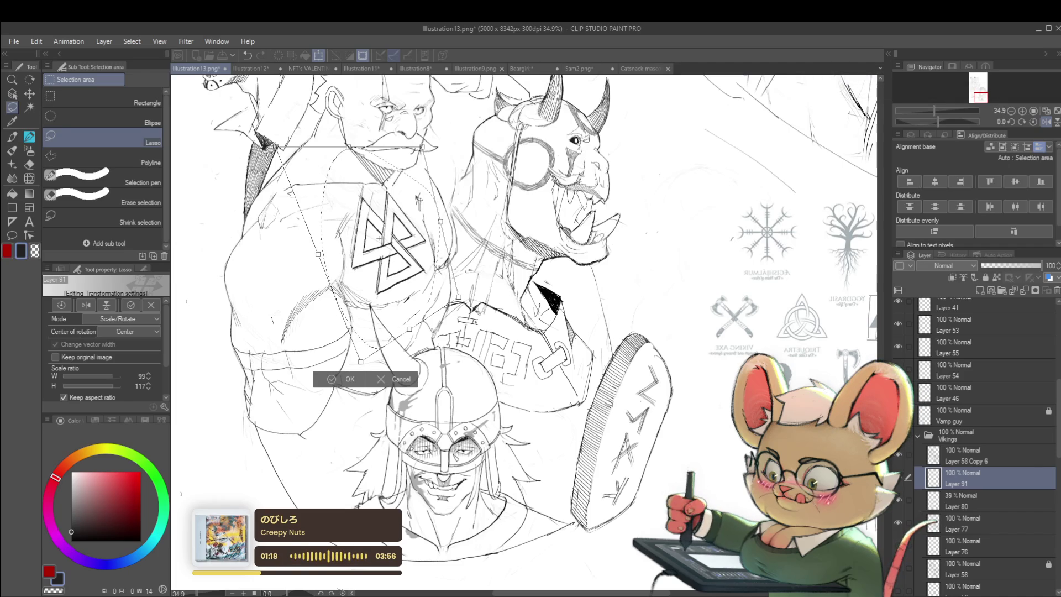
key(Return)
click(30, 181)
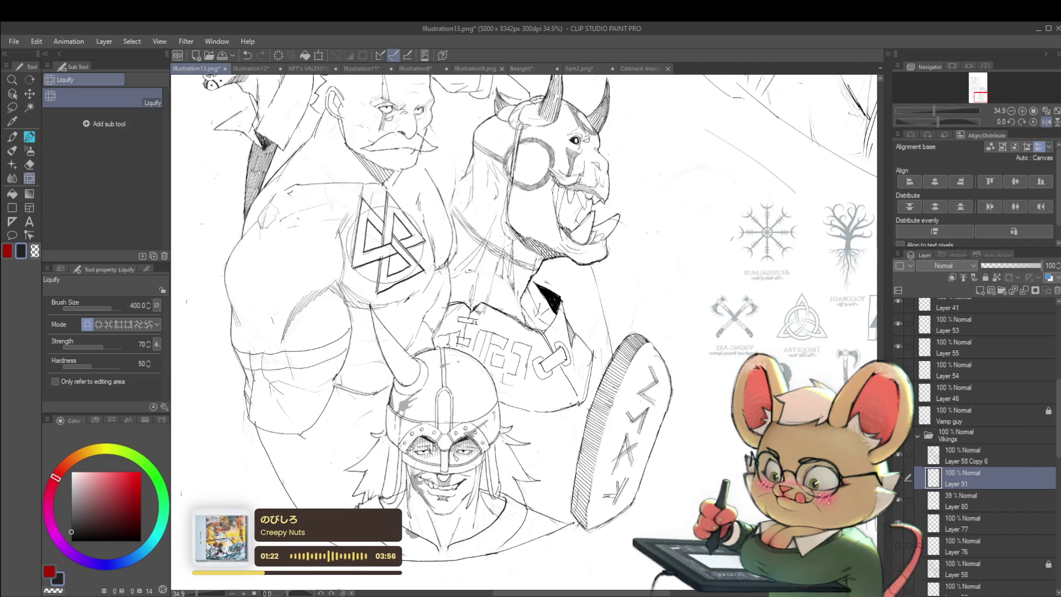
Reshape the valknut's lines with Liquify, then check the drawing on a mirrored canvas
mouse_move(393, 235)
mouse_down()
mouse_move(383, 247)
mouse_move(393, 239)
mouse_up()
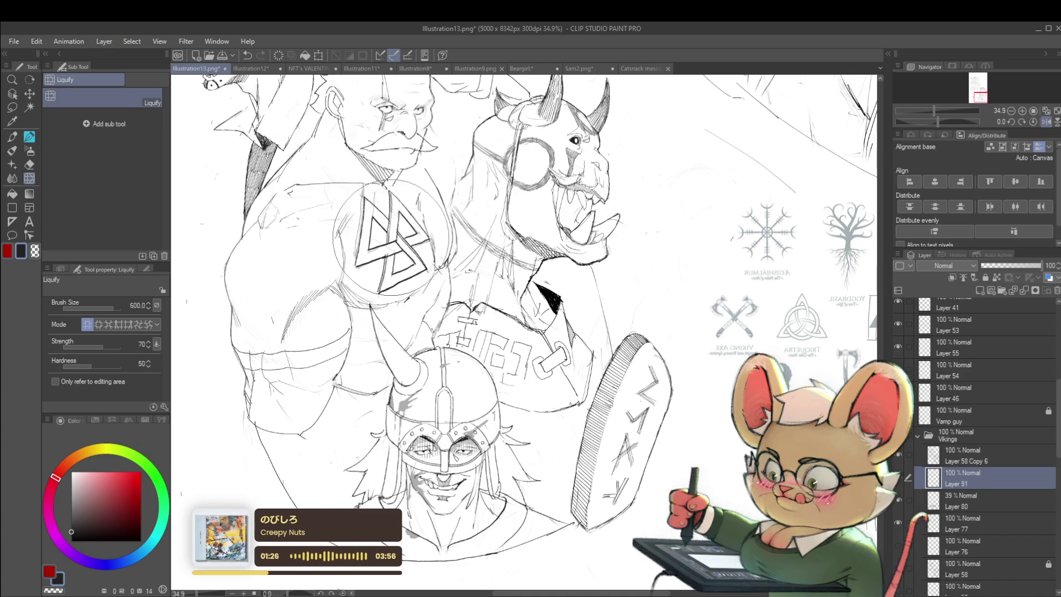
scroll(493, 235, down, 5)
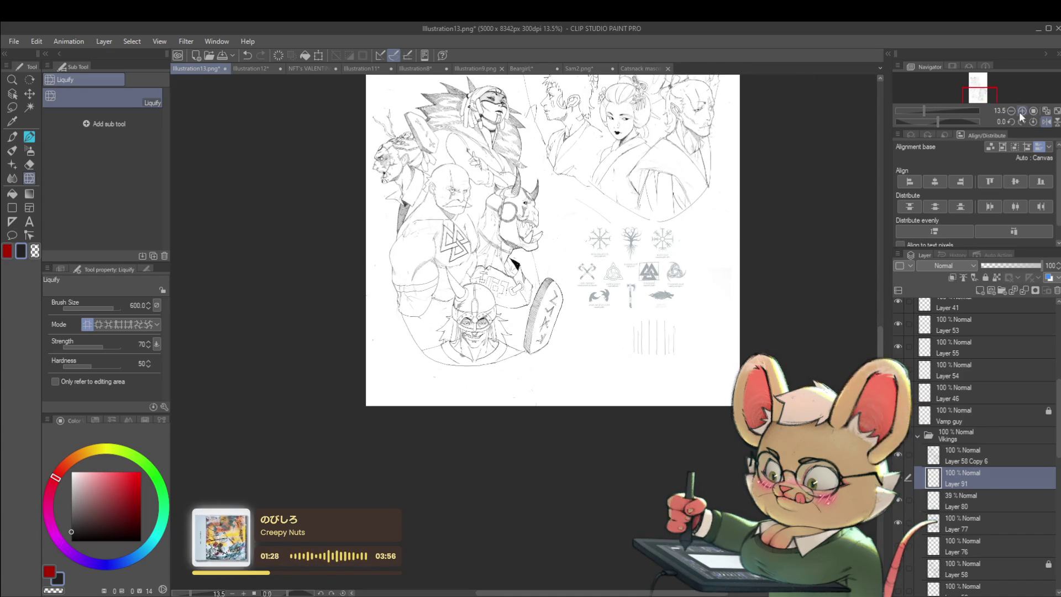
click(1047, 122)
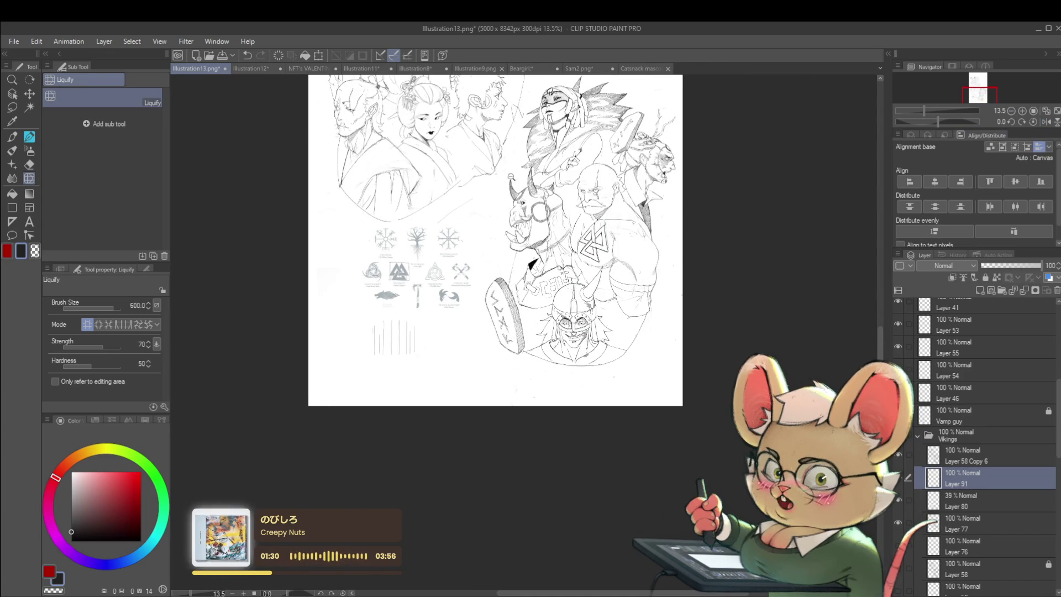
scroll(635, 183, up, 5)
Scale the valknut down to about 77% and check the proportions on a flipped canvas
key(ctrl+t)
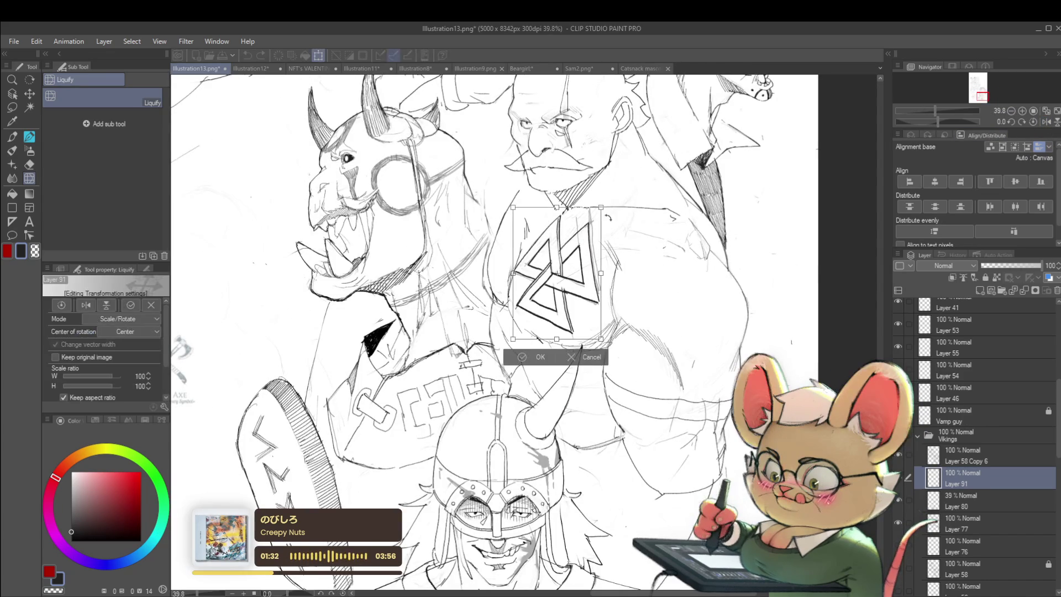
drag(601, 208, 575, 256)
key(Return)
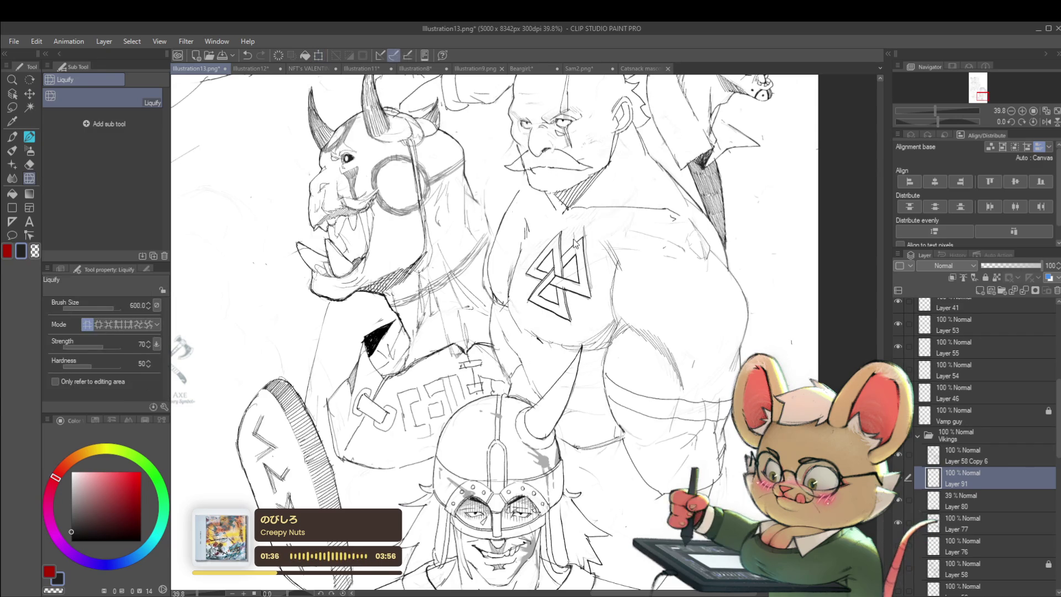
scroll(623, 244, down, 3)
scroll(623, 244, down, 3)
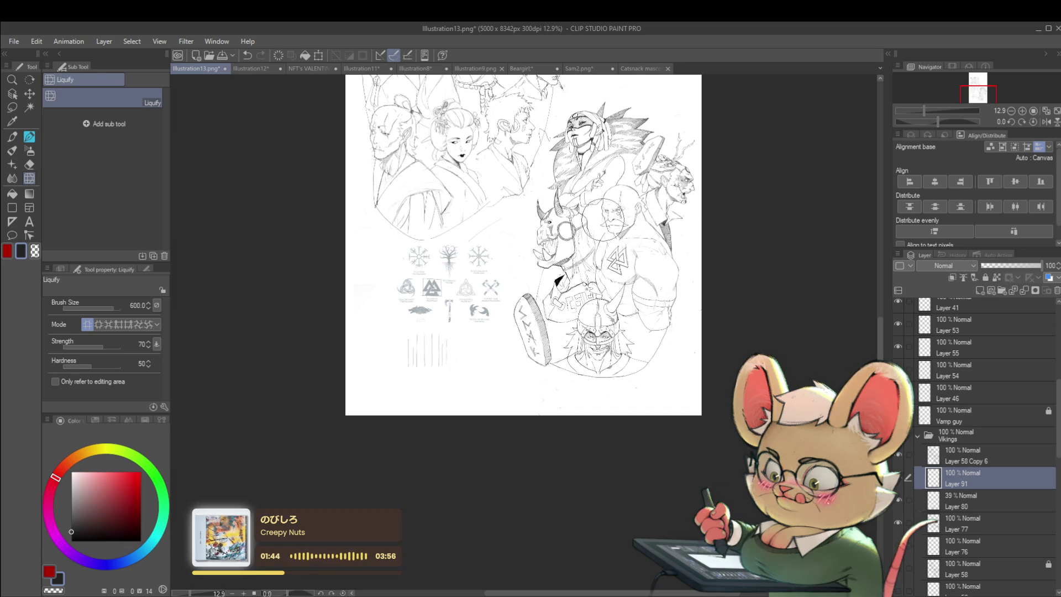
click(1046, 122)
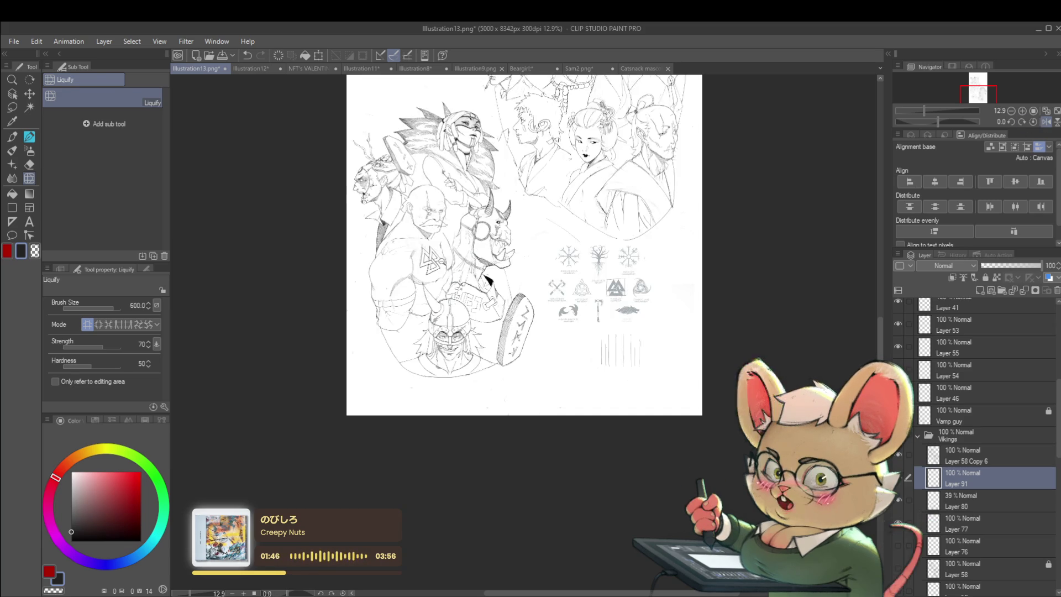
scroll(524, 332, up, 5)
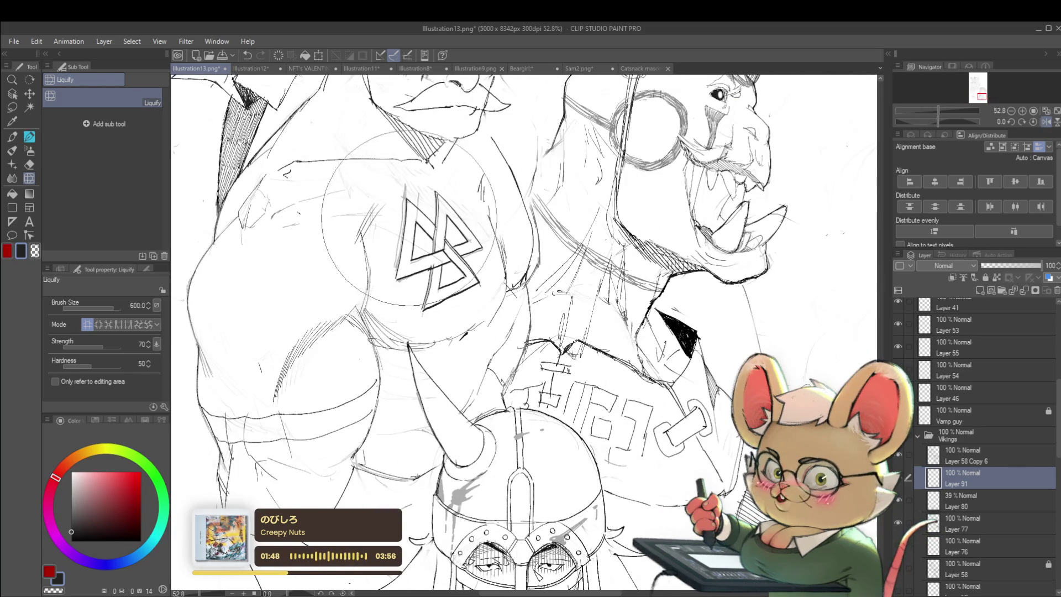
key(p)
key(p)
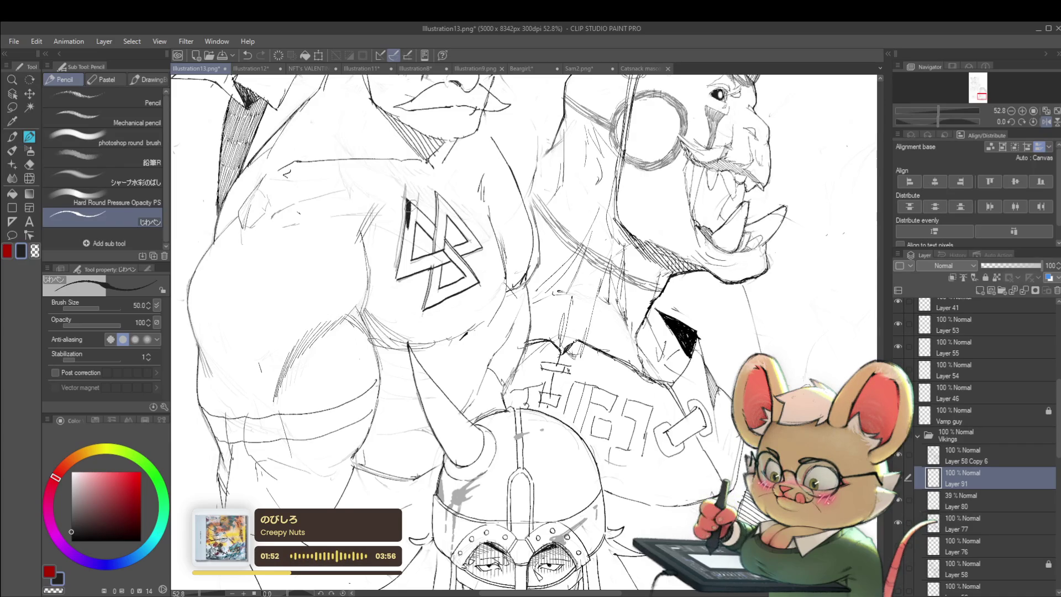
Ink dark strokes along the valknut's left side and densely hatch its upper-left triangle
mouse_move(414, 202)
mouse_down()
mouse_move(396, 282)
mouse_move(403, 256)
mouse_up()
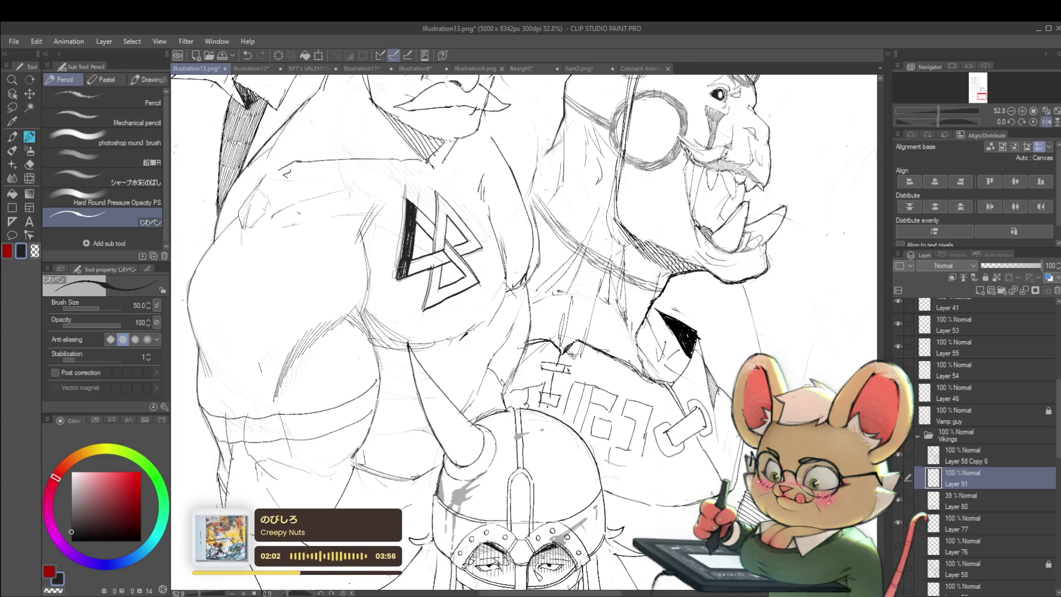
scroll(424, 226, down, 3)
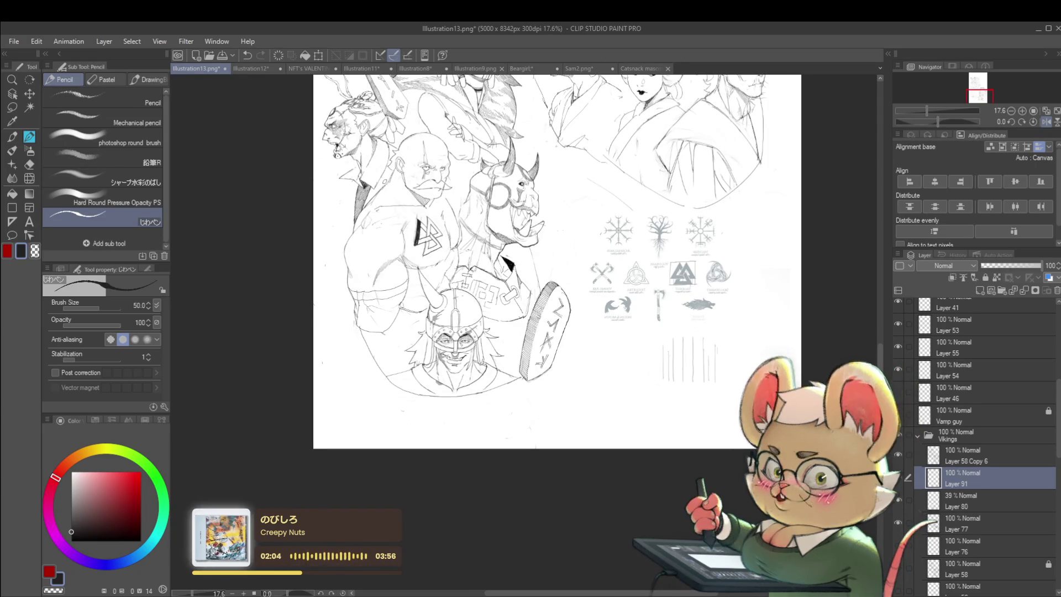
mouse_move(642, 354)
mouse_down()
mouse_move(624, 310)
mouse_move(582, 256)
mouse_up()
scroll(575, 260, up, 4)
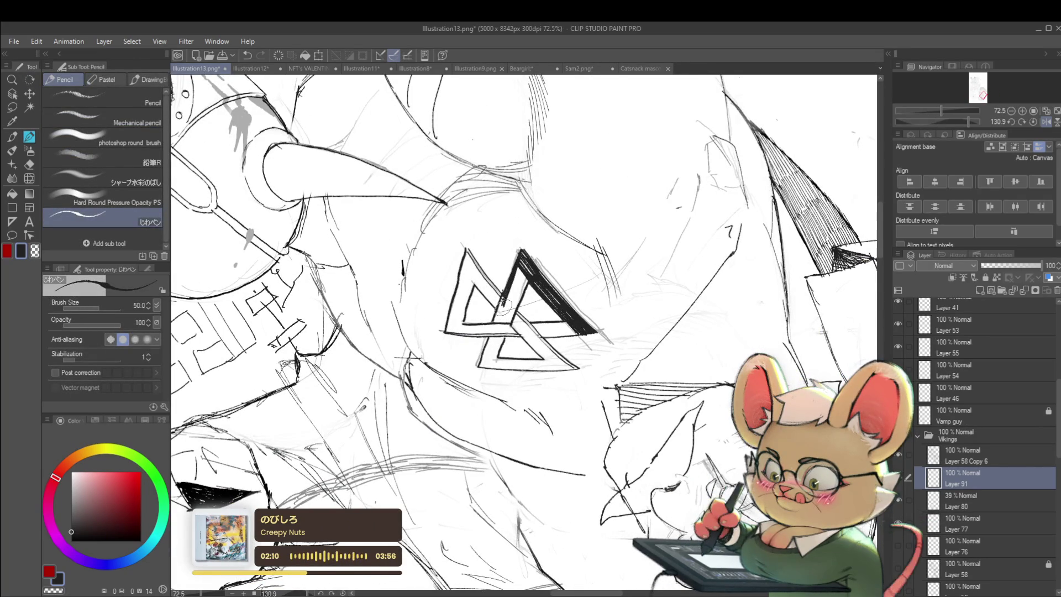
mouse_move(504, 307)
mouse_down()
mouse_move(525, 259)
mouse_move(530, 279)
mouse_move(529, 232)
mouse_up()
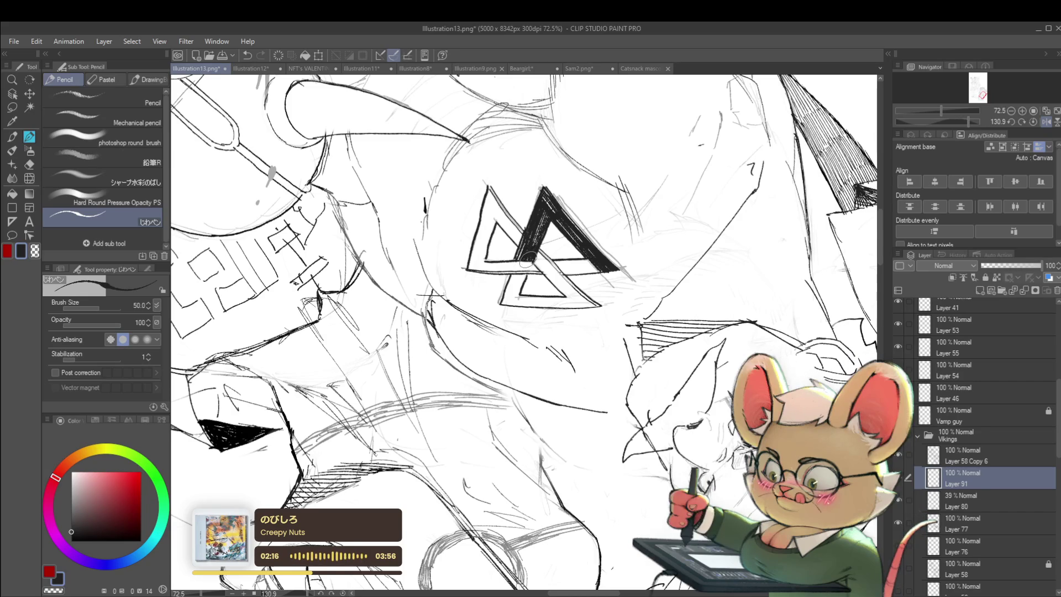
drag(546, 233, 529, 236)
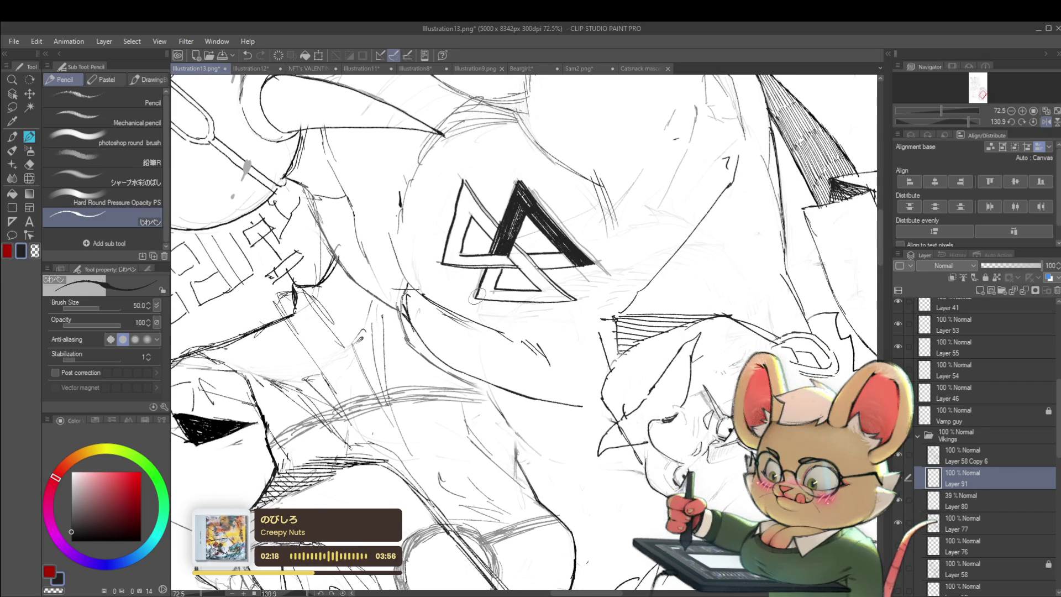
Darken the small triangle's left edge and thicken the valknut's right edge in bold black
drag(487, 269, 479, 283)
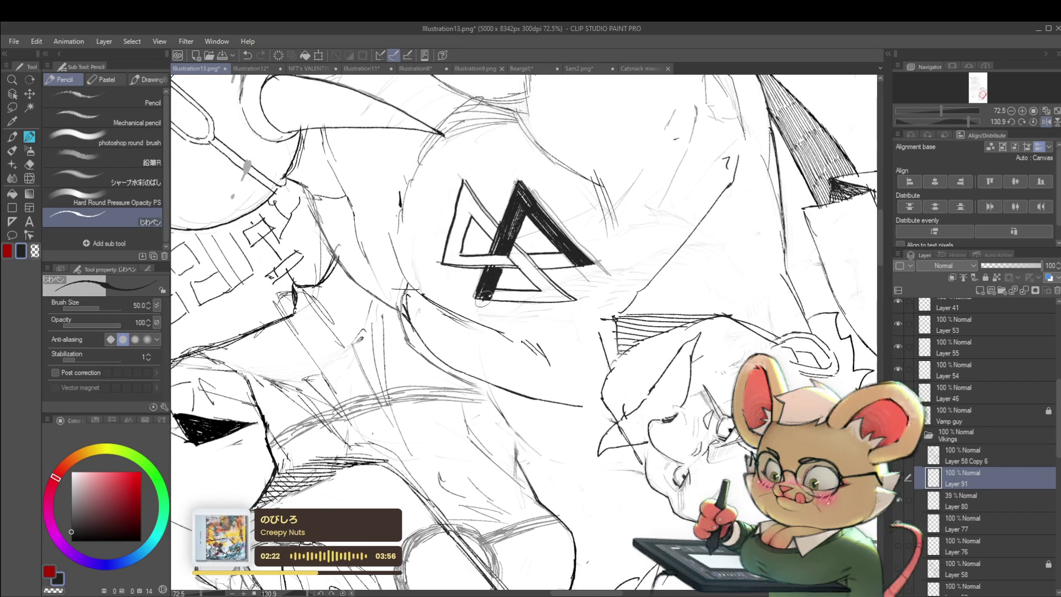
scroll(493, 284, down, 4)
drag(494, 284, 472, 334)
scroll(472, 334, up, 2)
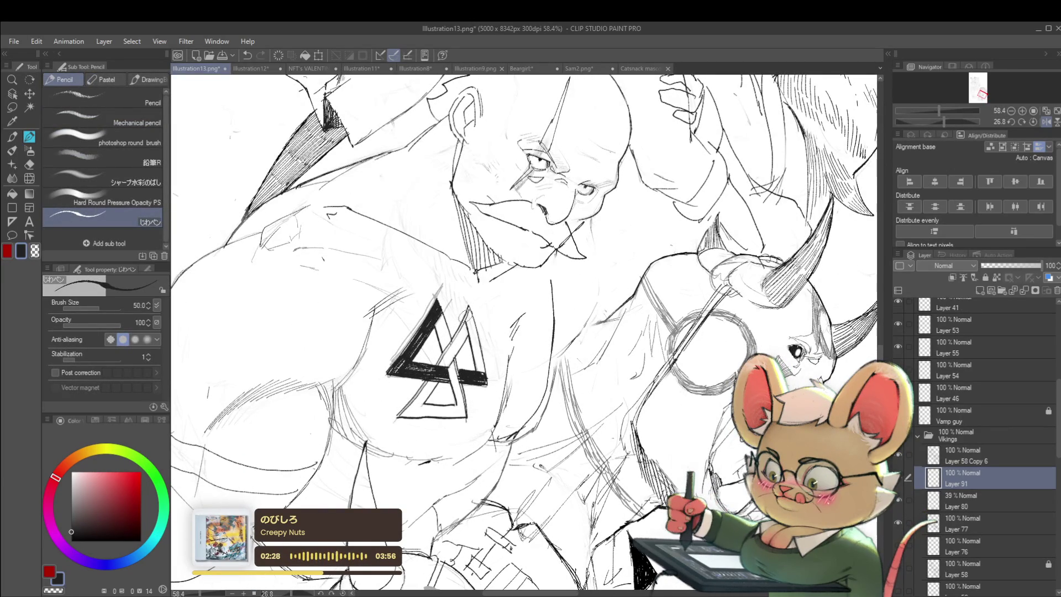
mouse_move(473, 333)
mouse_down()
mouse_move(490, 386)
mouse_move(488, 376)
mouse_up()
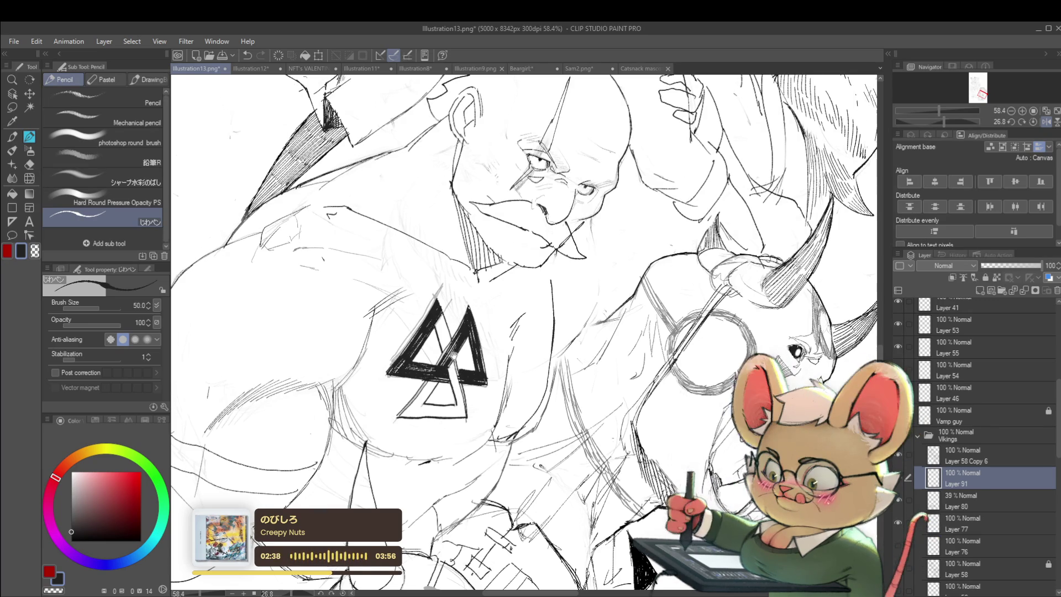
drag(433, 362, 469, 309)
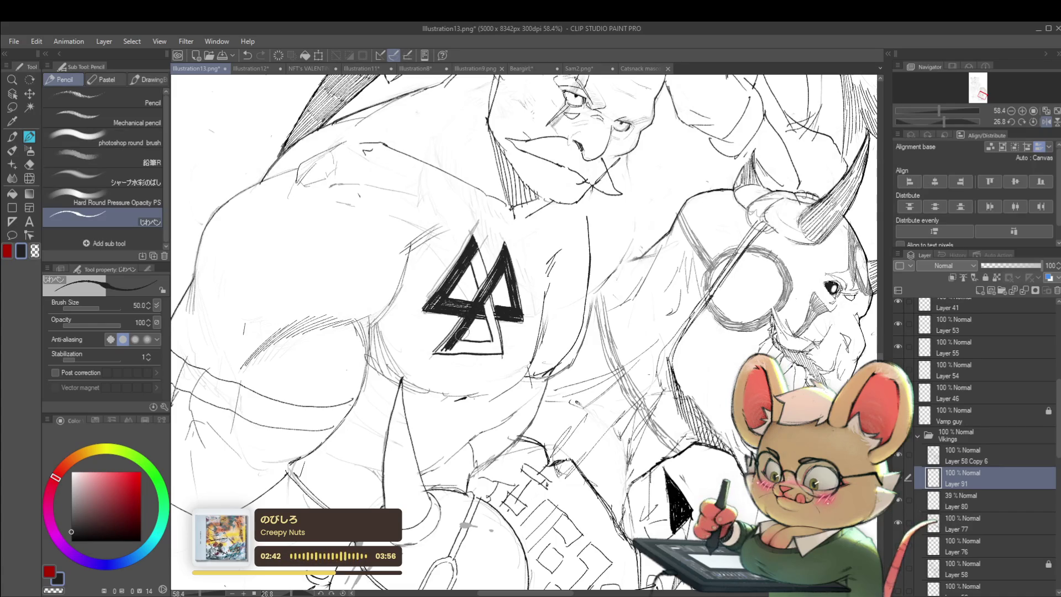
scroll(446, 346, down, 5)
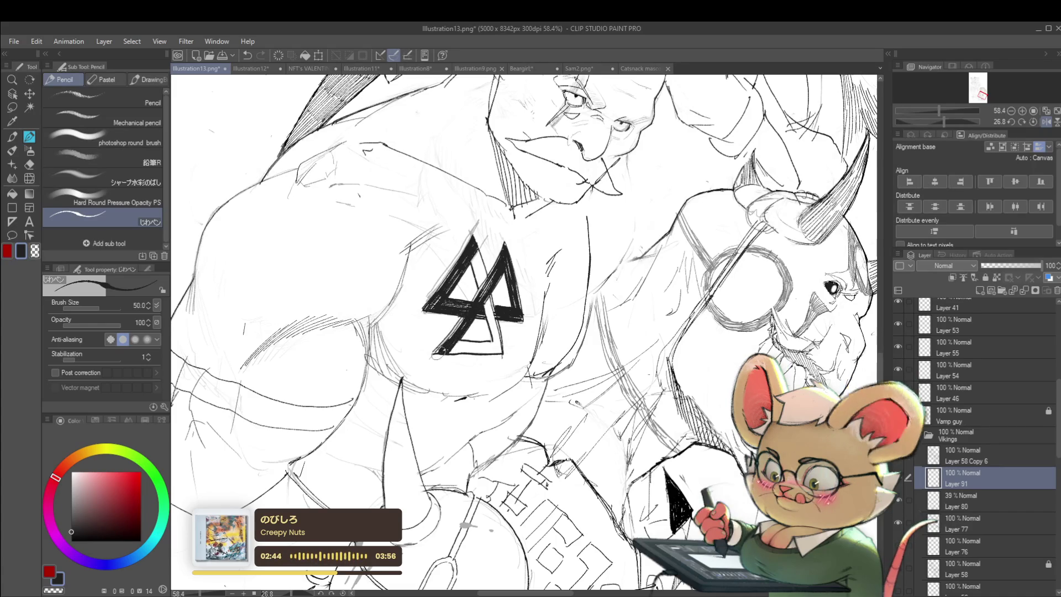
drag(595, 345, 659, 342)
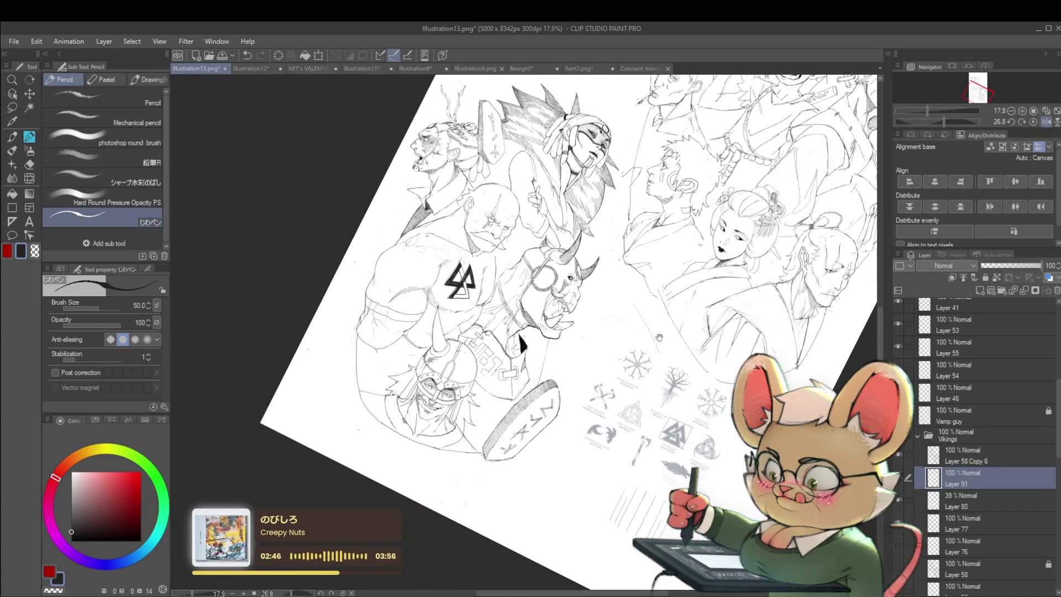
click(1045, 121)
drag(725, 276, 512, 275)
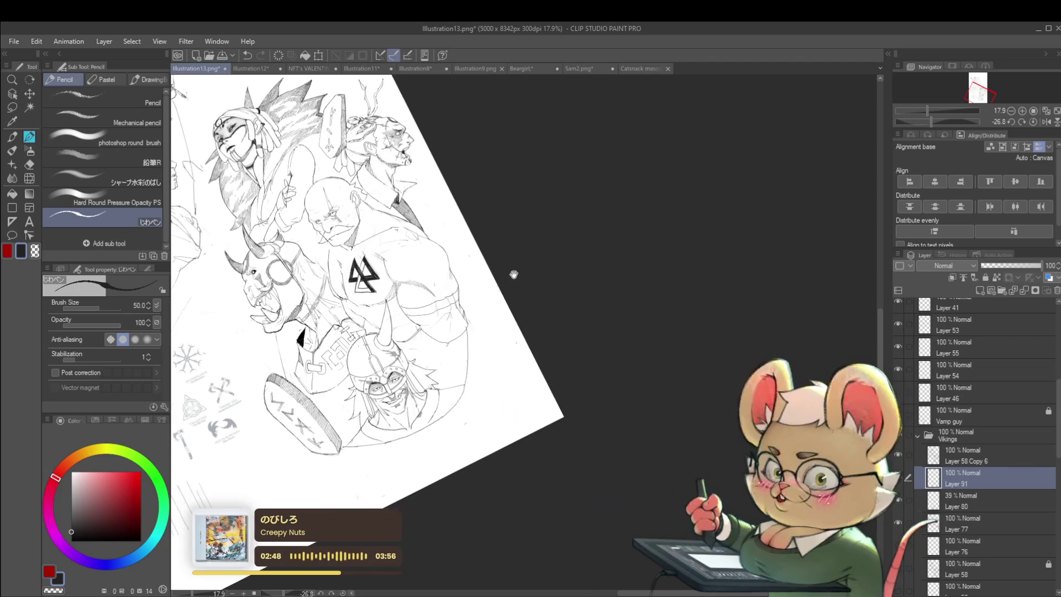
mouse_move(378, 295)
mouse_down()
mouse_move(309, 275)
mouse_move(348, 271)
mouse_move(318, 267)
mouse_up()
scroll(336, 269, up, 4)
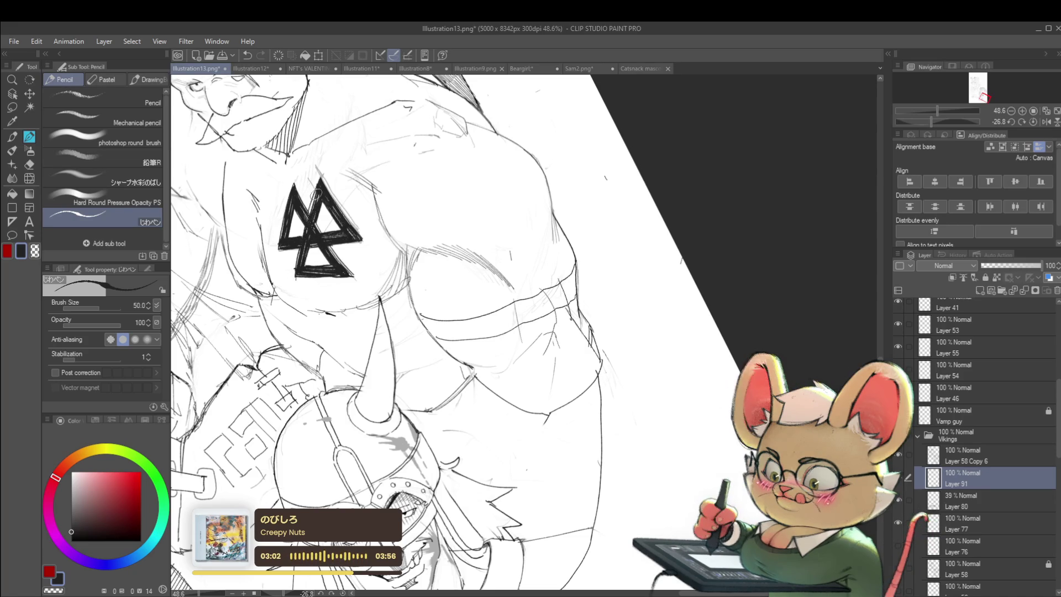
scroll(318, 188, down, 4)
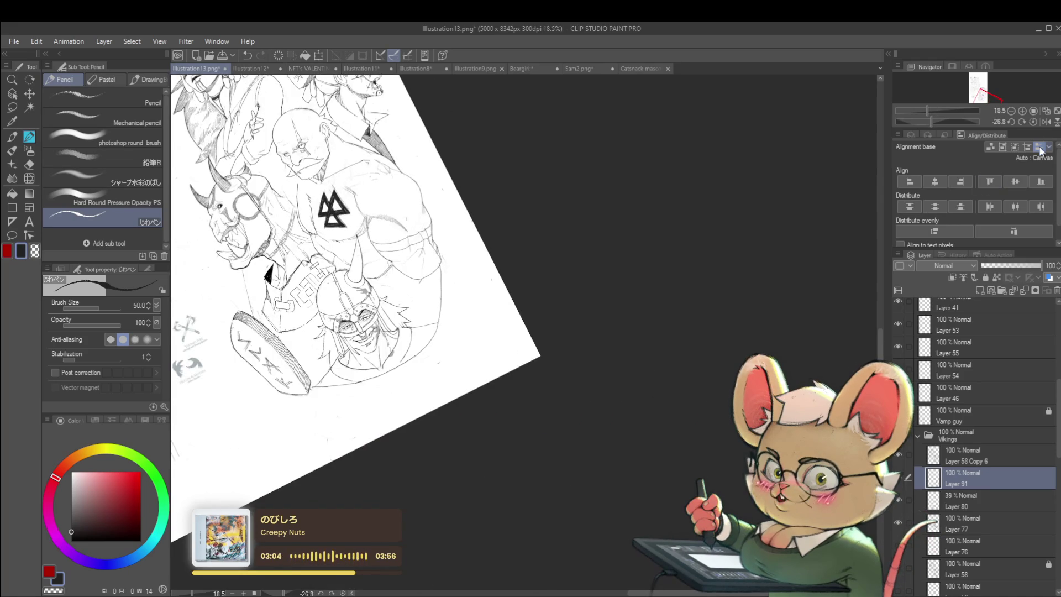
click(1046, 123)
scroll(824, 205, down, 3)
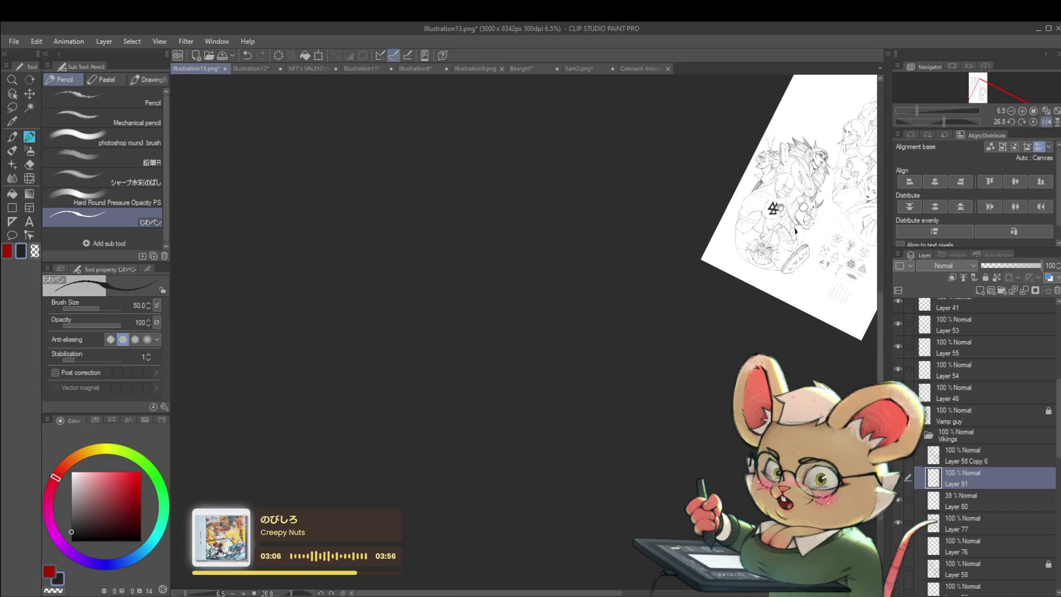
scroll(668, 275, up, 6)
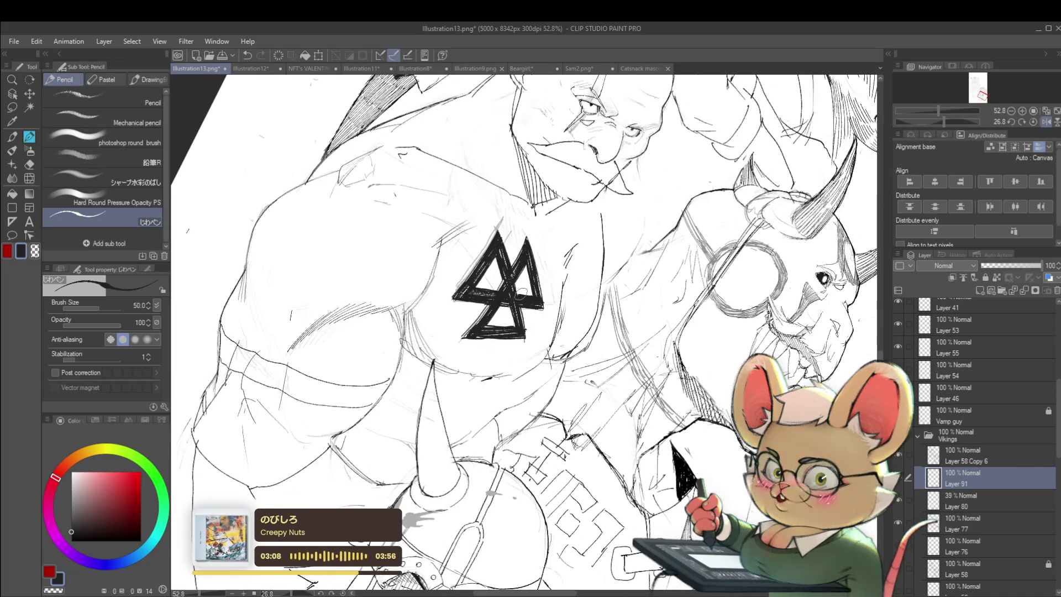
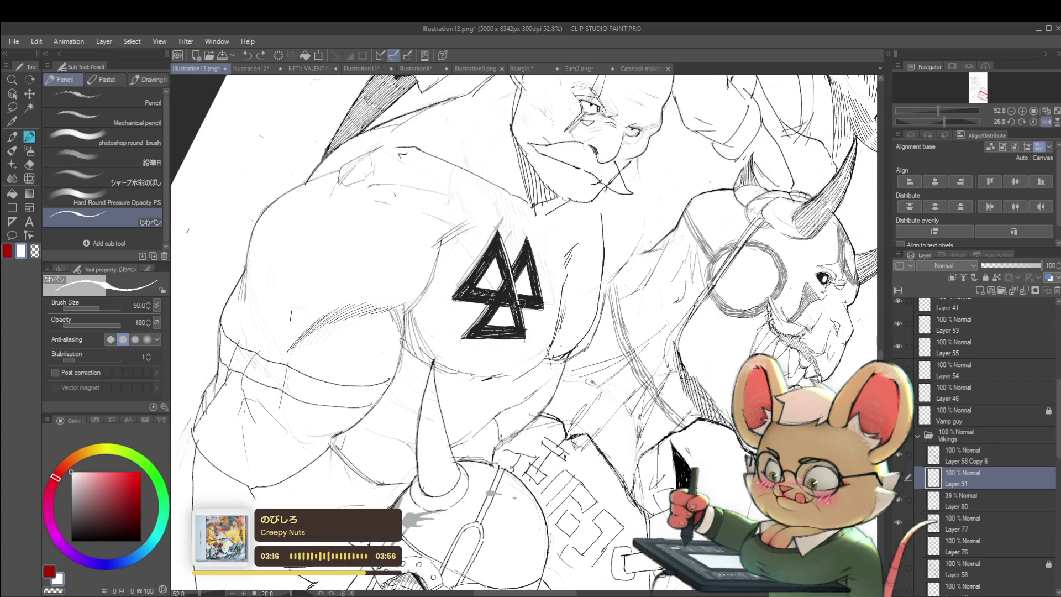
Extend the diagonal stroke through the chest triangle symbol
scroll(523, 311, down, 2)
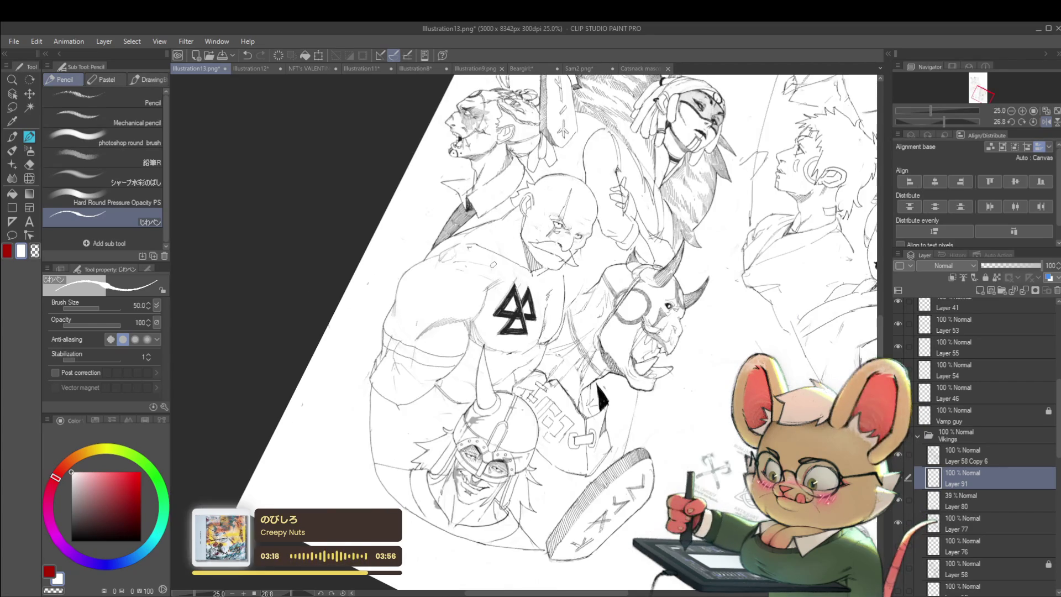
scroll(535, 312, up, 2)
scroll(660, 298, down, 1)
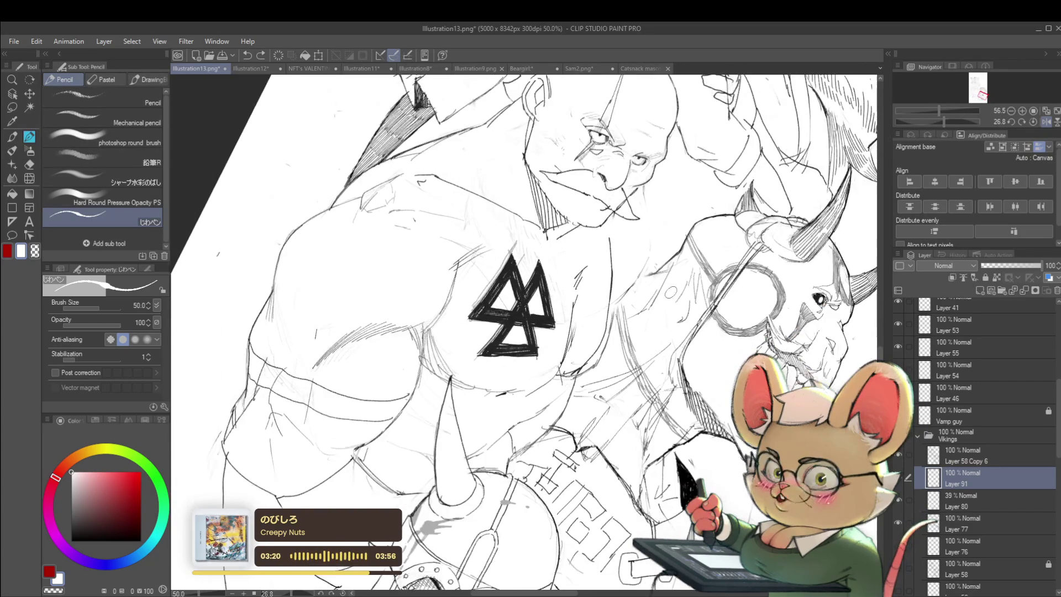
scroll(537, 266, up, 2)
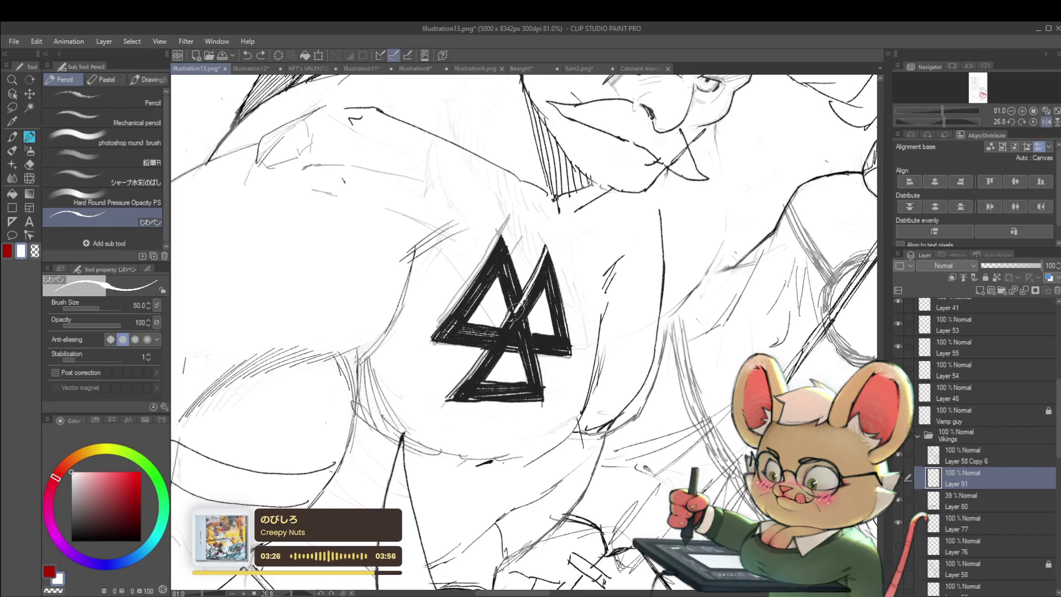
drag(498, 336, 450, 400)
Unflip the view, fade Layer 91 to 47% opacity, then mirror the canvas again
scroll(524, 332, down, 5)
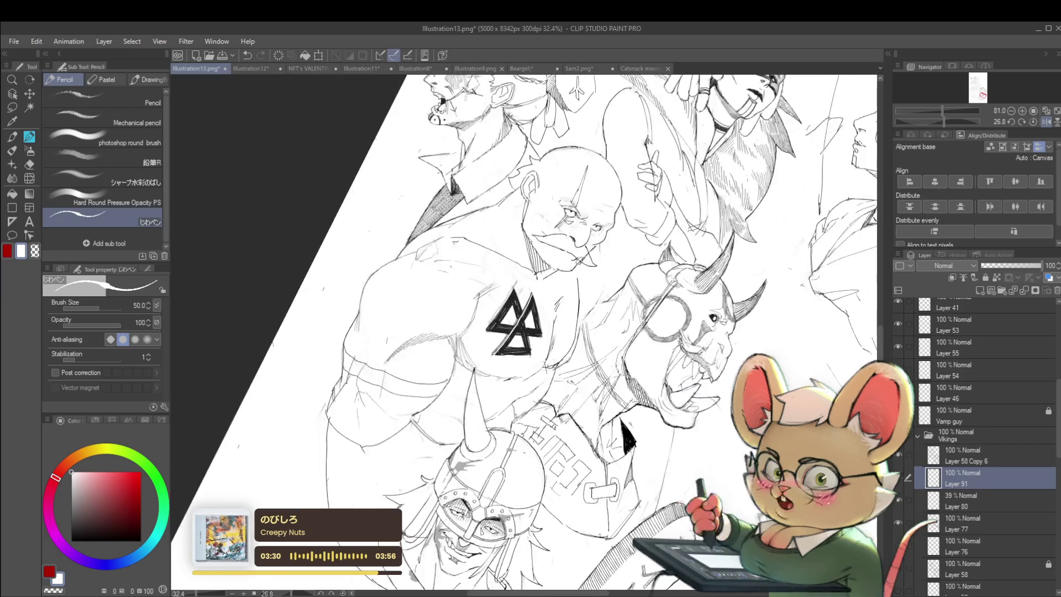
scroll(599, 278, down, 2)
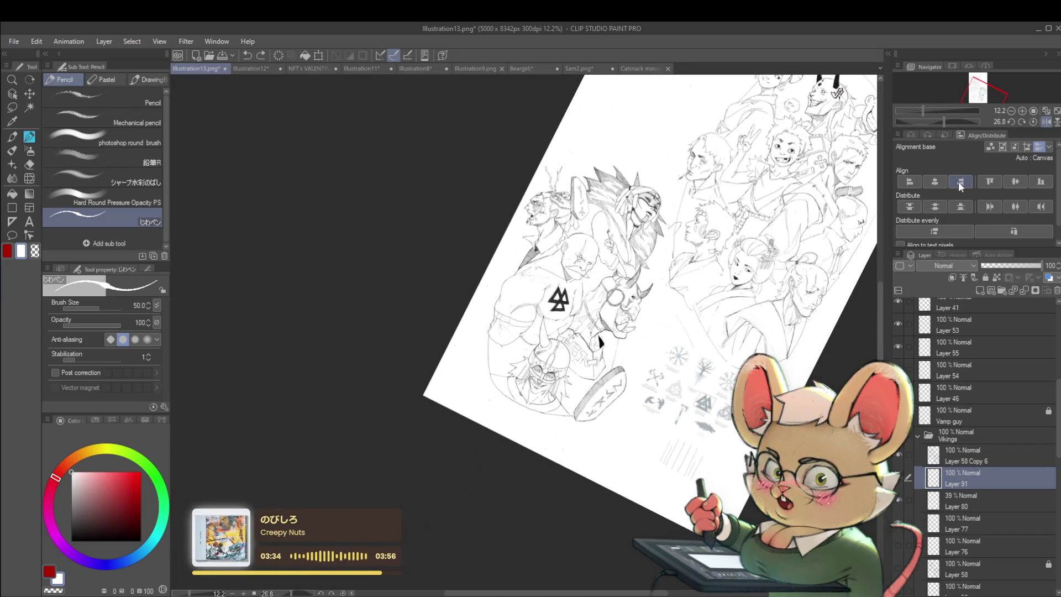
click(1033, 123)
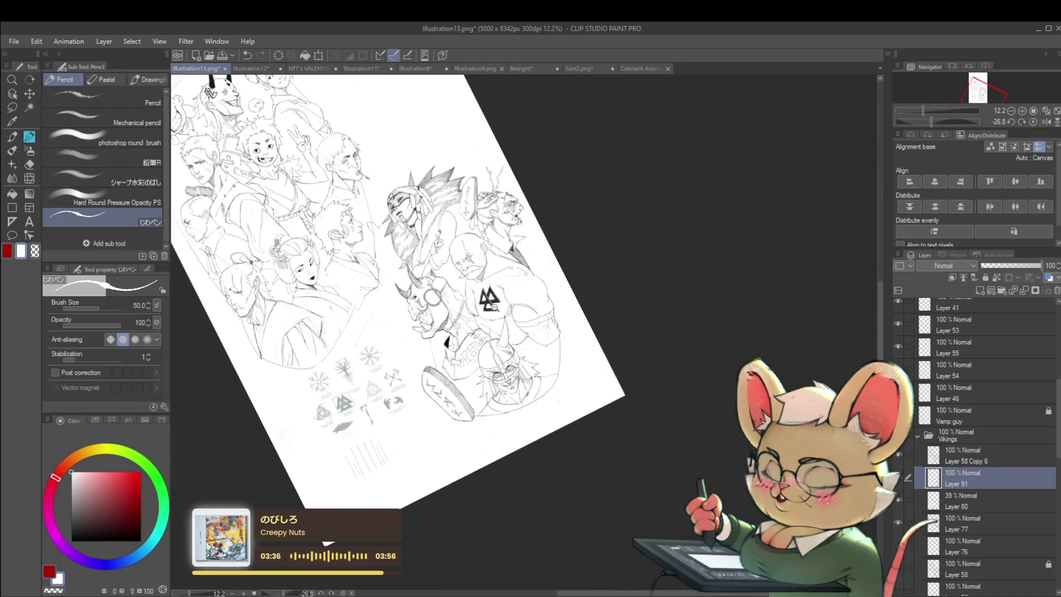
scroll(545, 332, up, 6)
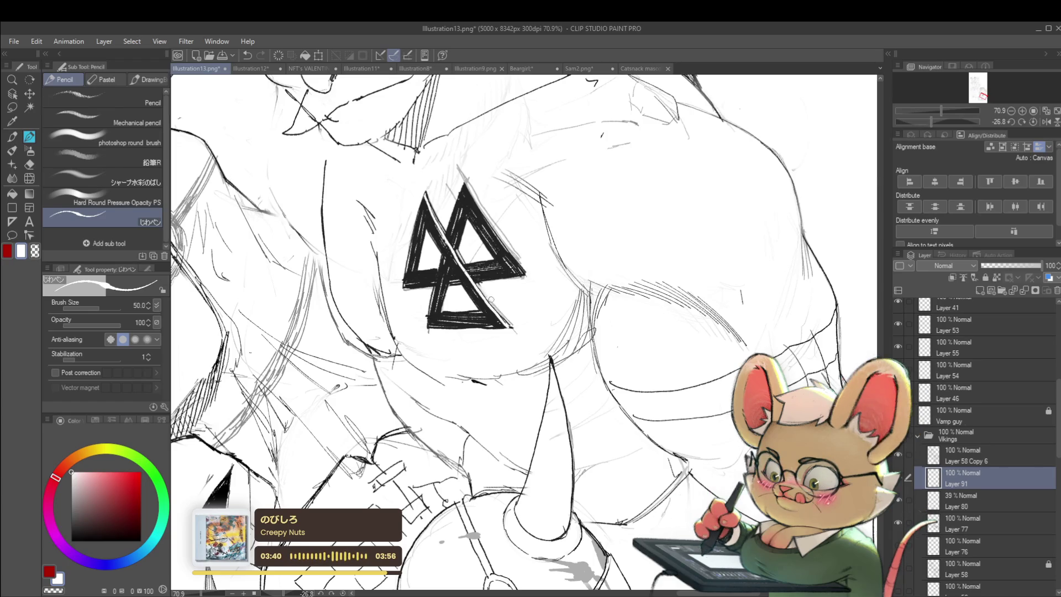
scroll(526, 315, down, 4)
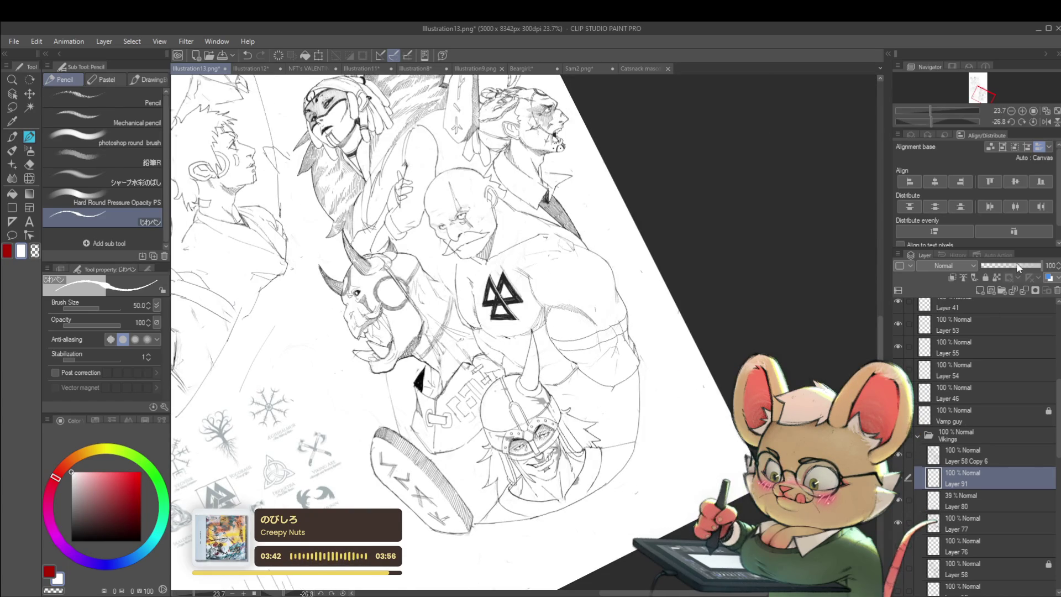
click(1010, 264)
scroll(676, 345, down, 2)
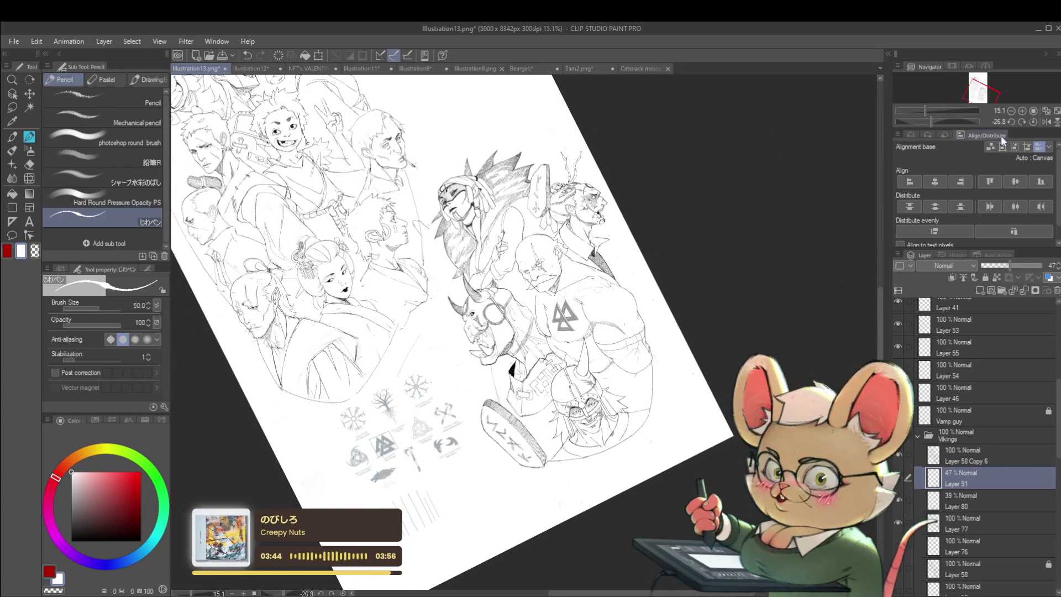
click(1047, 123)
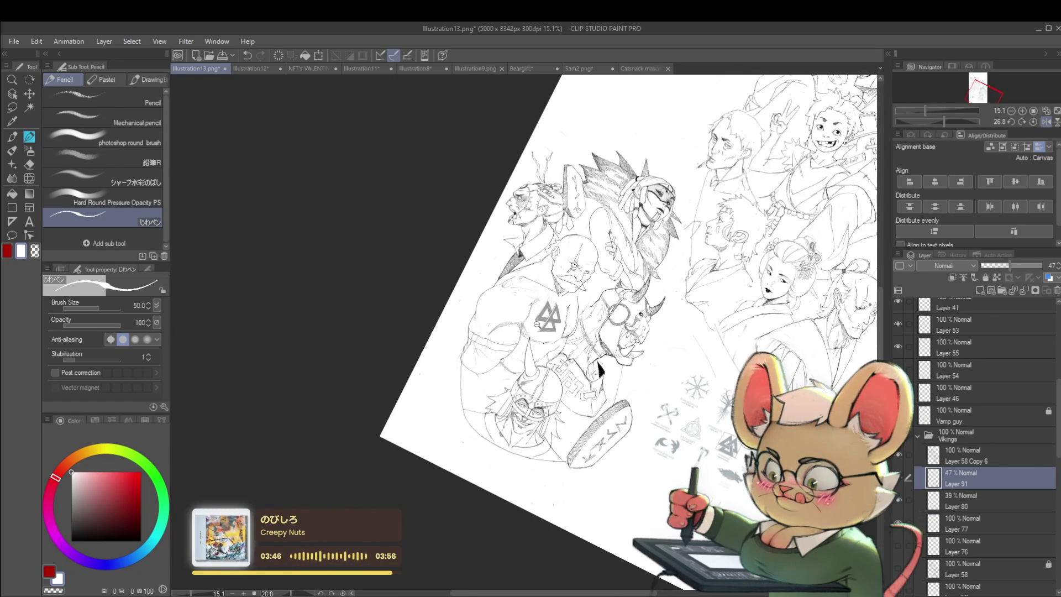
Make Layer 58 Copy 6 the working layer, straighten the view, and shrink the brush to 20
scroll(536, 321, up, 4)
click(971, 450)
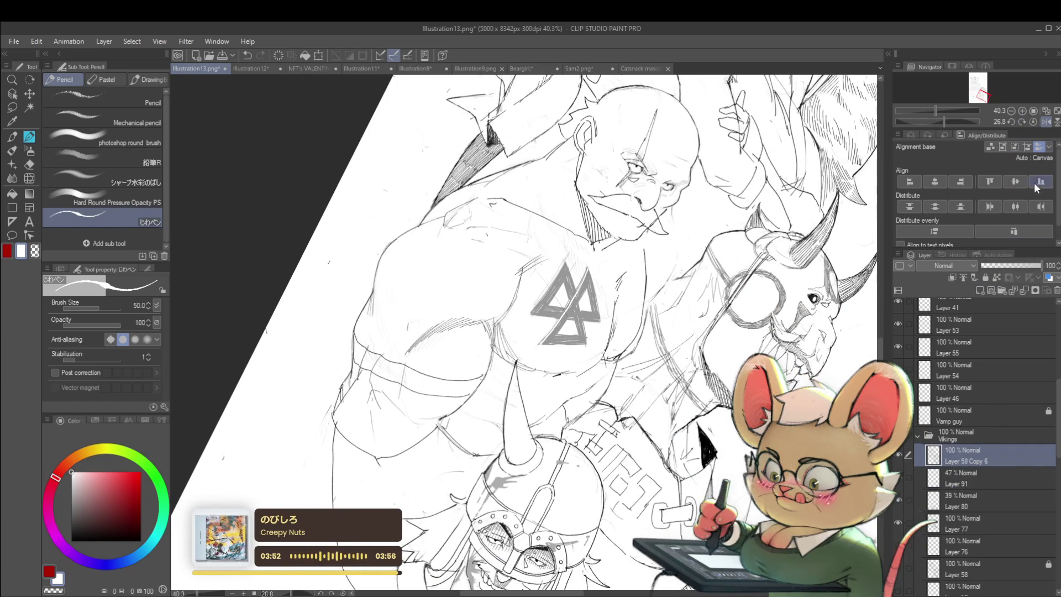
click(1032, 123)
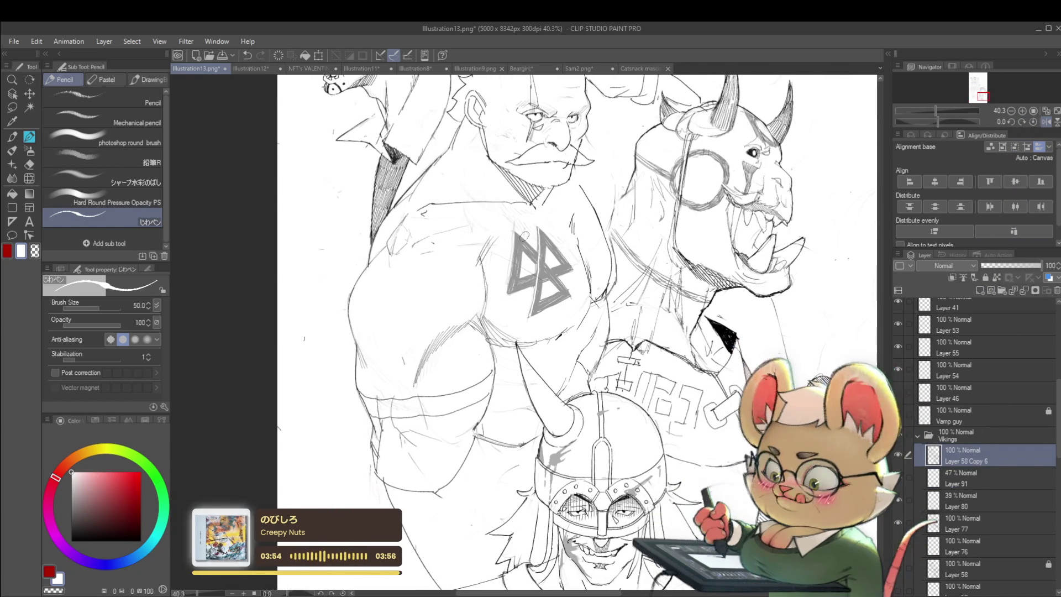
scroll(518, 249, up, 1)
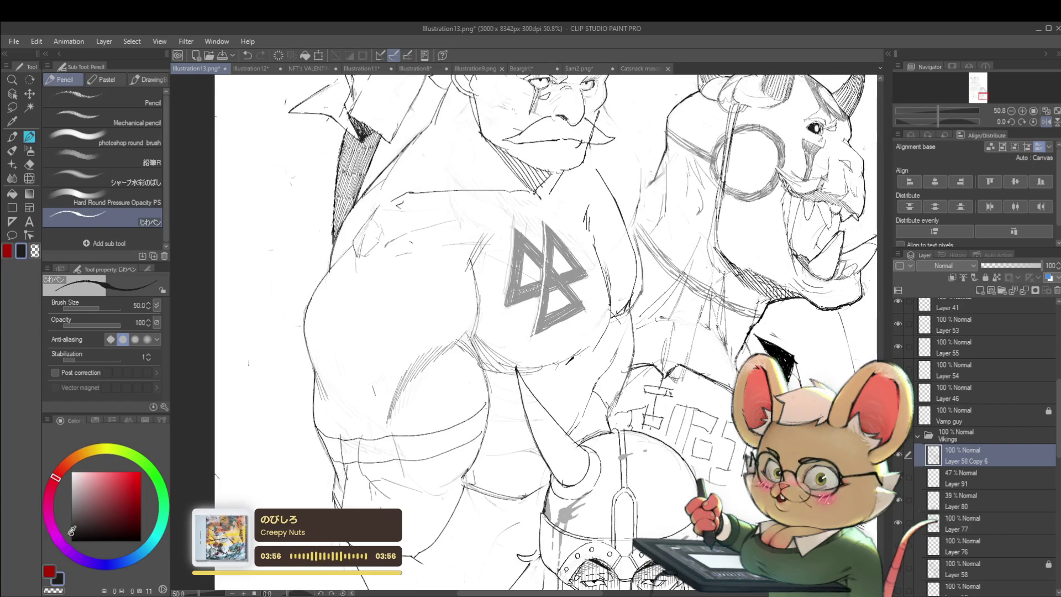
key(bracketleft)
key(bracketleft)
key(bracketleft)
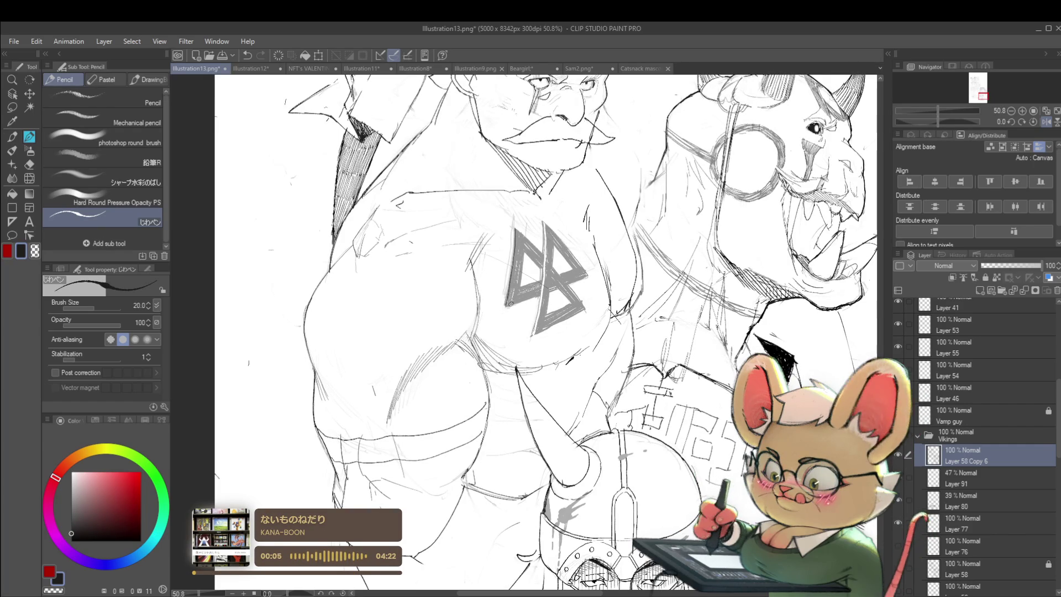
Bring the Viking's chest into view, redo the sigil stroke with Ctrl+Y, and mirror the view
scroll(539, 296, down, 5)
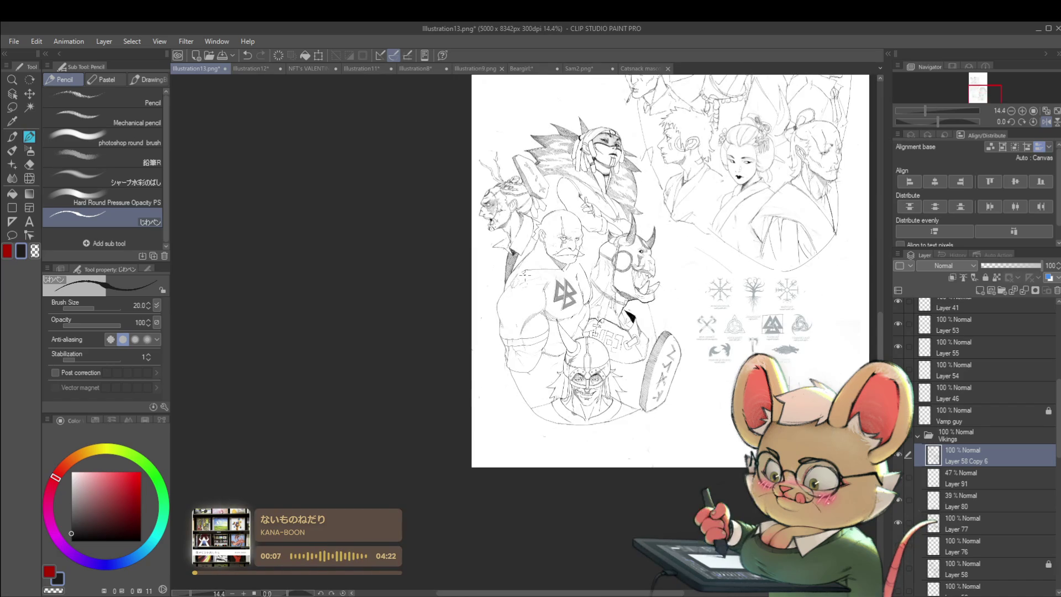
drag(862, 269, 569, 269)
scroll(576, 269, up, 4)
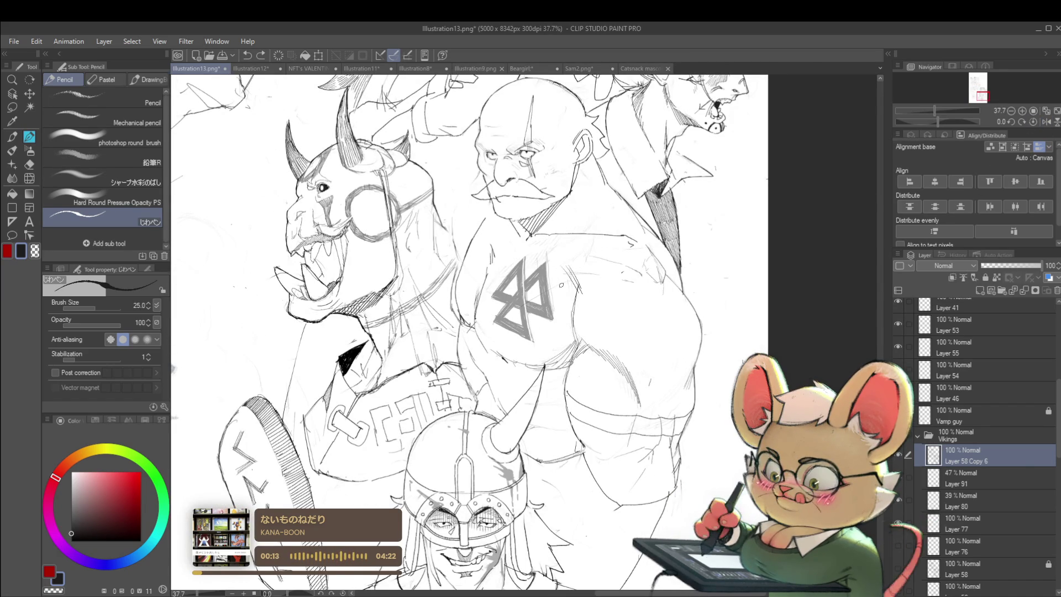
scroll(555, 266, up, 1)
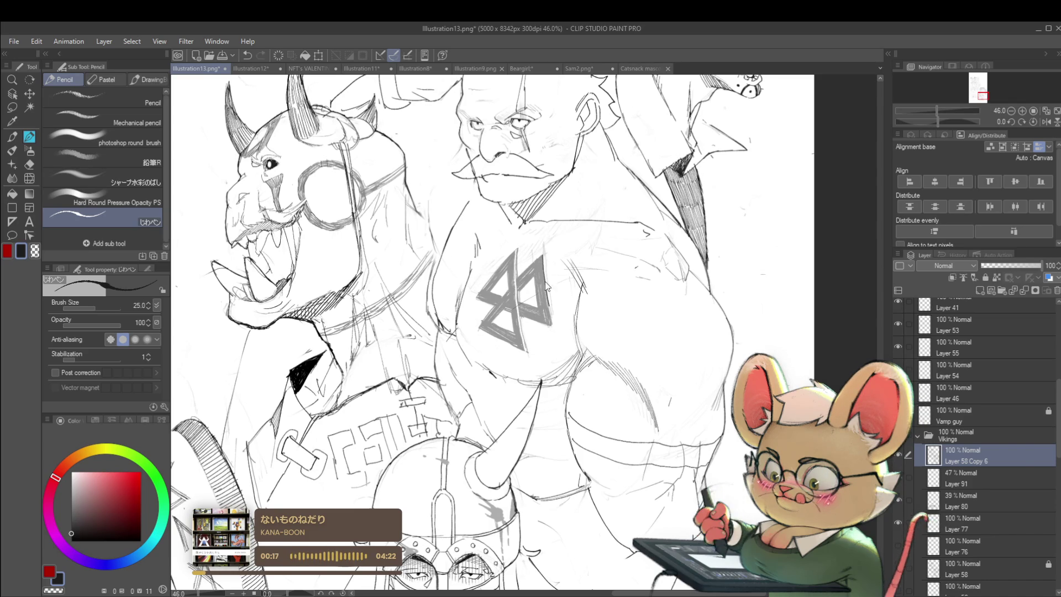
key(ctrl+y)
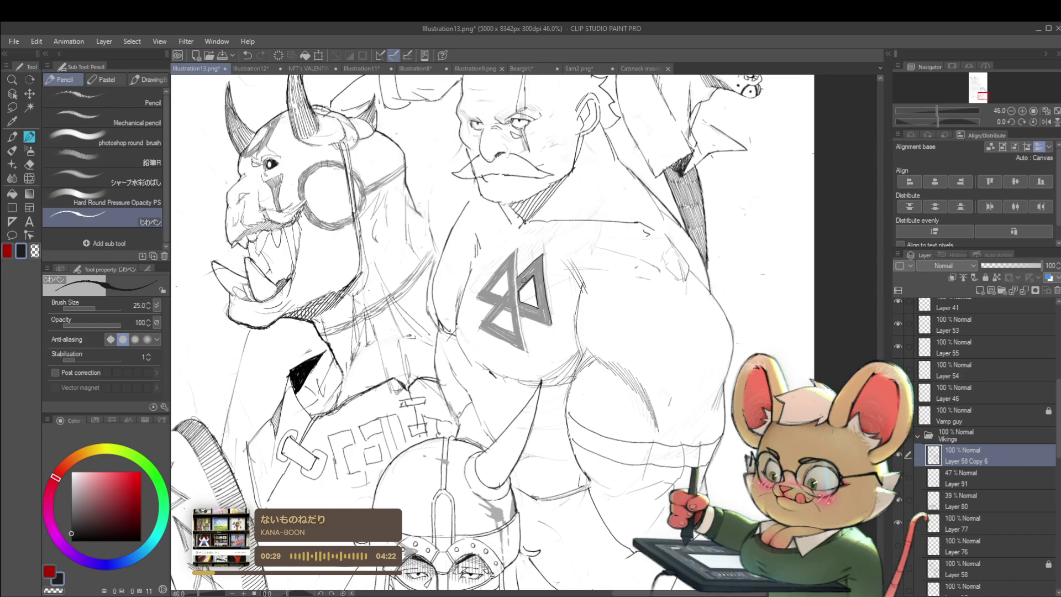
scroll(520, 288, down, 5)
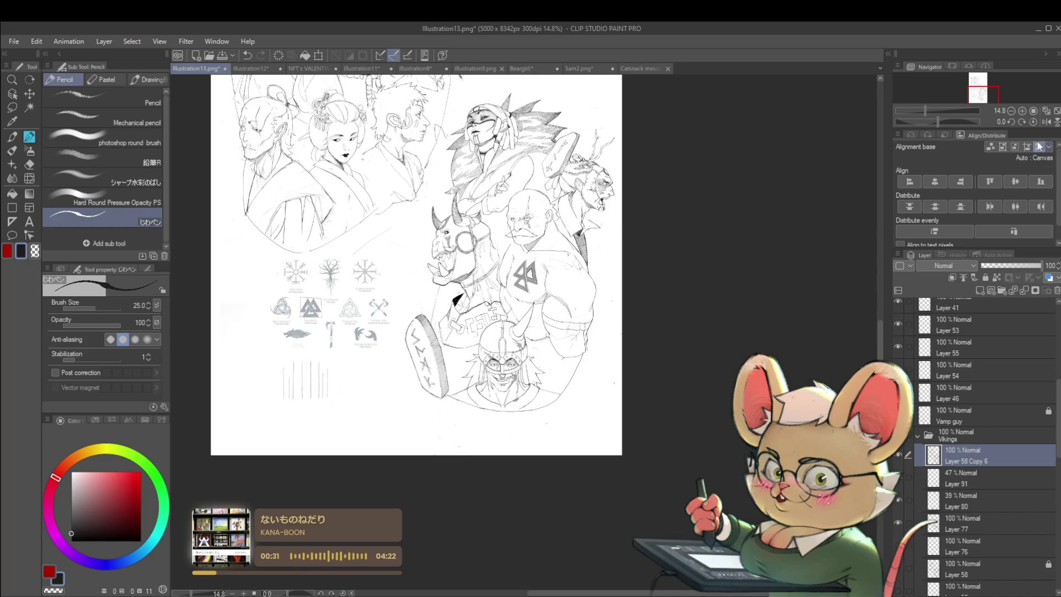
click(1047, 121)
Undo the last chest-sigil mark, draw a replacement grey stroke, and flip the view back
scroll(526, 282, up, 5)
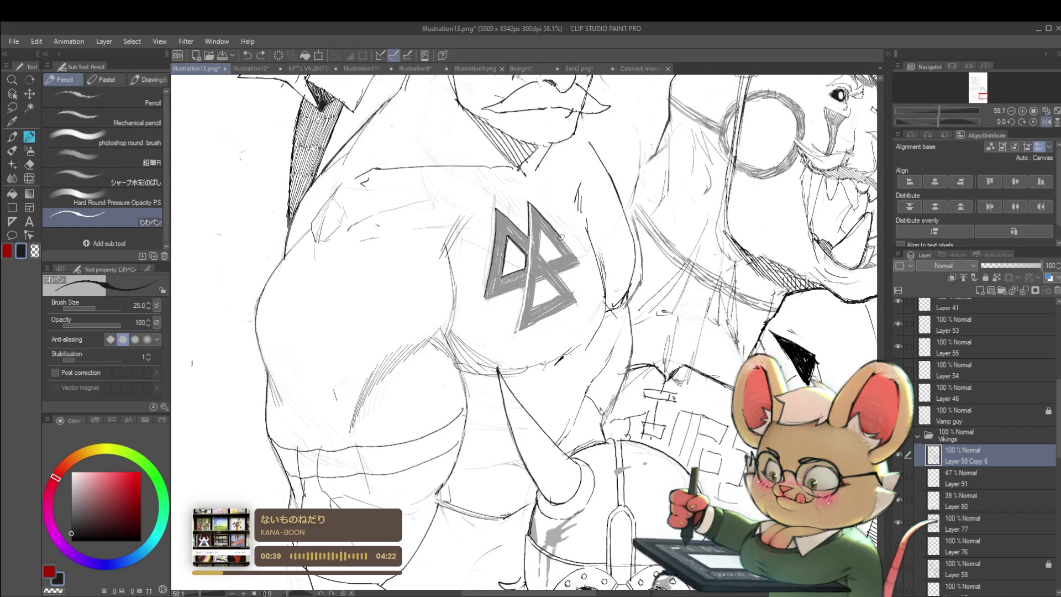
key(ctrl+minus)
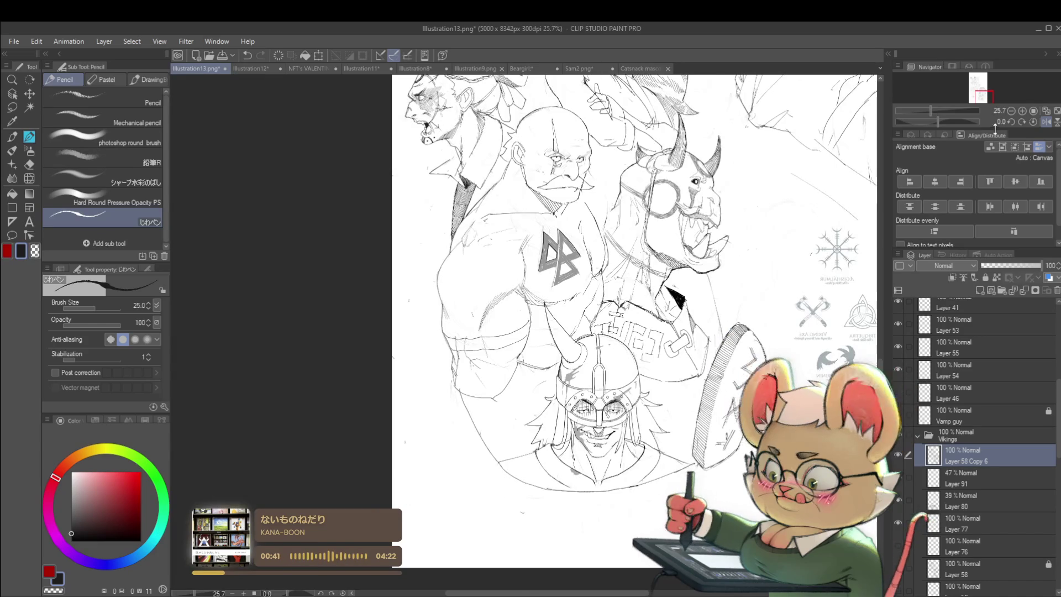
scroll(480, 265, up, 4)
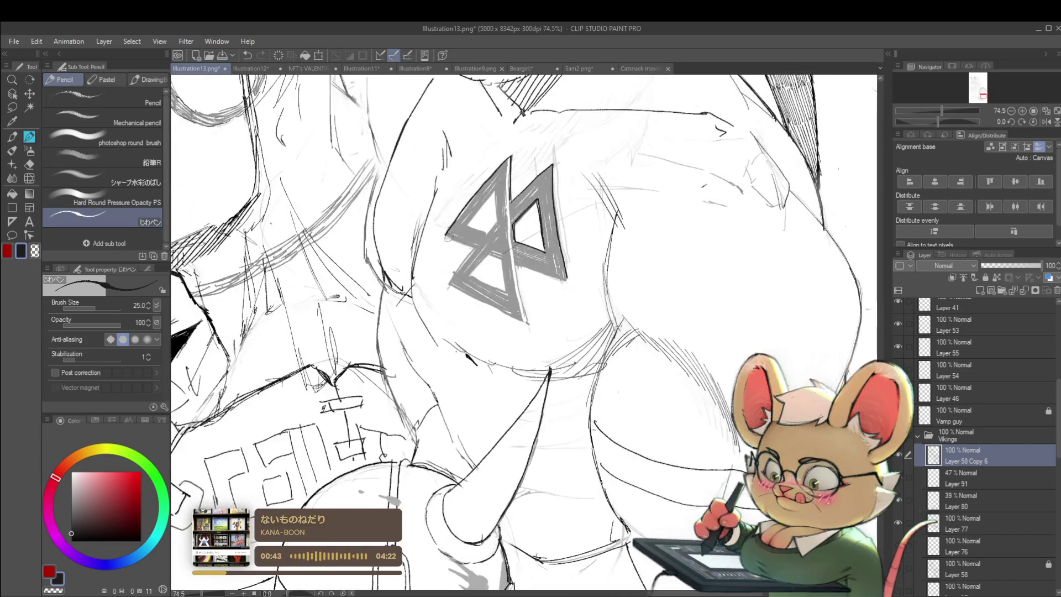
key(ctrl+z)
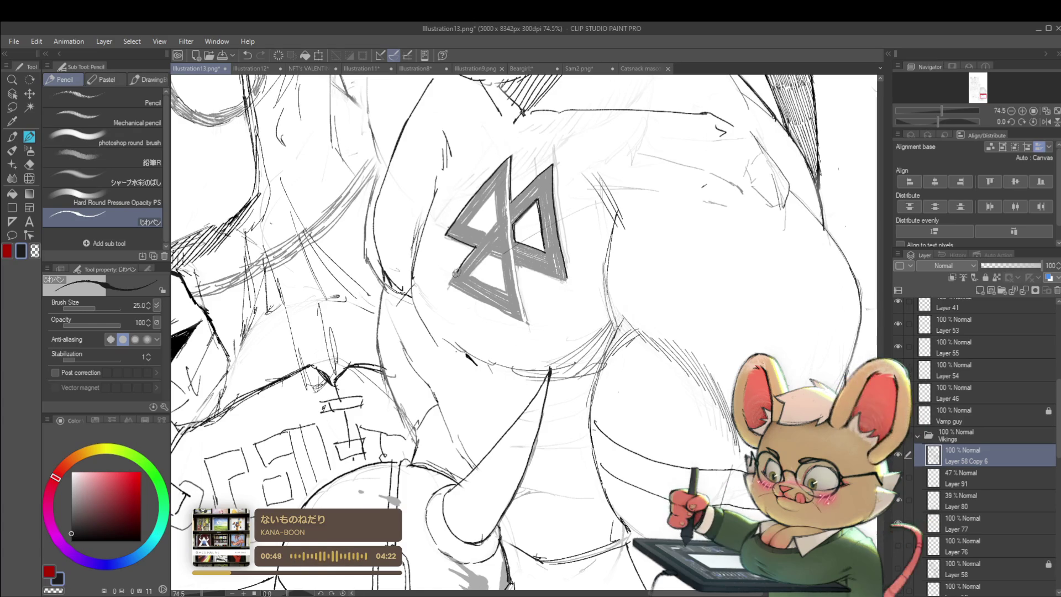
scroll(450, 277, down, 6)
scroll(425, 274, up, 2)
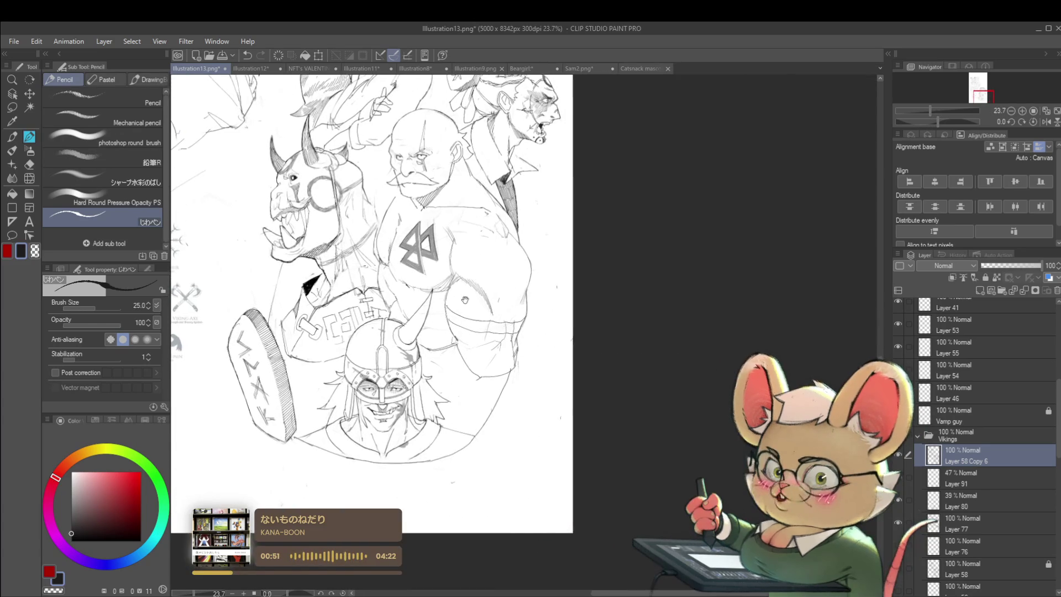
scroll(426, 273, up, 3)
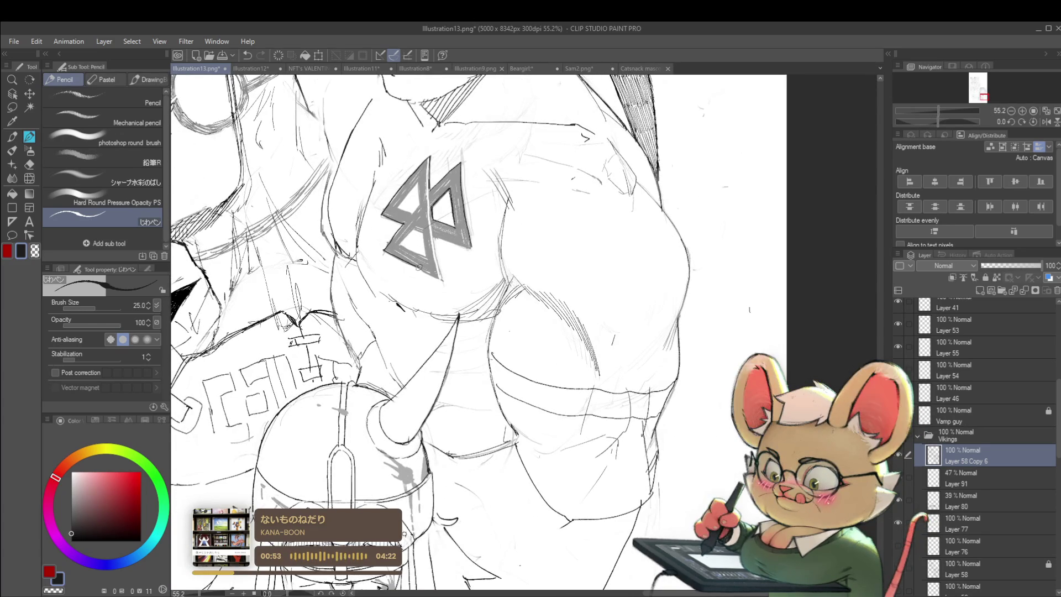
drag(410, 265, 416, 268)
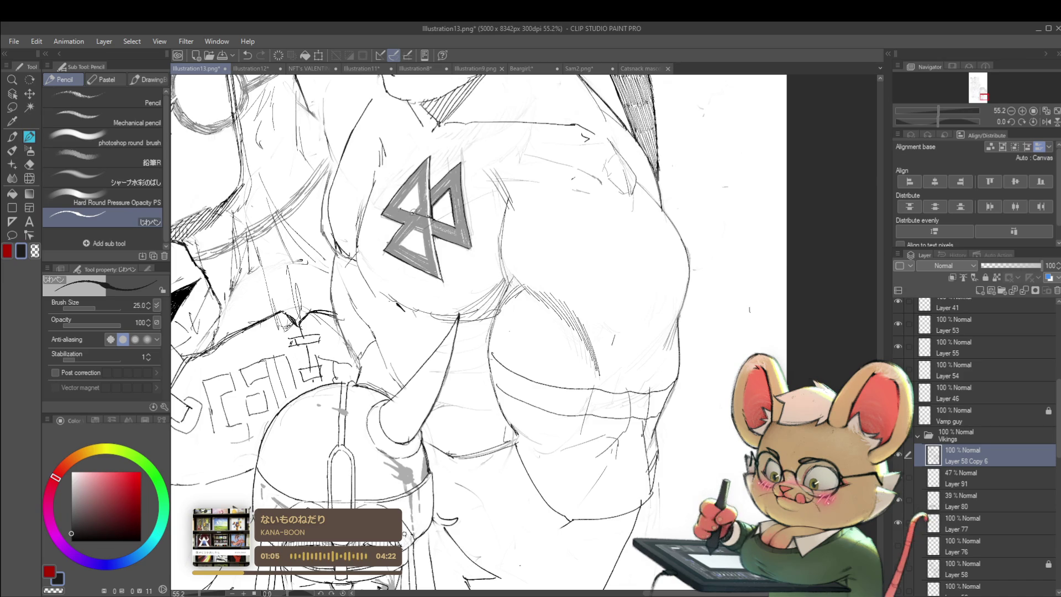
scroll(405, 204, down, 5)
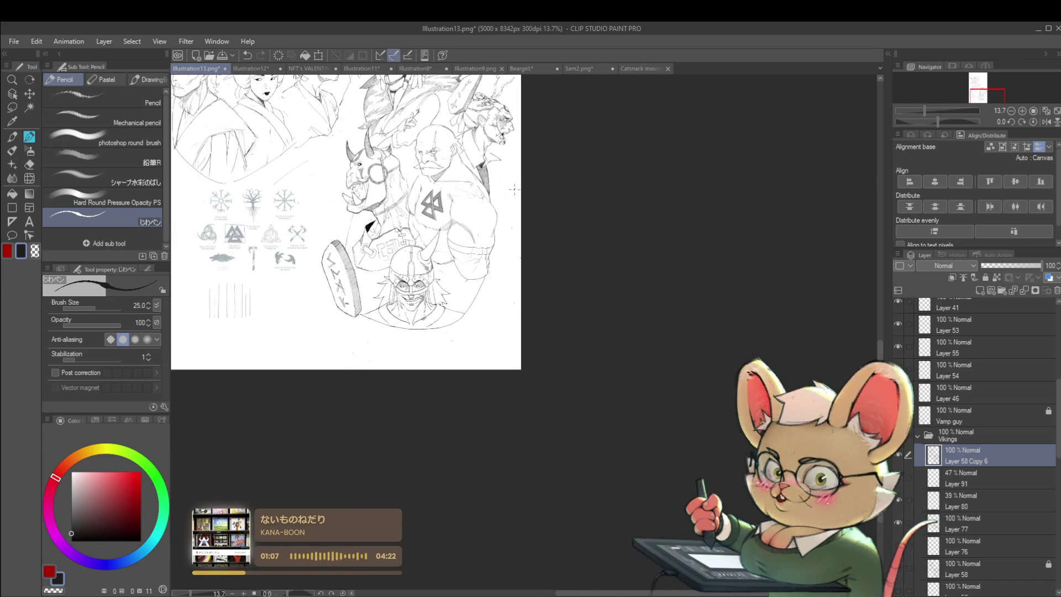
click(1046, 121)
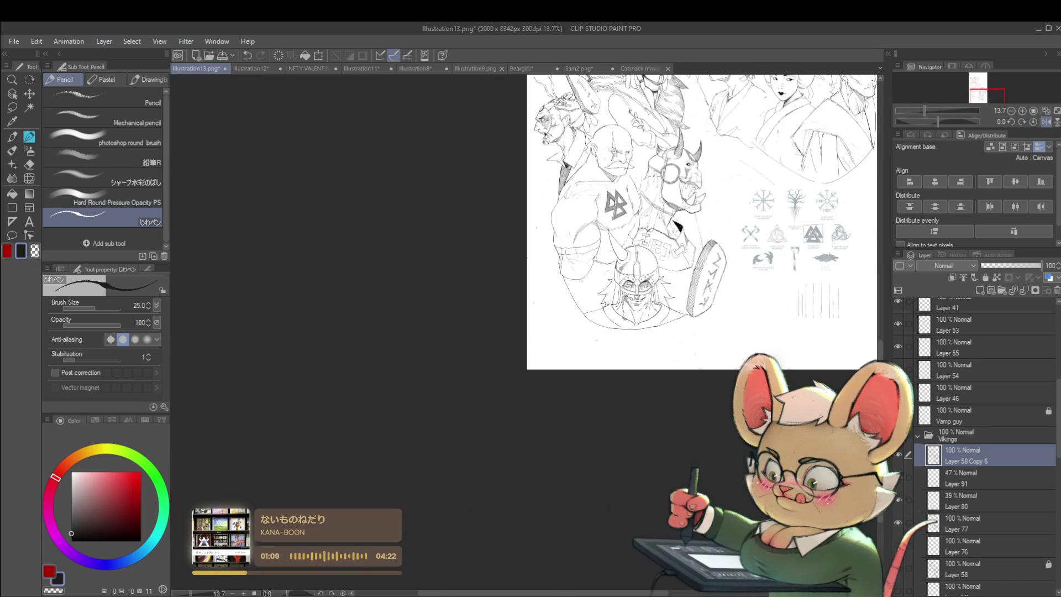
Select Layer 91 with Layer 58 Copy 6 and rescale the lassoed rune to about W 97 / H 78
scroll(631, 183, up, 4)
key(ctrl+t)
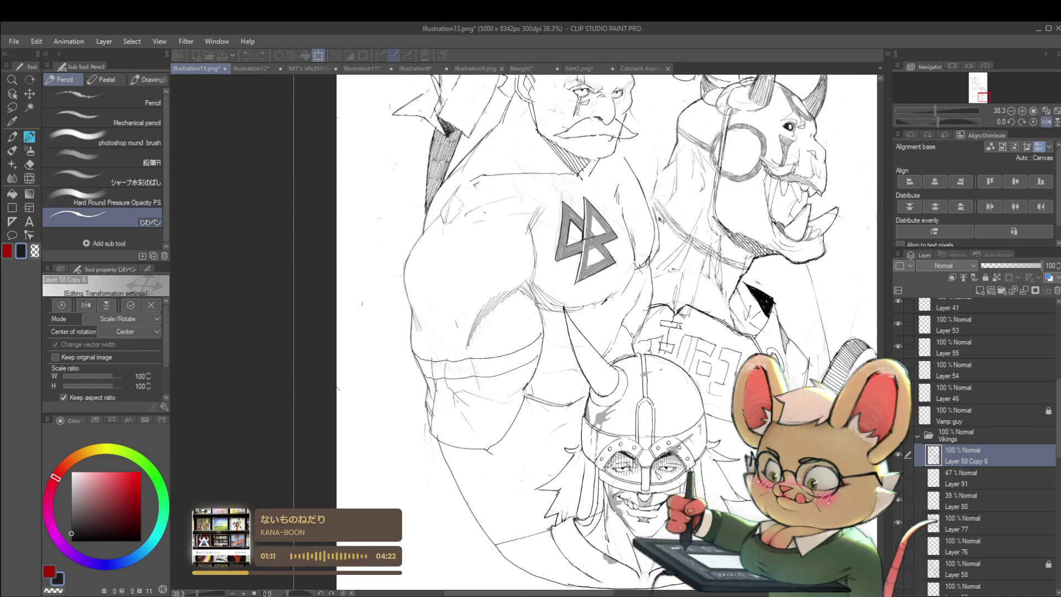
key(Return)
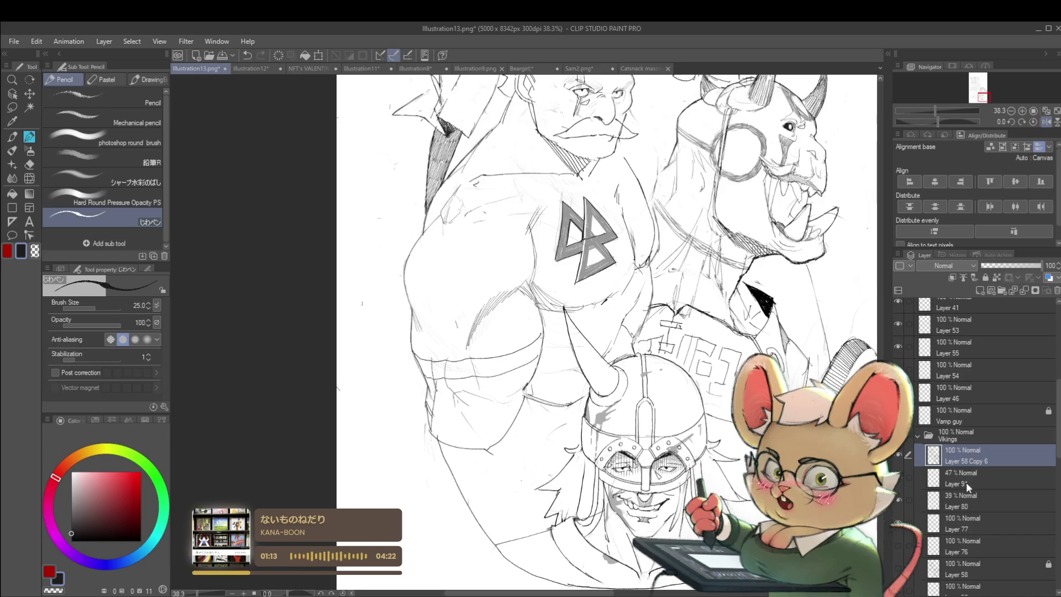
click(965, 484)
key(m)
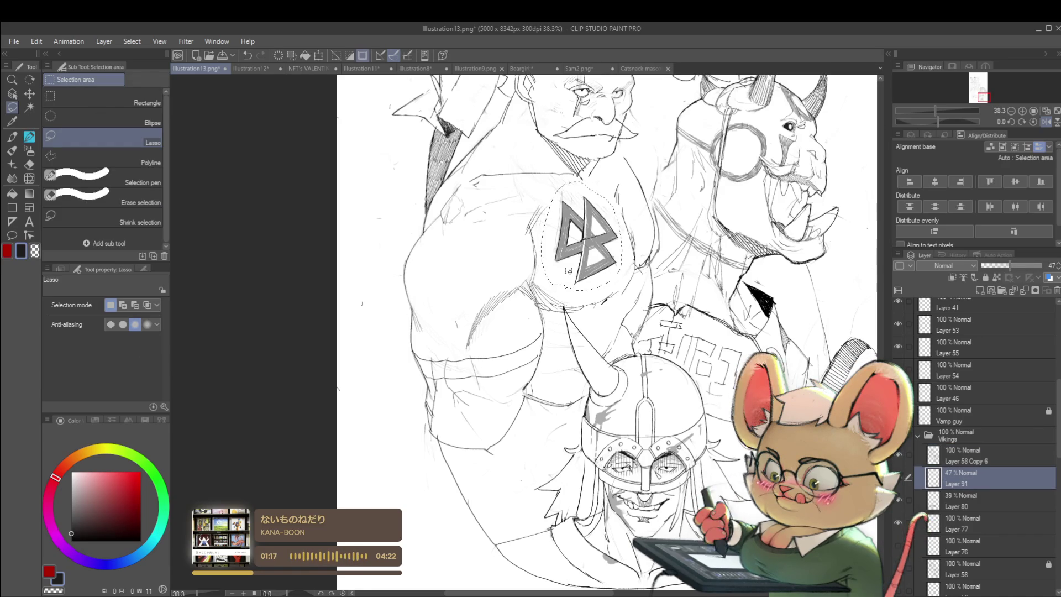
ctrl+click(973, 461)
key(ctrl+t)
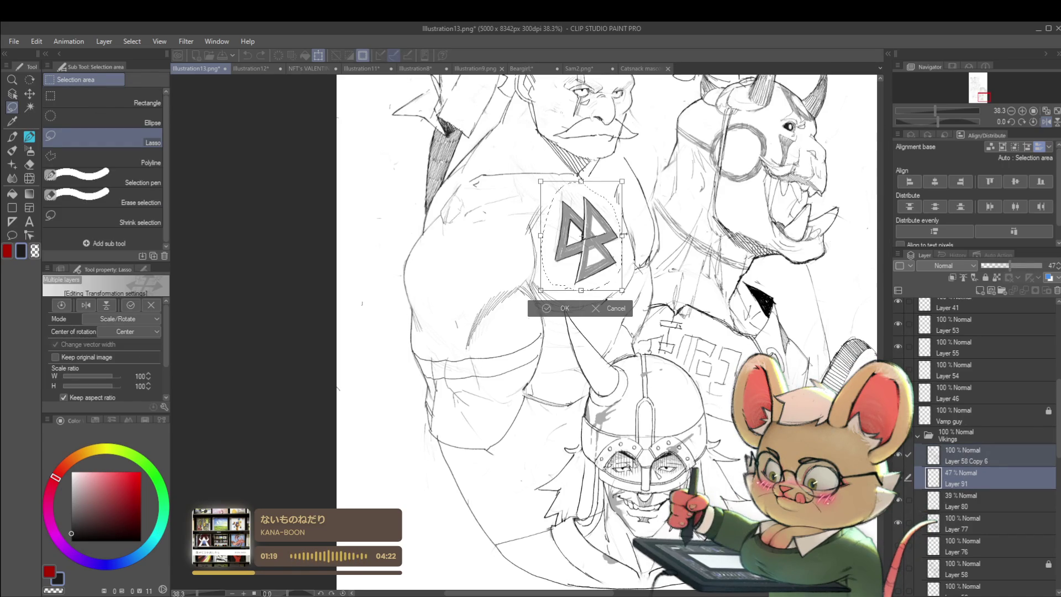
mouse_move(581, 290)
mouse_down()
mouse_move(580, 270)
mouse_move(604, 244)
mouse_up()
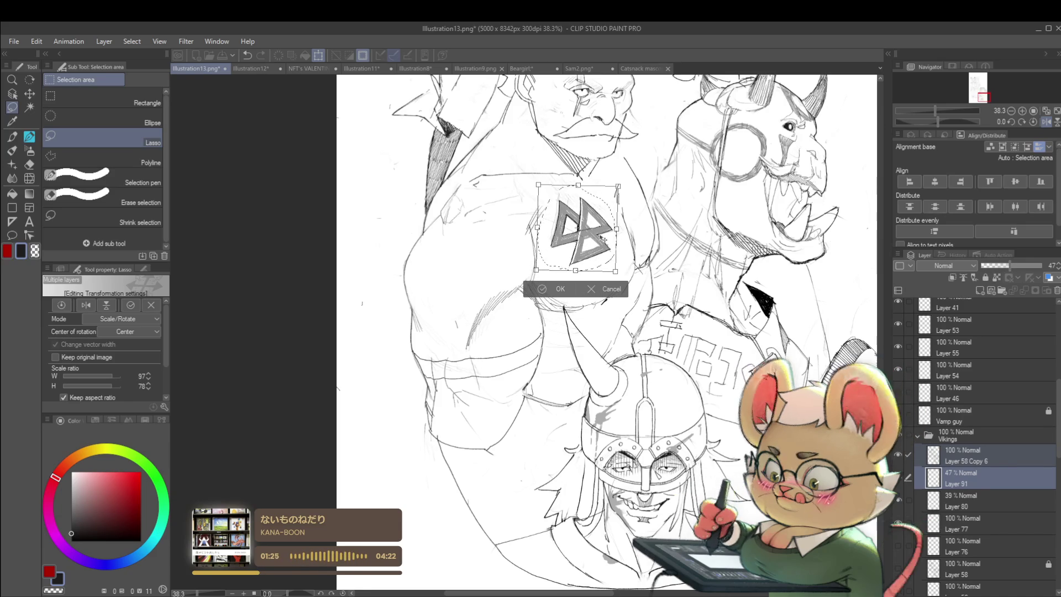
key(Return)
scroll(688, 270, down, 5)
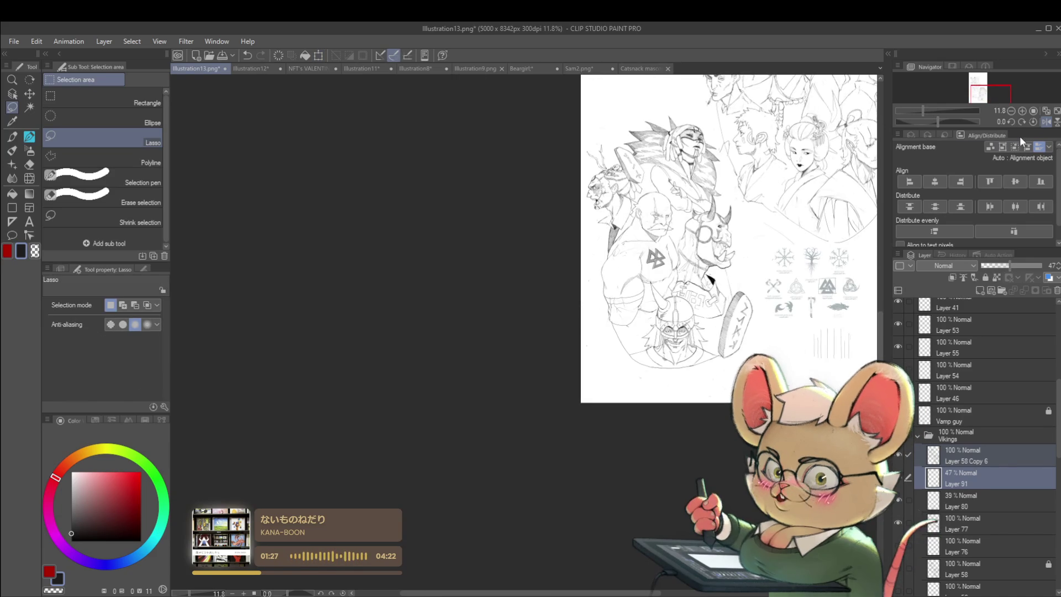
Drop Layer 91 alone to 24% opacity, then return to Layer 58 Copy 6 zoomed on the rune
key(h)
click(960, 480)
click(999, 265)
drag(993, 264, 994, 266)
click(951, 454)
scroll(447, 266, up, 10)
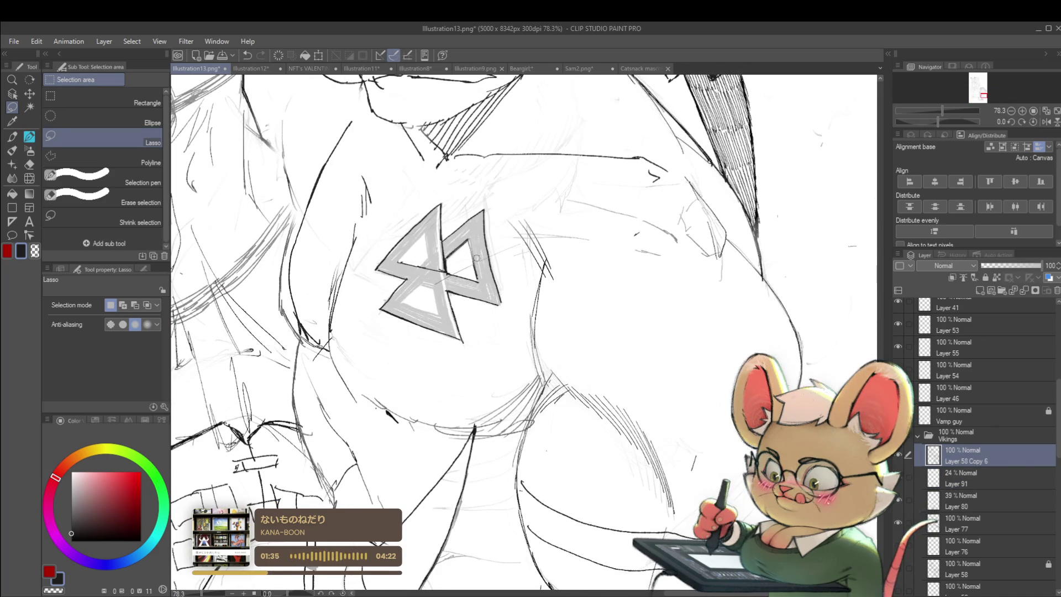
scroll(473, 249, down, 6)
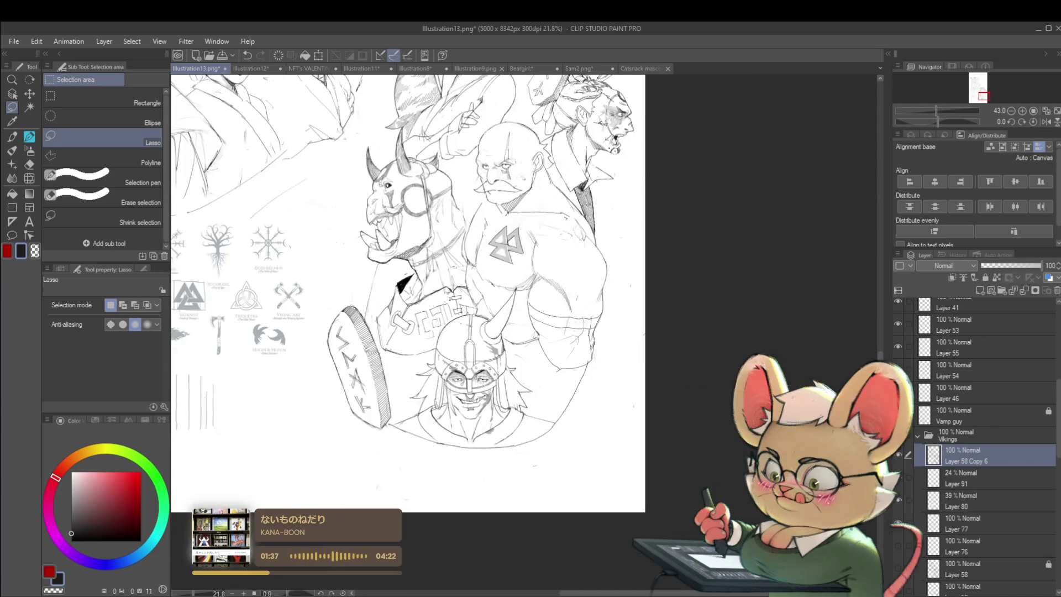
scroll(516, 275, down, 2)
scroll(501, 304, up, 4)
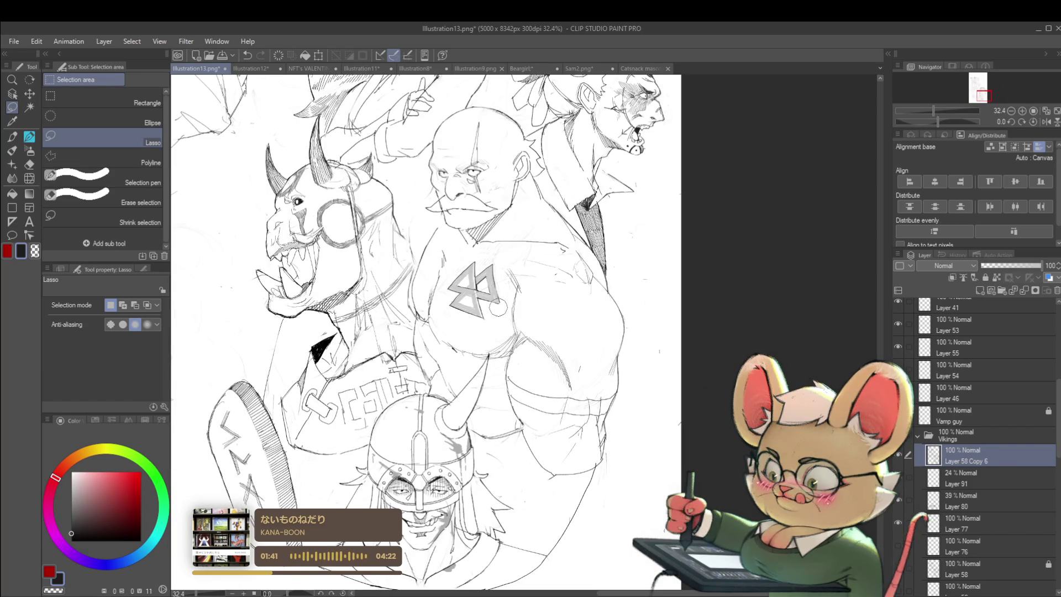
scroll(451, 307, down, 4)
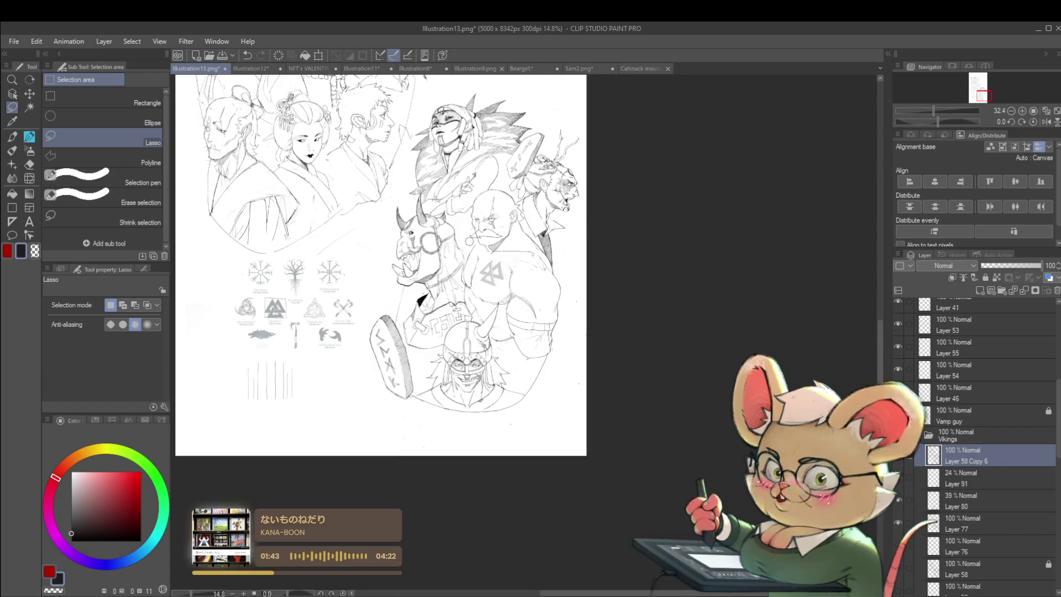
scroll(504, 240, up, 6)
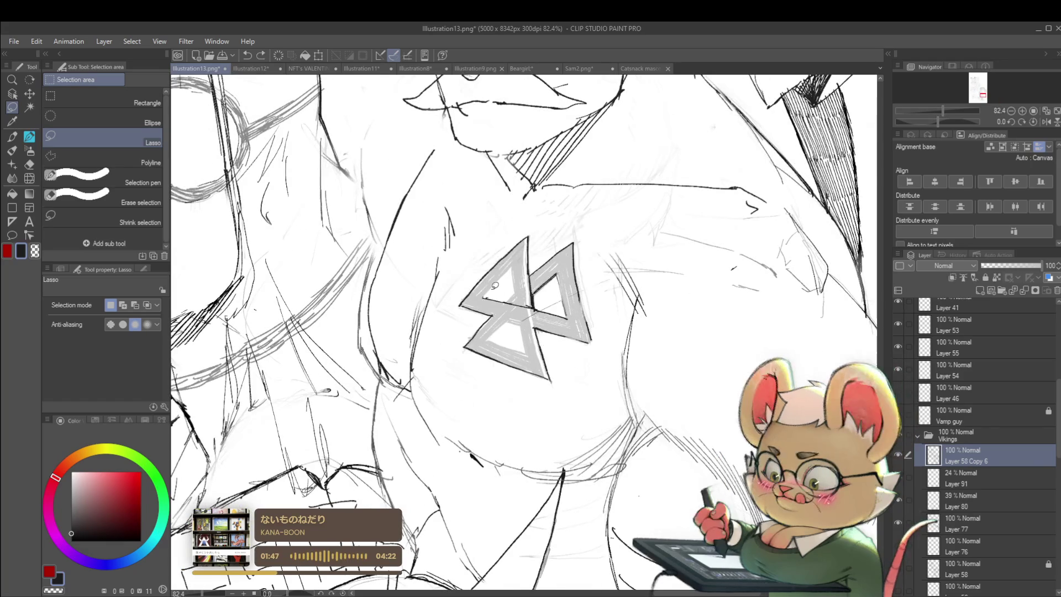
Hatch the left arm of the chest rune with the pencil
key(p)
key(p)
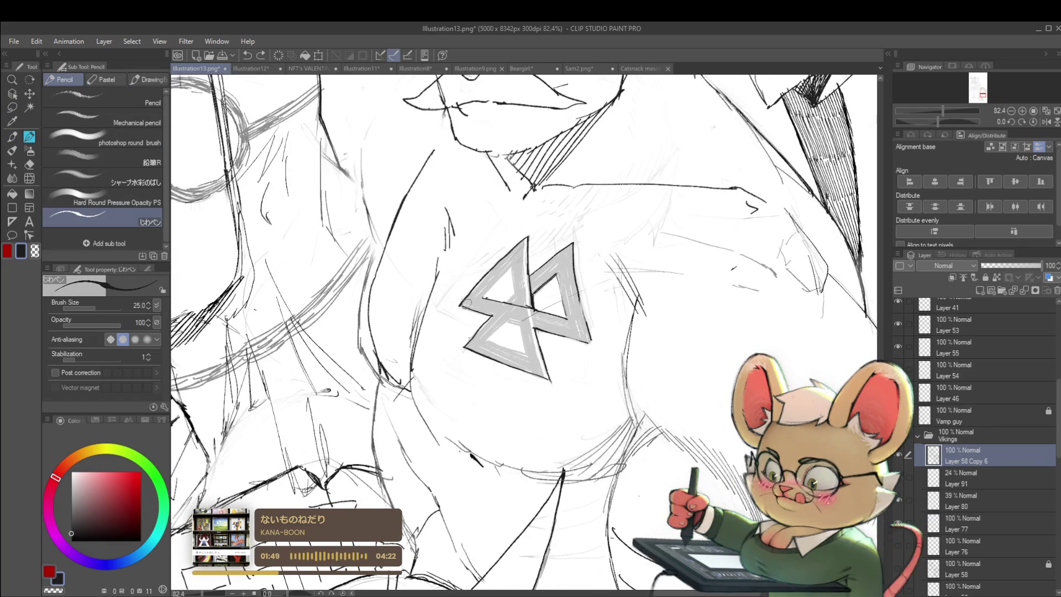
click(463, 301)
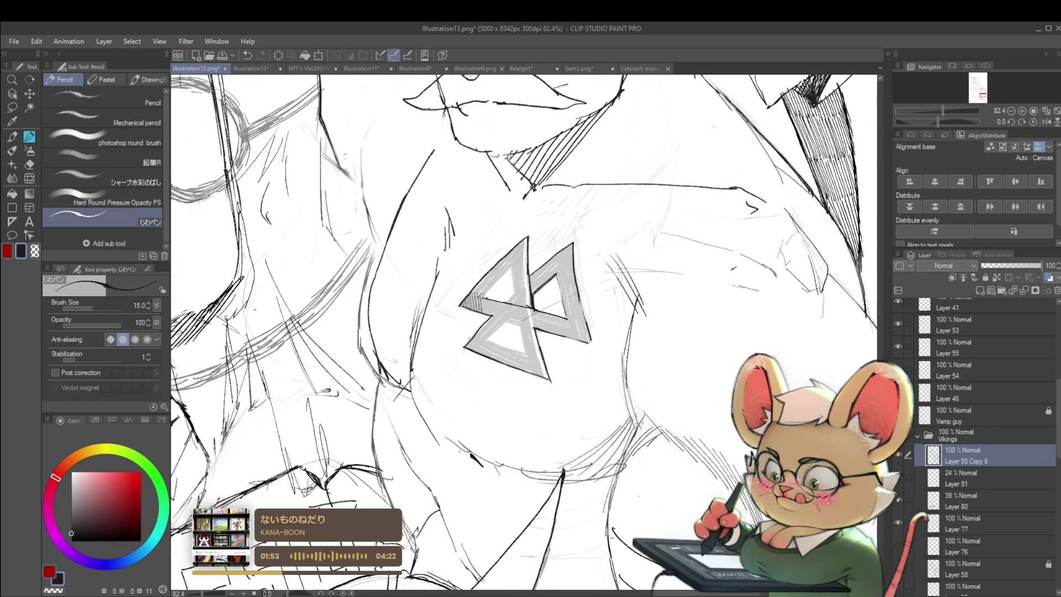
mouse_move(485, 297)
mouse_down()
mouse_move(497, 320)
mouse_move(500, 302)
mouse_move(521, 327)
mouse_move(530, 305)
mouse_move(550, 332)
mouse_move(576, 328)
mouse_move(584, 343)
mouse_up()
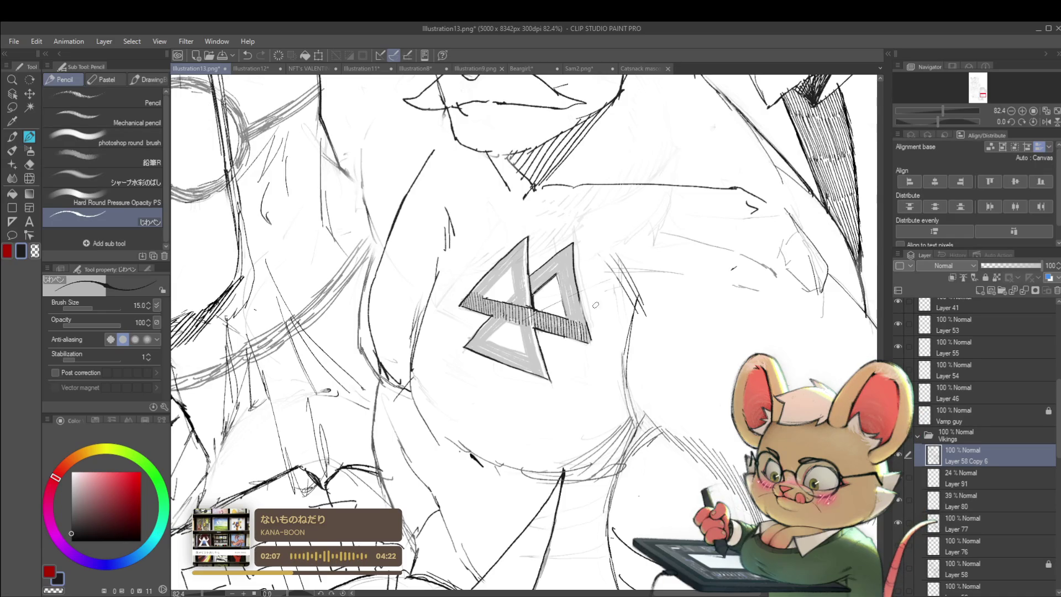
key(ctrl+minus)
key(ctrl+minus)
key(ctrl+minus)
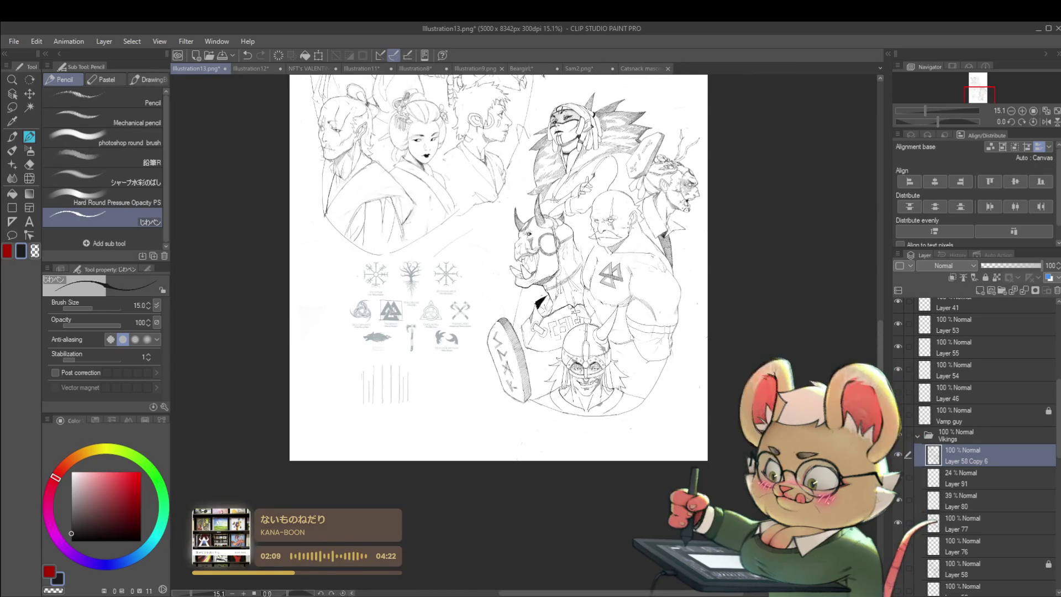
scroll(609, 260, up, 5)
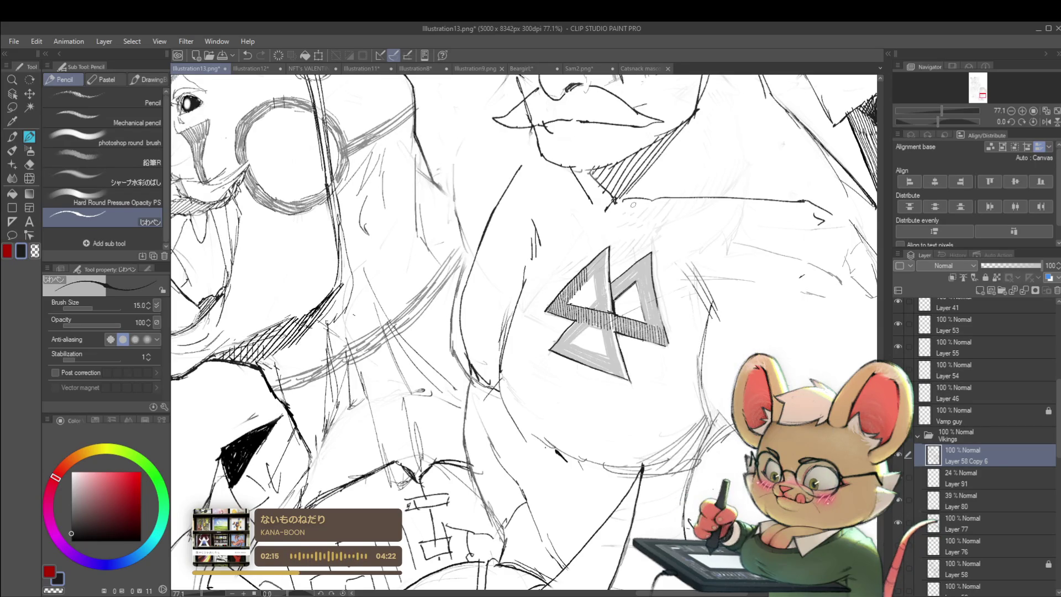
scroll(634, 204, up, 2)
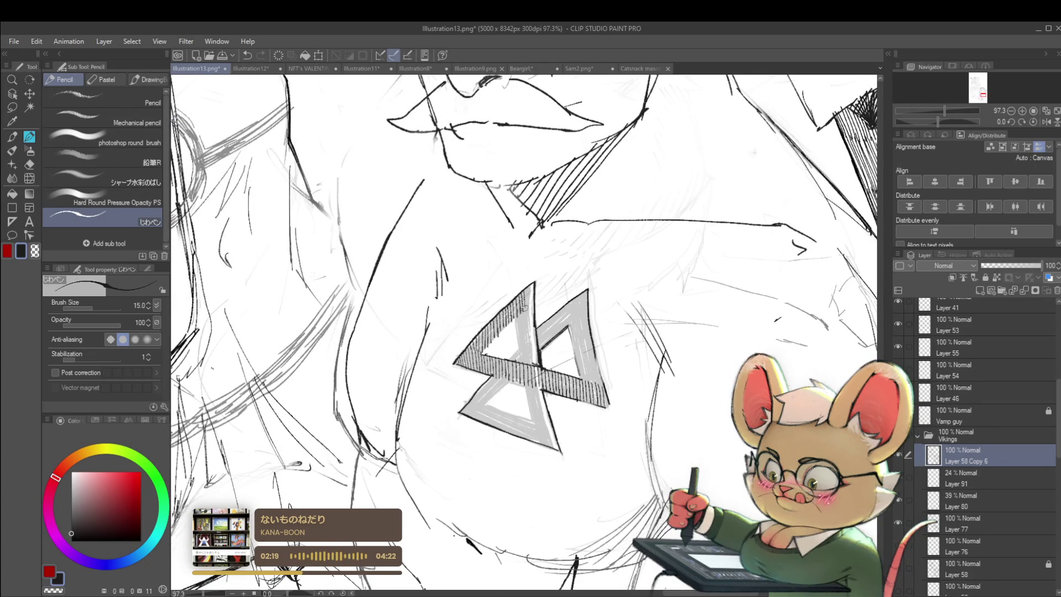
scroll(535, 310, down, 4)
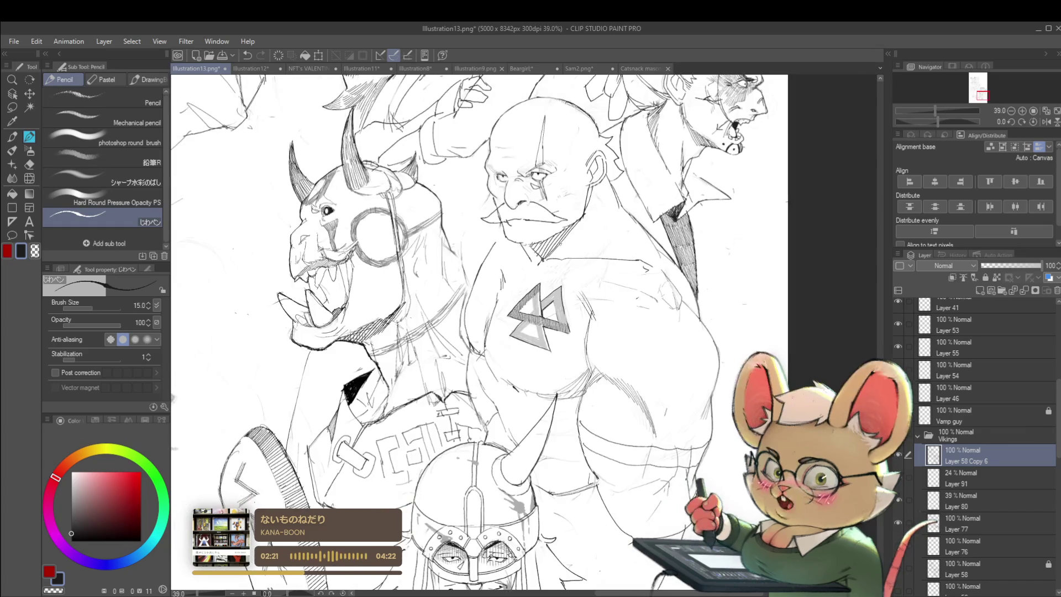
scroll(538, 314, up, 3)
Add dark strokes inside the left triangle, redoing the short stroke in the rune's centre
drag(526, 303, 535, 266)
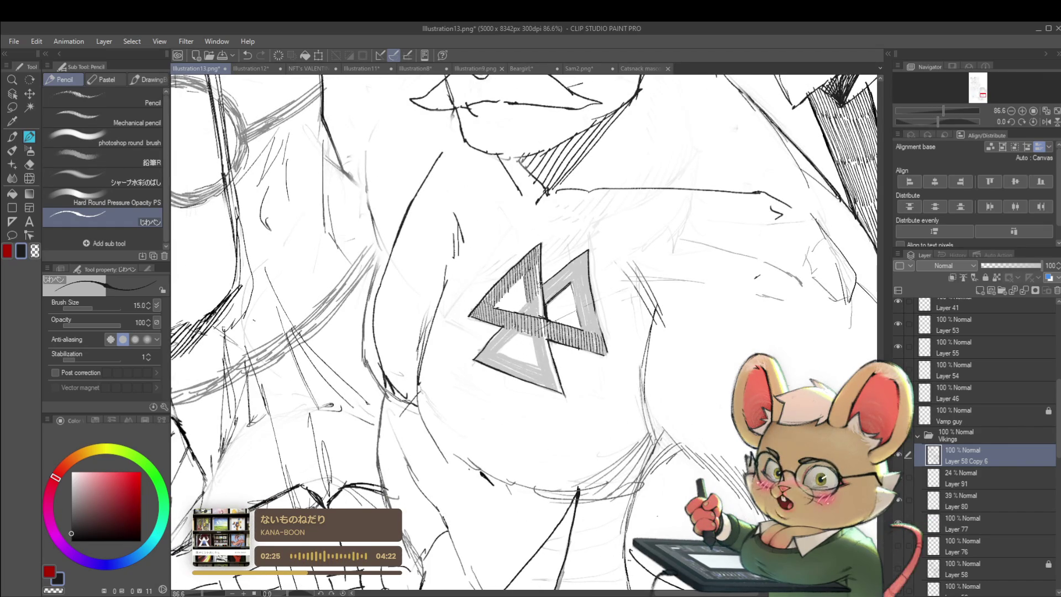
scroll(541, 289, down, 6)
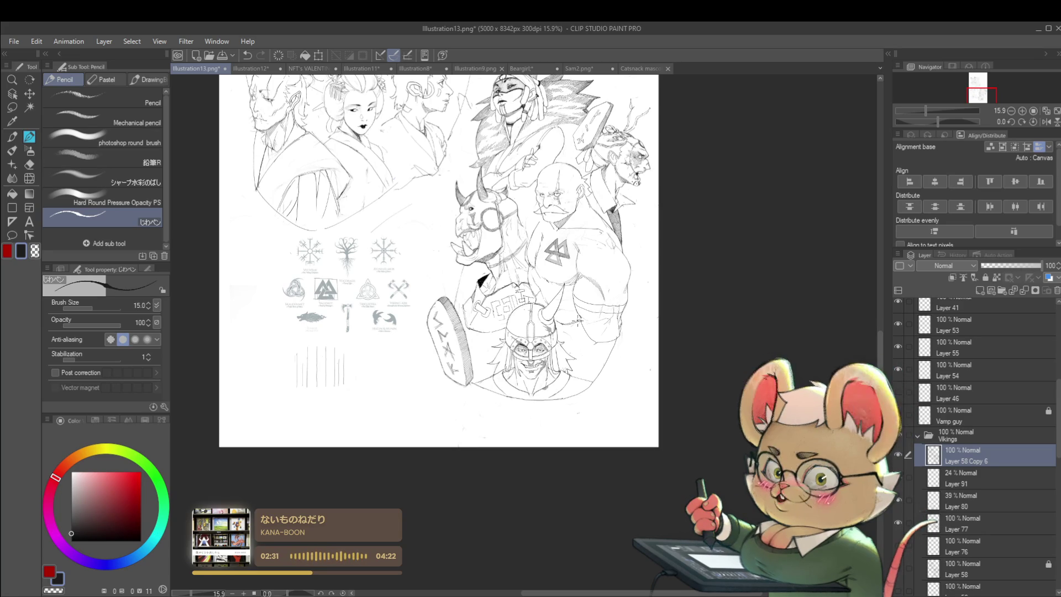
scroll(526, 225, up, 3)
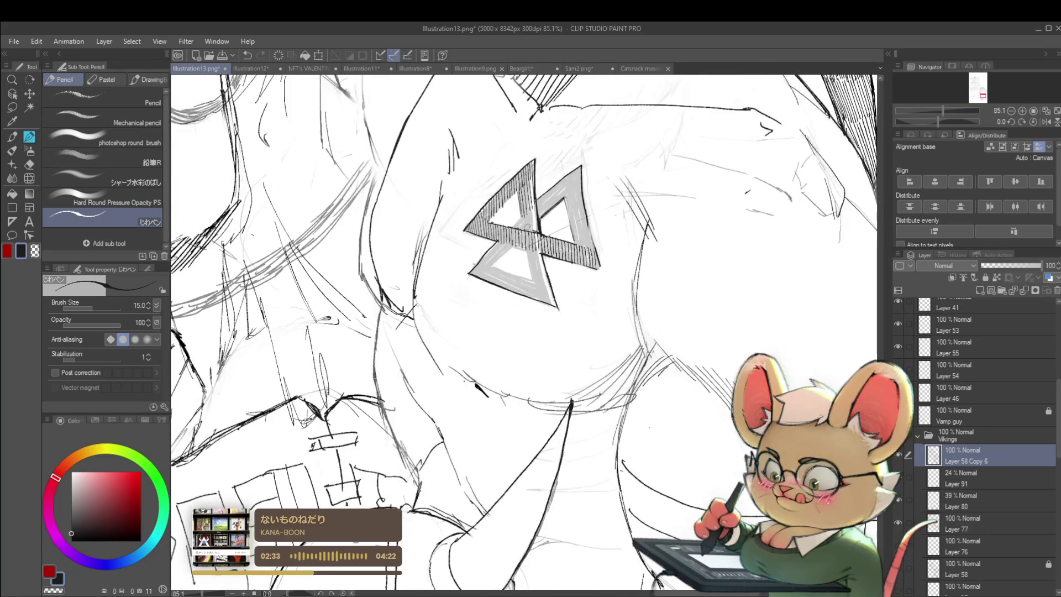
key(ctrl+z)
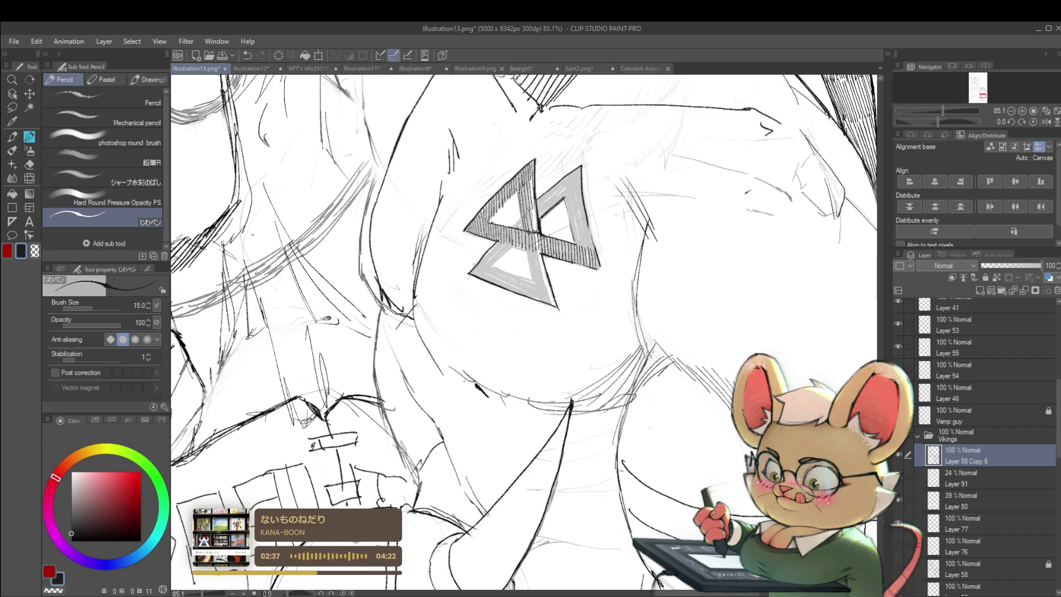
drag(535, 210, 532, 233)
scroll(545, 213, down, 5)
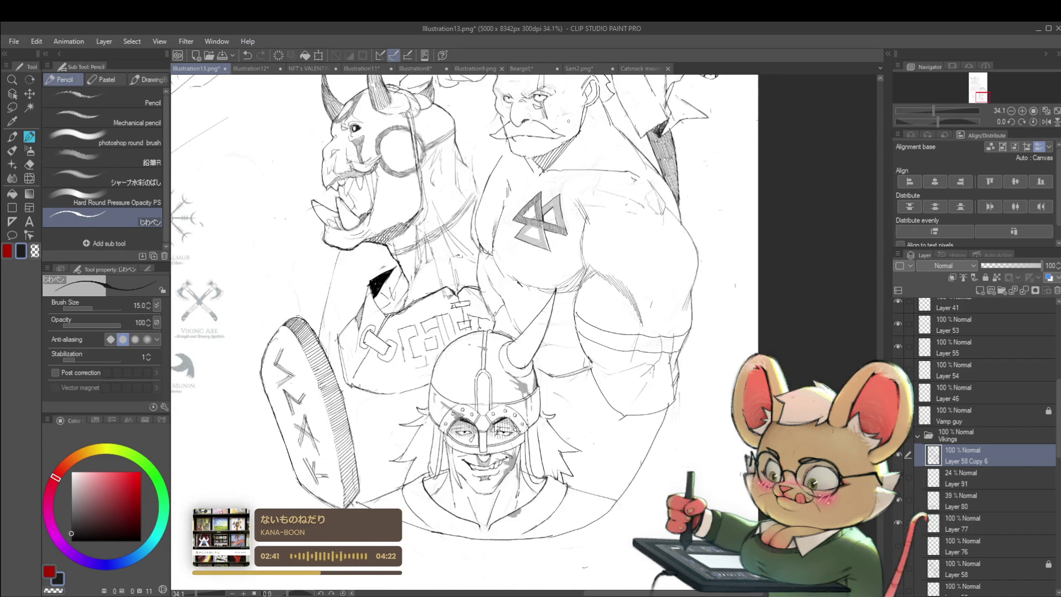
scroll(533, 211, up, 5)
scroll(532, 213, up, 2)
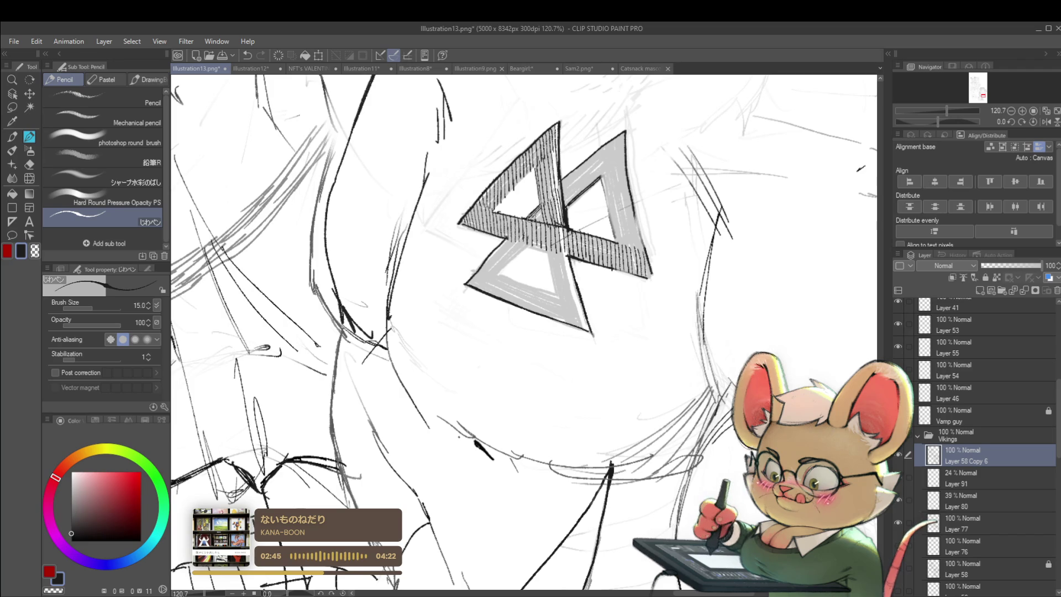
scroll(539, 216, down, 6)
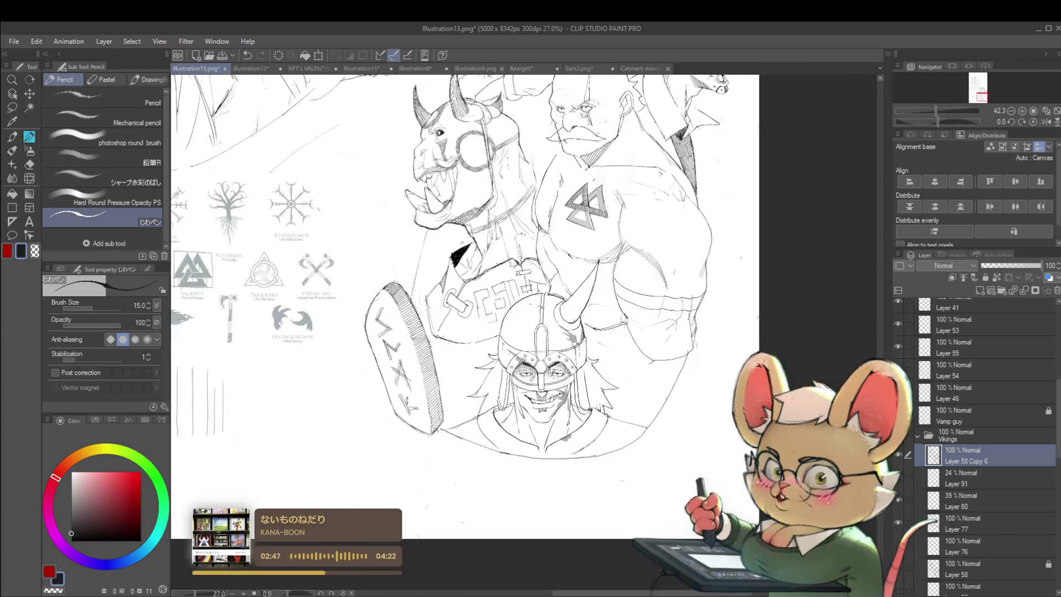
In the mirrored view, hatch the top and interior of the left triangle
click(1047, 123)
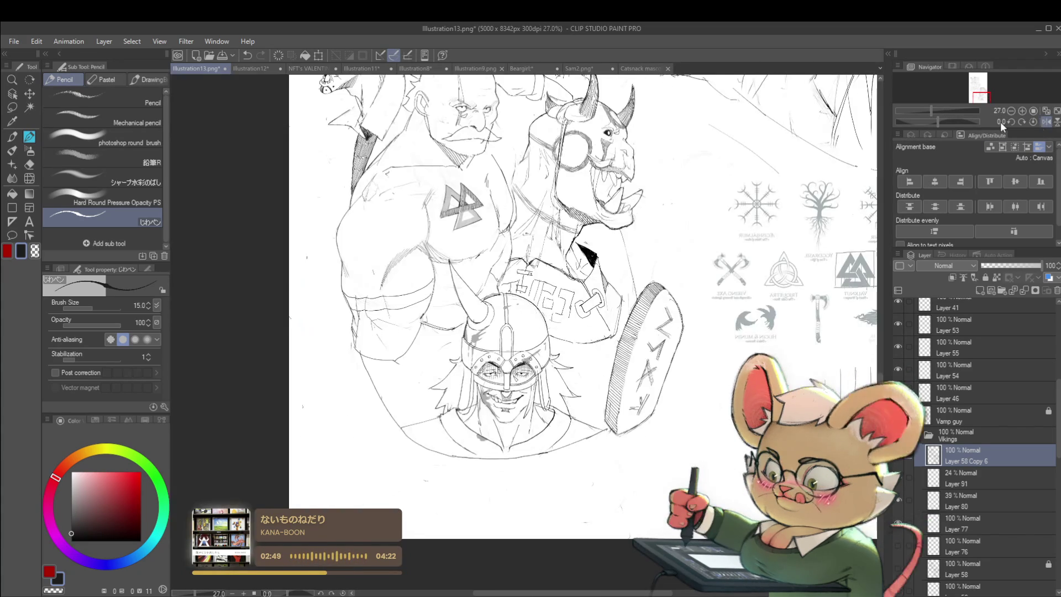
scroll(525, 331, up, 3)
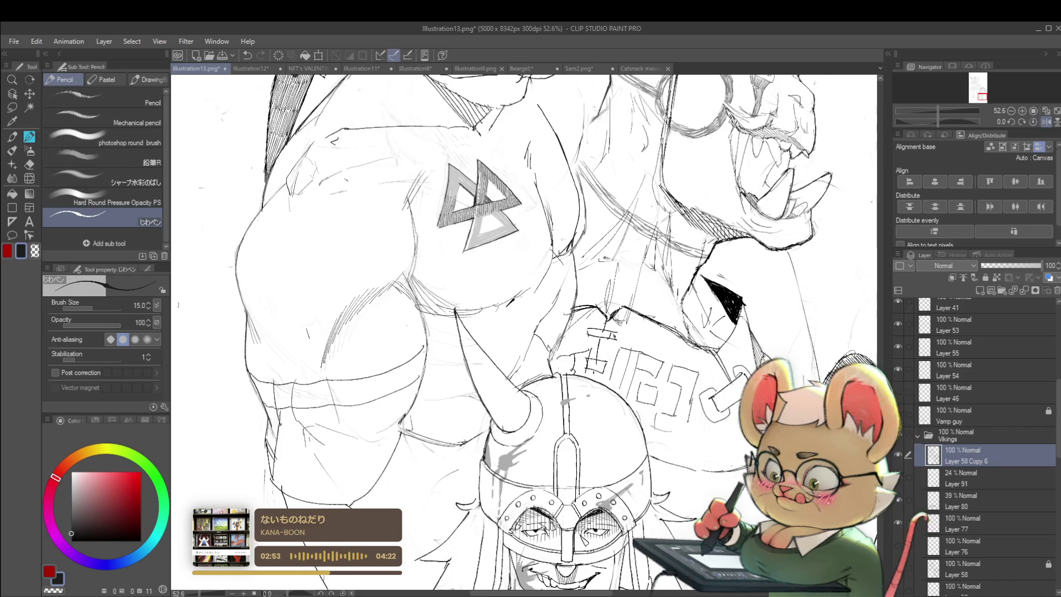
scroll(468, 133, up, 3)
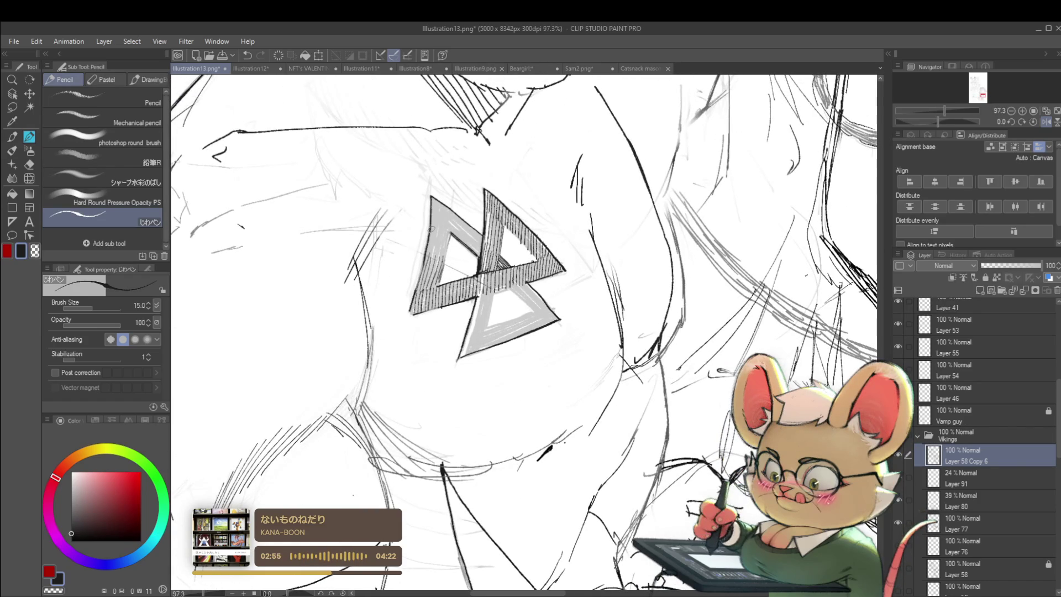
drag(437, 239, 444, 254)
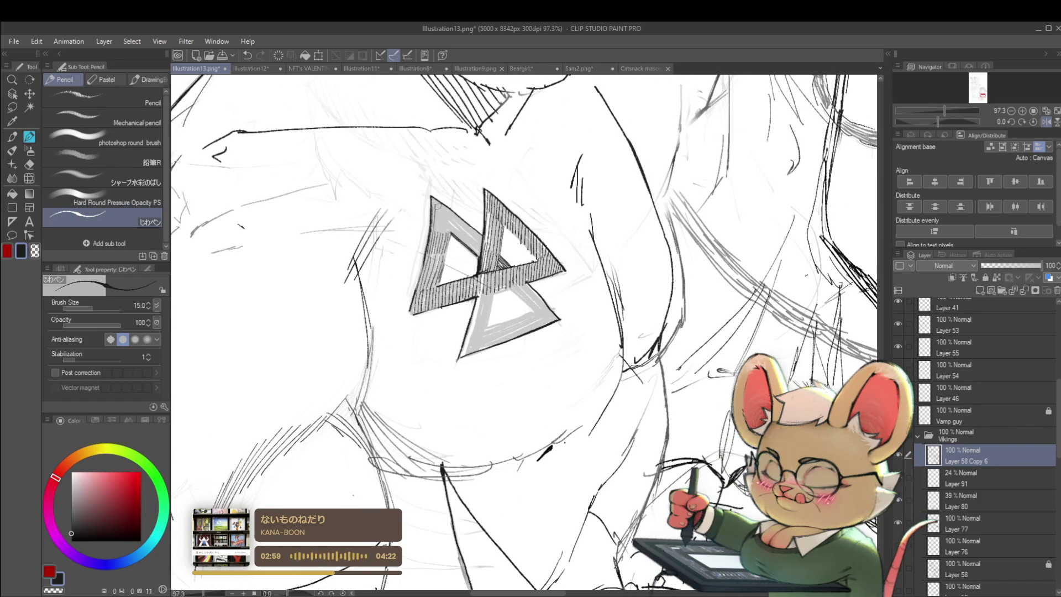
key(ctrl+z)
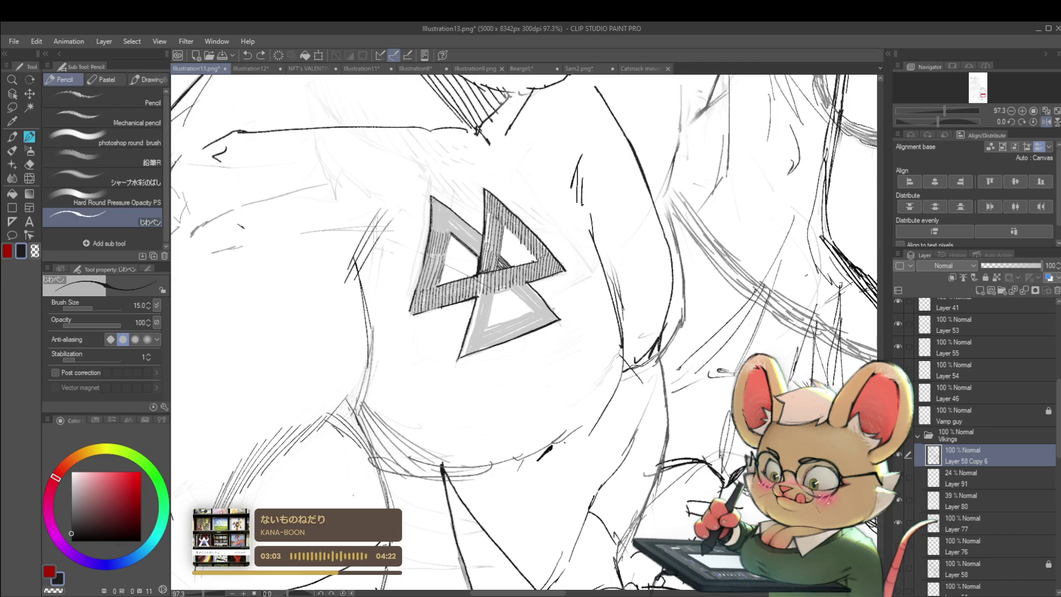
drag(440, 199, 439, 213)
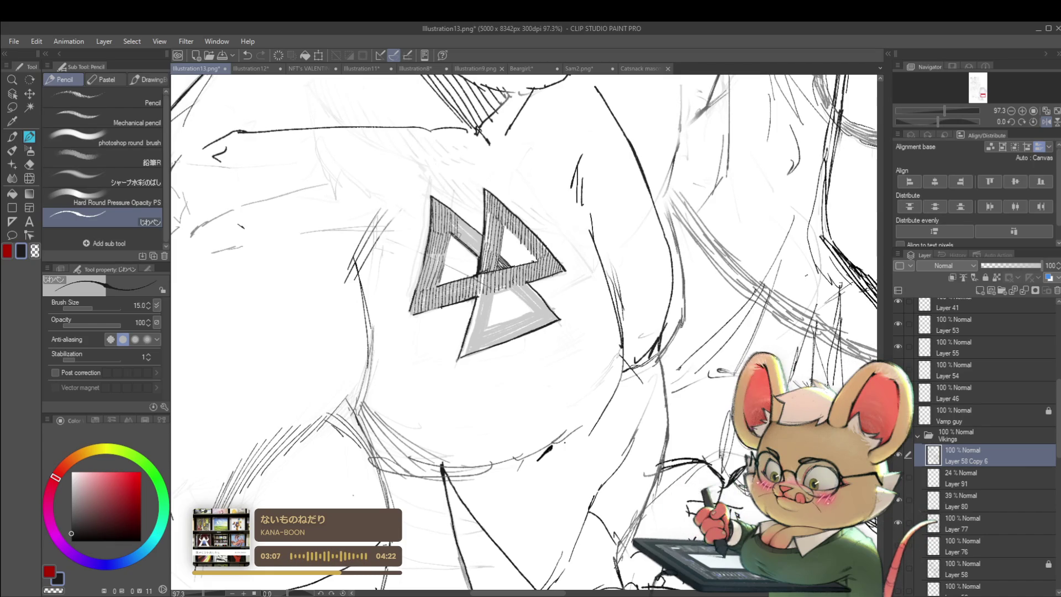
drag(464, 222, 467, 245)
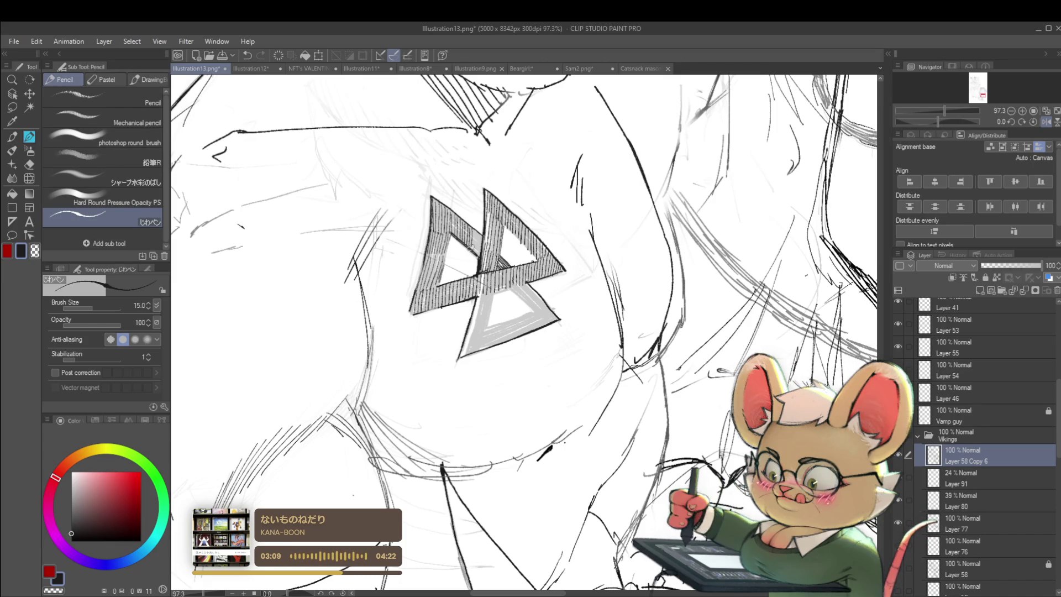
scroll(496, 207, down, 8)
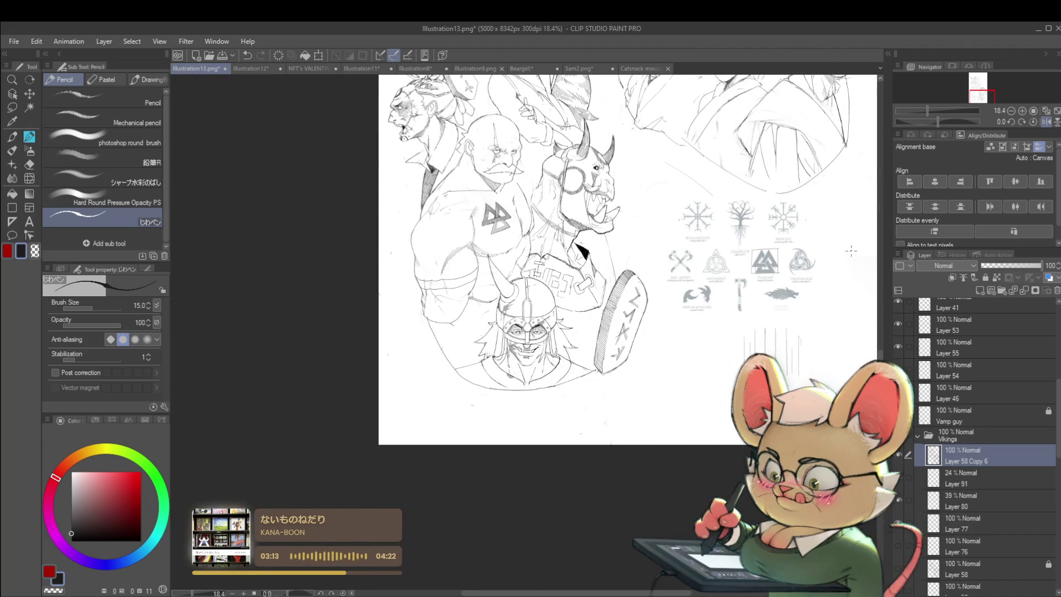
click(1037, 122)
scroll(552, 217, up, 5)
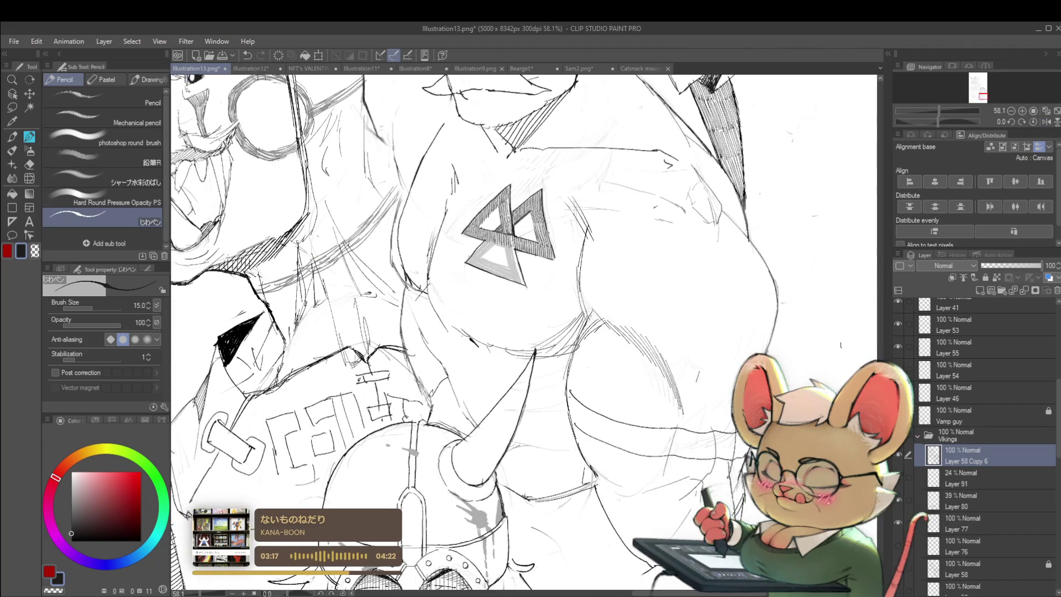
scroll(492, 232, up, 3)
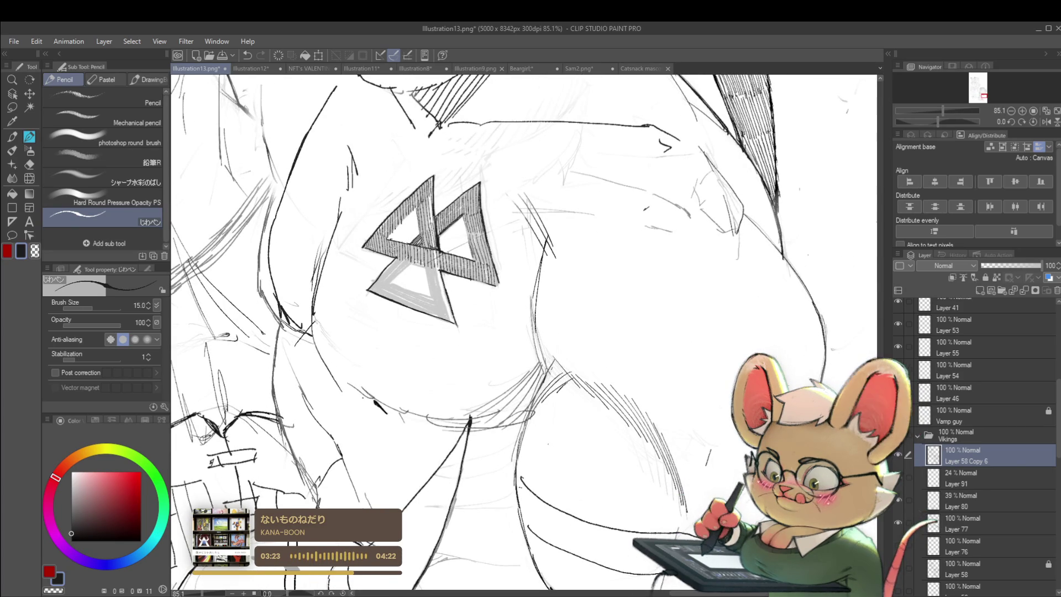
scroll(409, 281, up, 2)
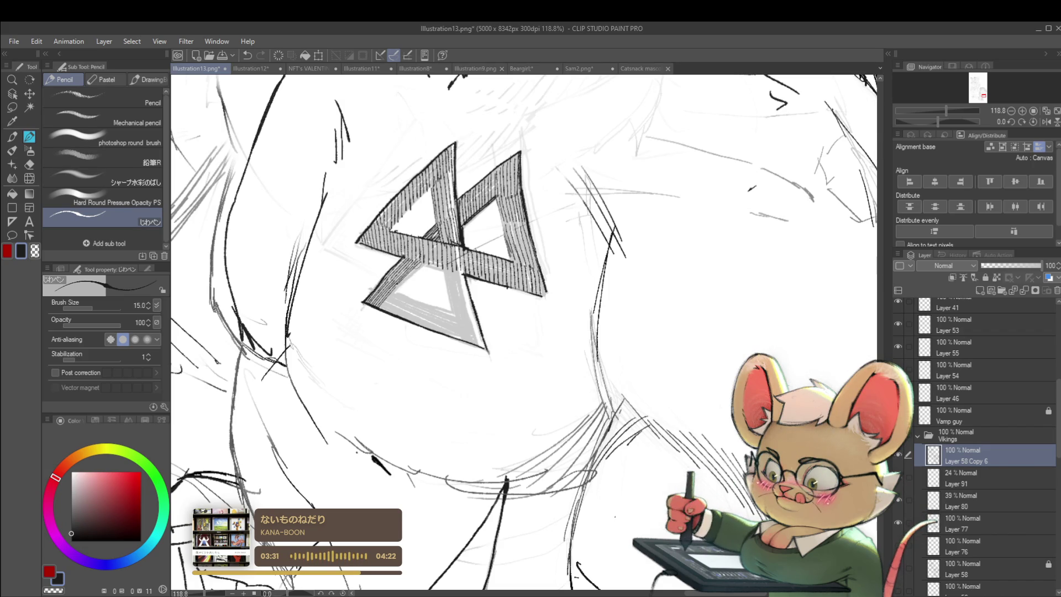
scroll(428, 248, down, 5)
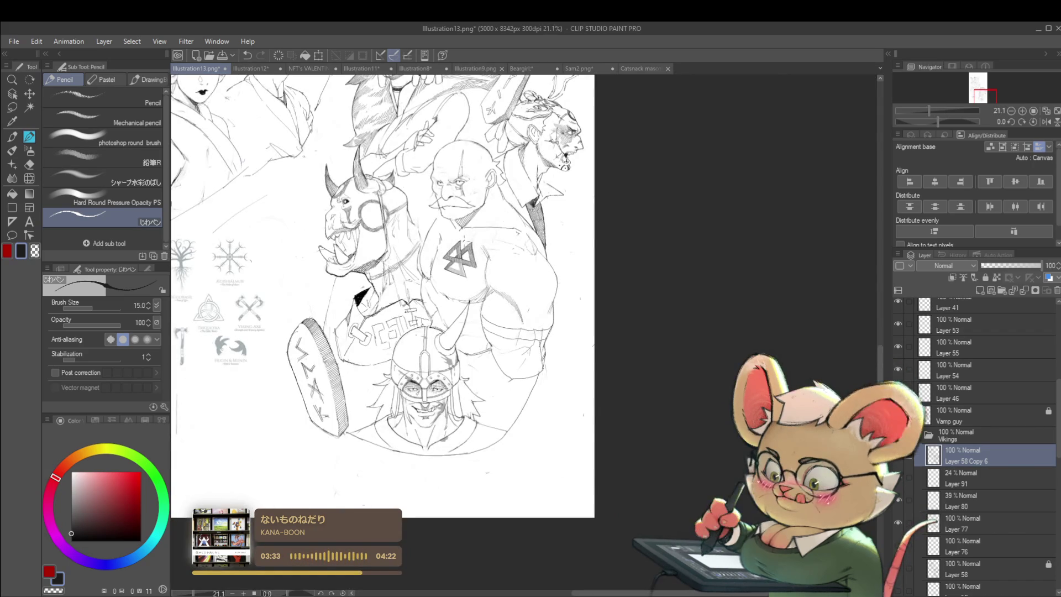
scroll(426, 249, up, 4)
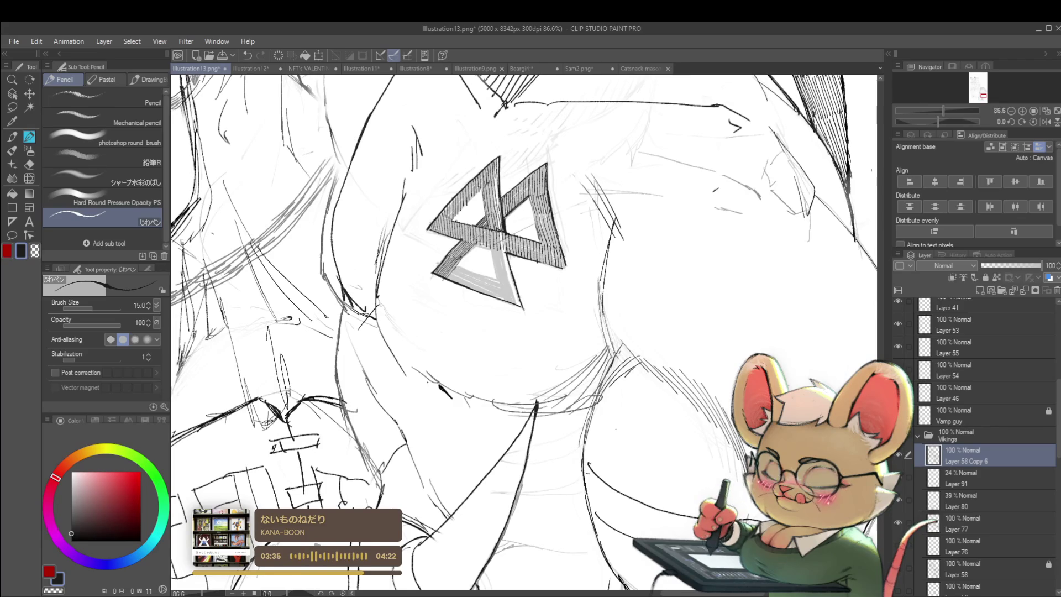
scroll(483, 232, down, 5)
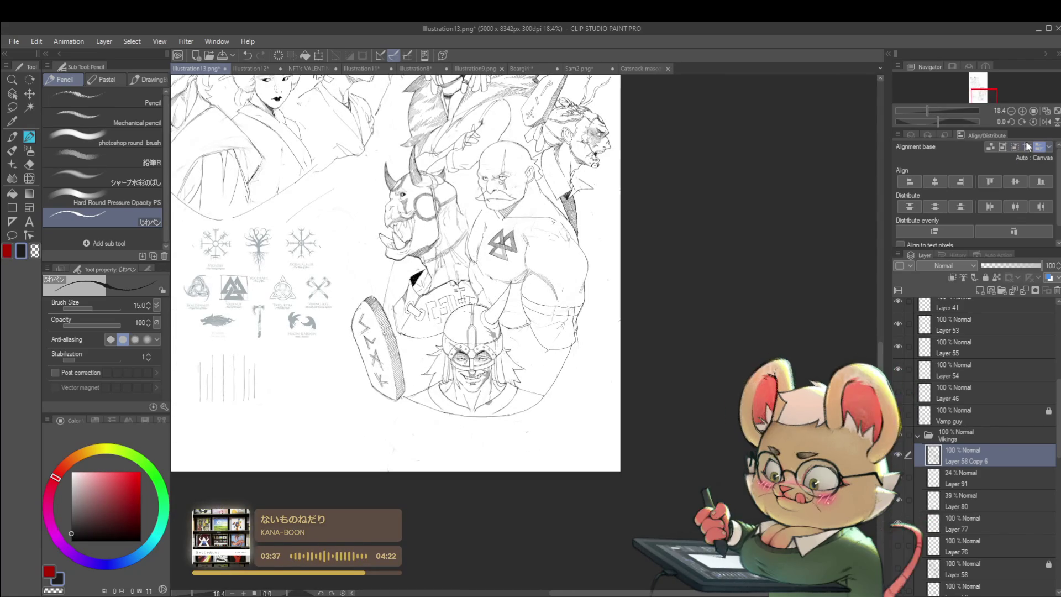
key(h)
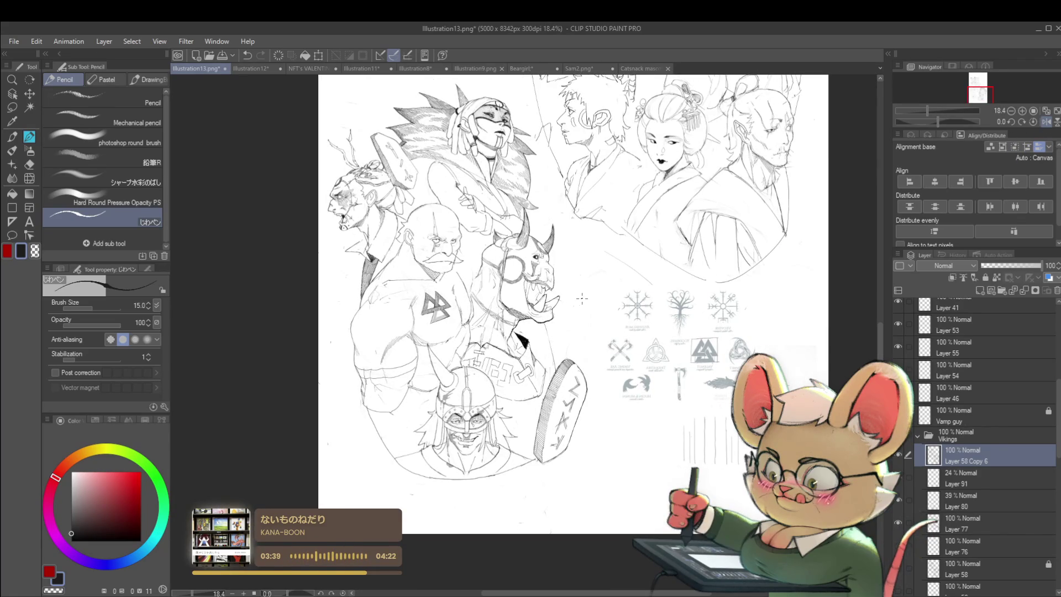
scroll(582, 299, down, 1)
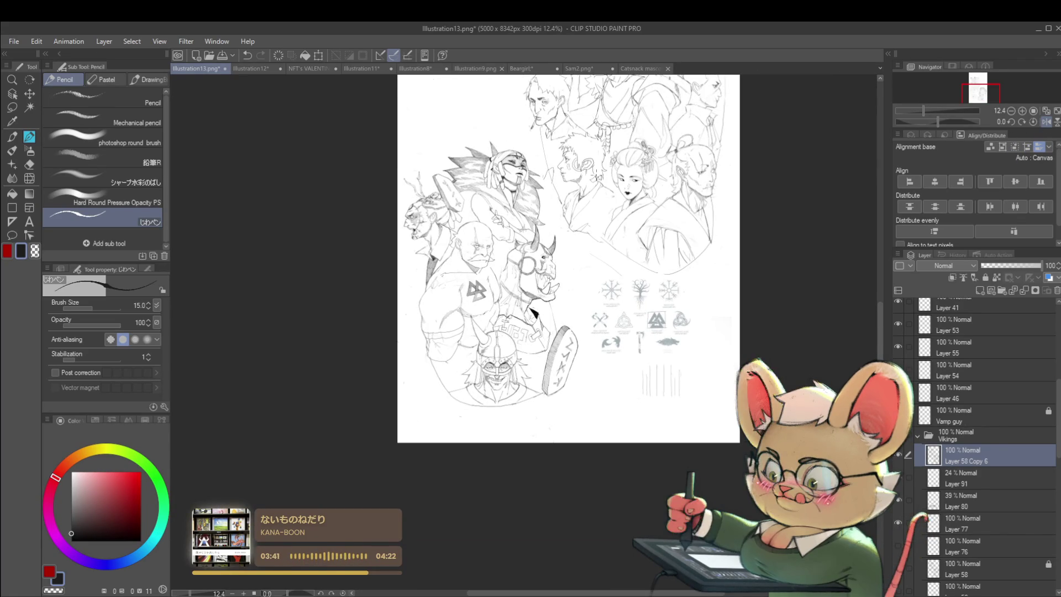
scroll(495, 297, up, 5)
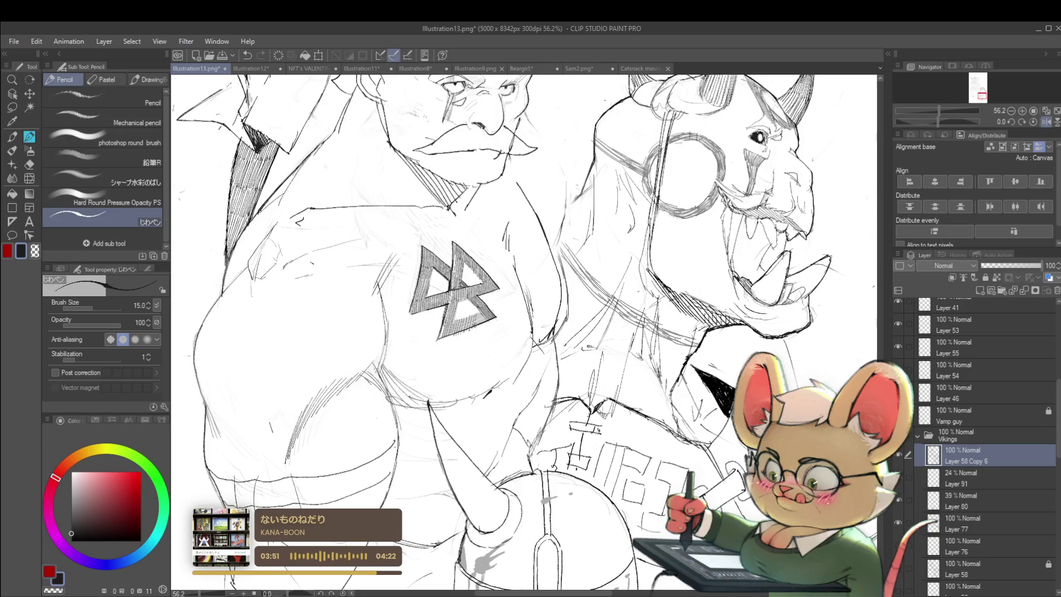
scroll(508, 302, down, 3)
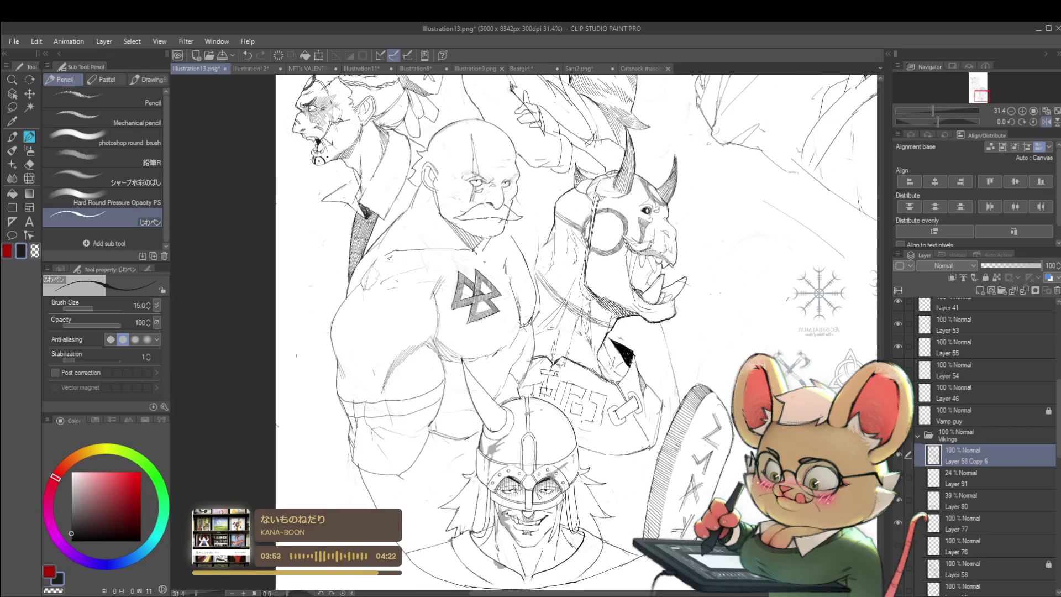
scroll(476, 318, up, 5)
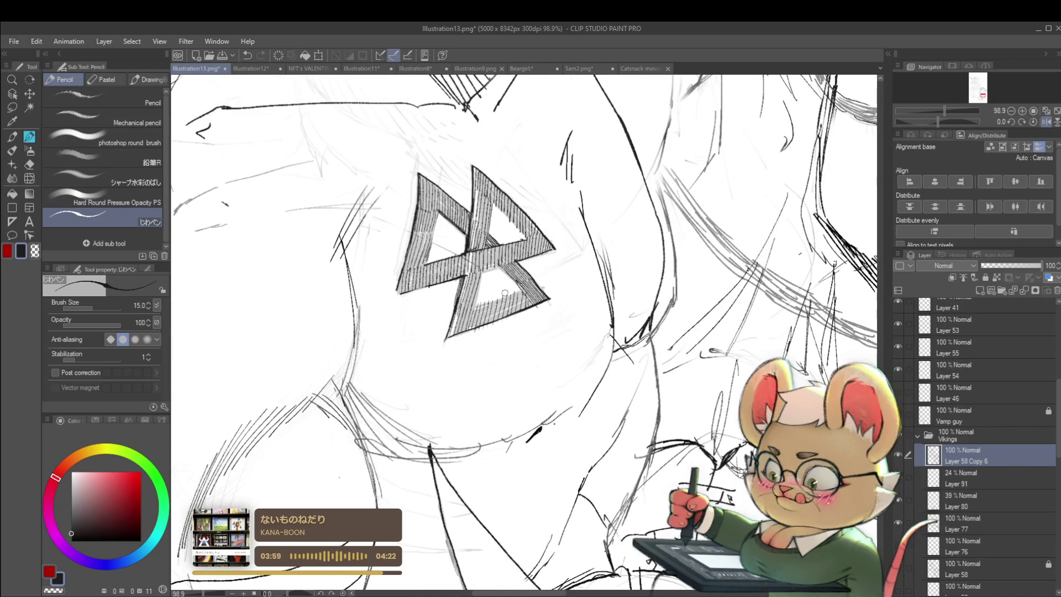
scroll(603, 275, down, 6)
scroll(603, 275, down, 3)
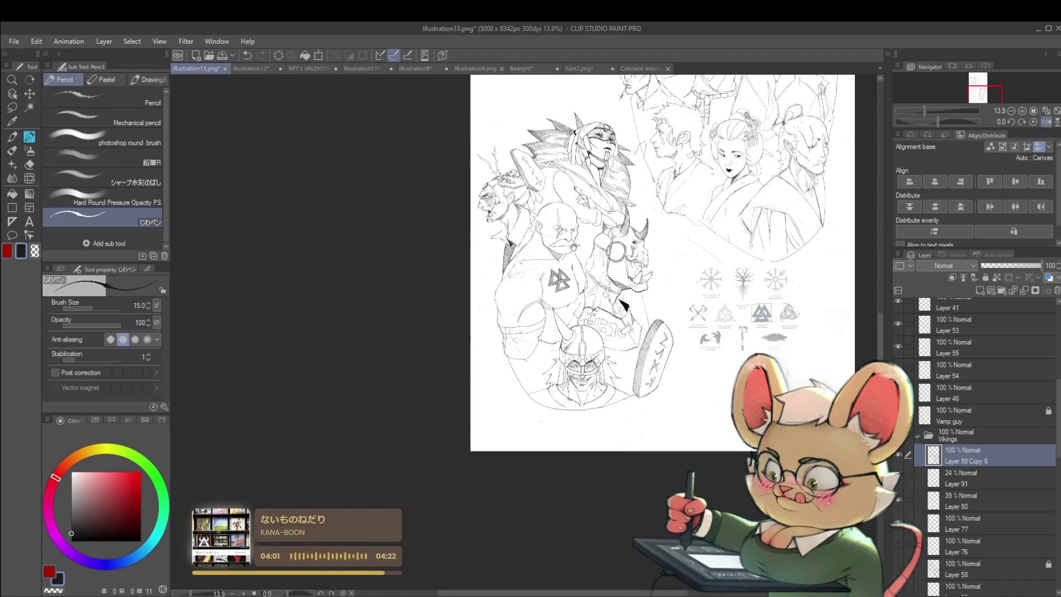
click(1047, 121)
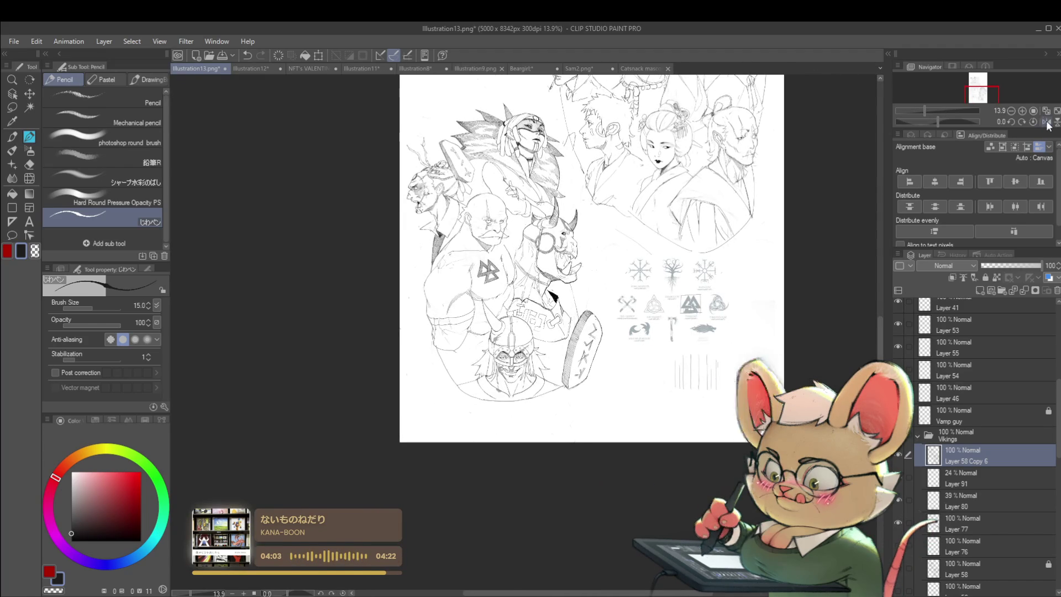
mouse_move(629, 324)
mouse_down()
mouse_move(616, 325)
mouse_move(553, 273)
mouse_up()
scroll(514, 279, up, 4)
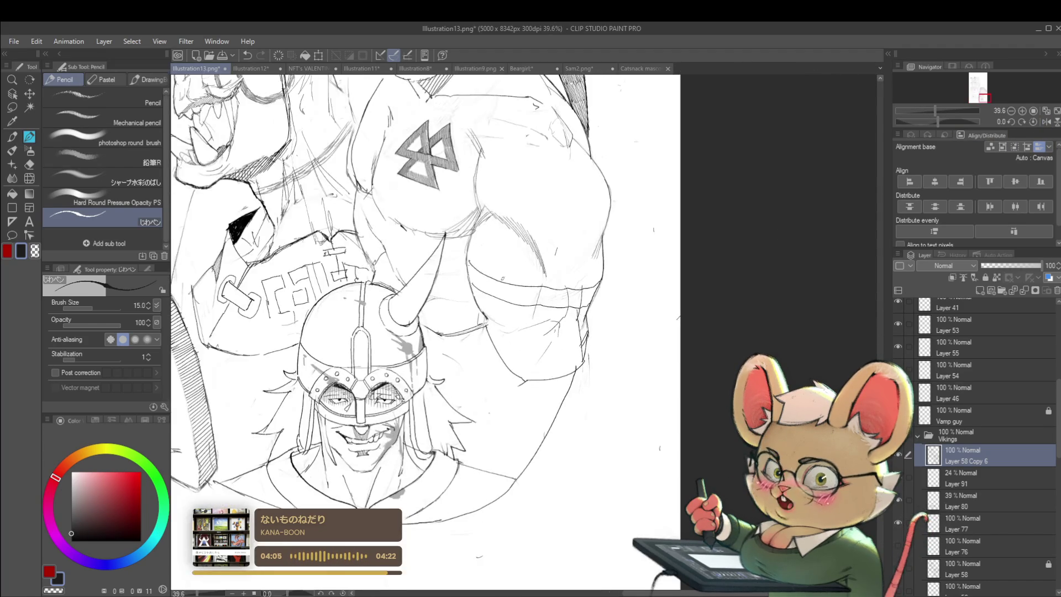
drag(500, 246, 495, 285)
scroll(492, 310, down, 3)
scroll(486, 347, up, 2)
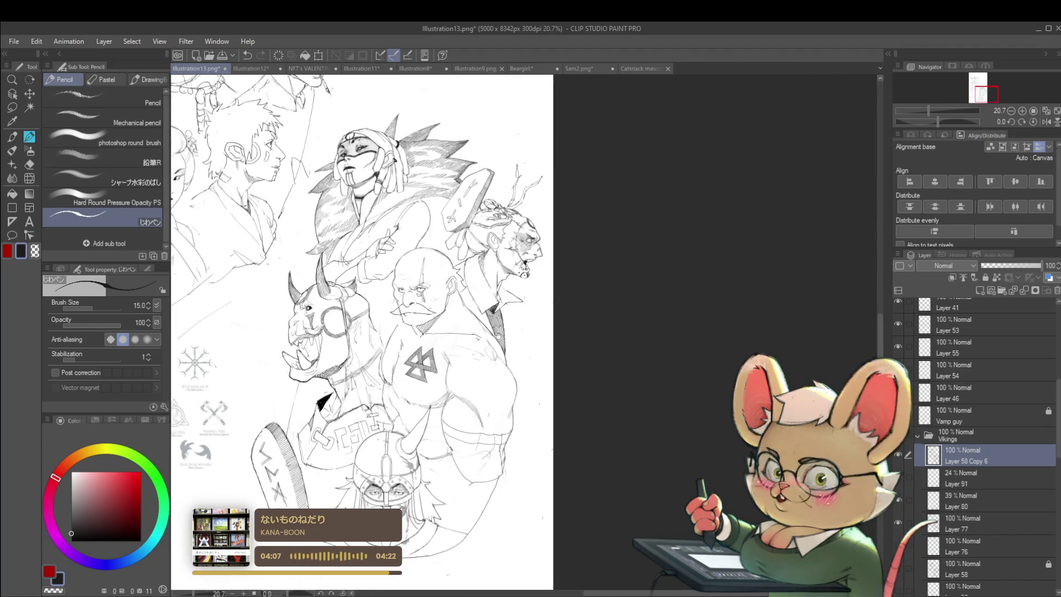
scroll(498, 309, up, 4)
scroll(498, 309, down, 4)
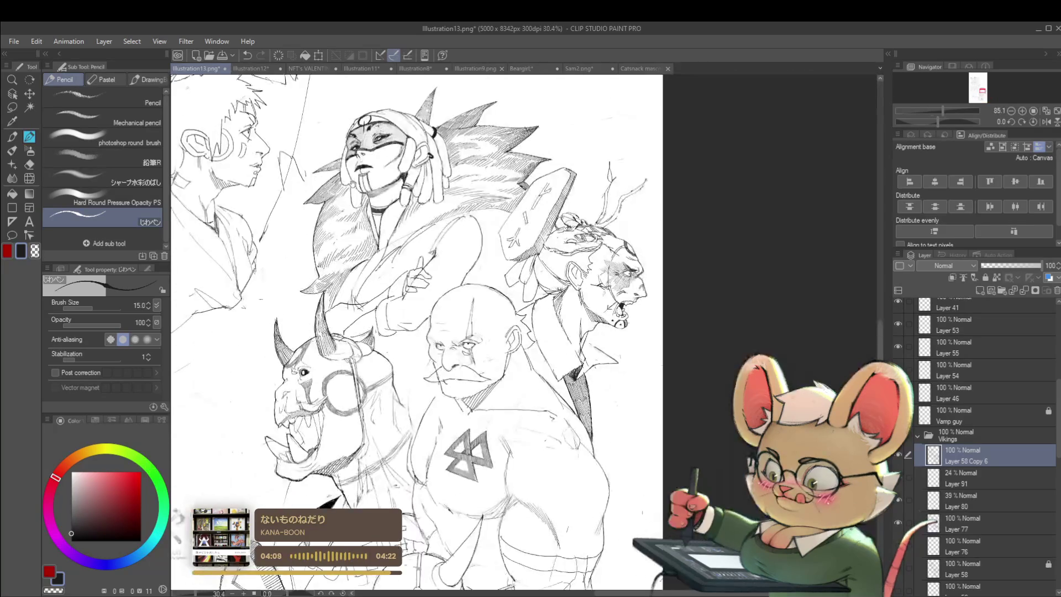
drag(525, 371, 527, 342)
scroll(527, 344, up, 3)
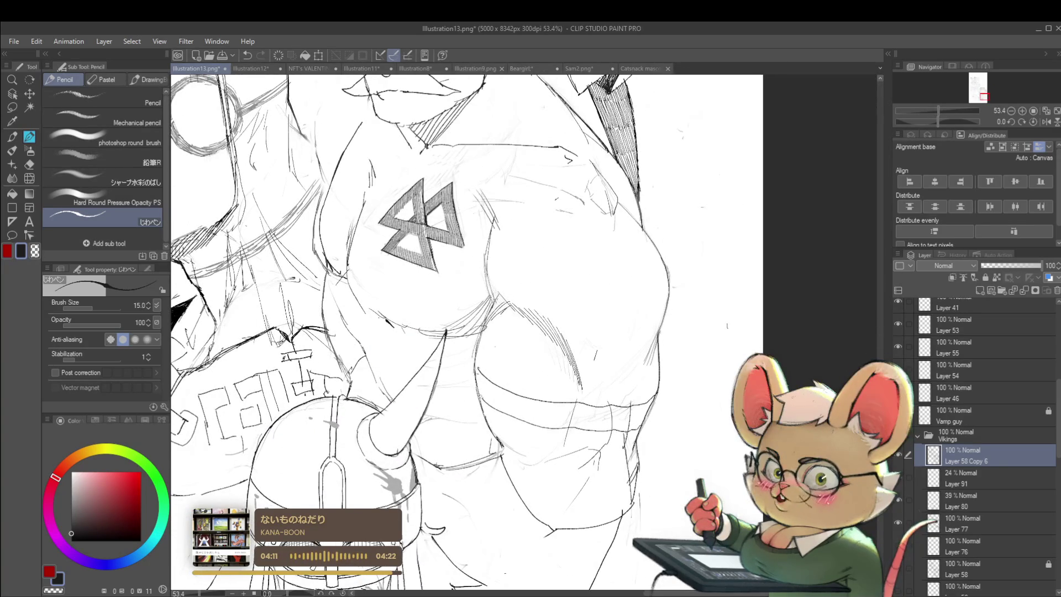
Hatch a band across the bald Viking's upper arm from the outline to its right edge
mouse_move(486, 380)
mouse_down()
mouse_move(494, 410)
mouse_move(531, 424)
mouse_up()
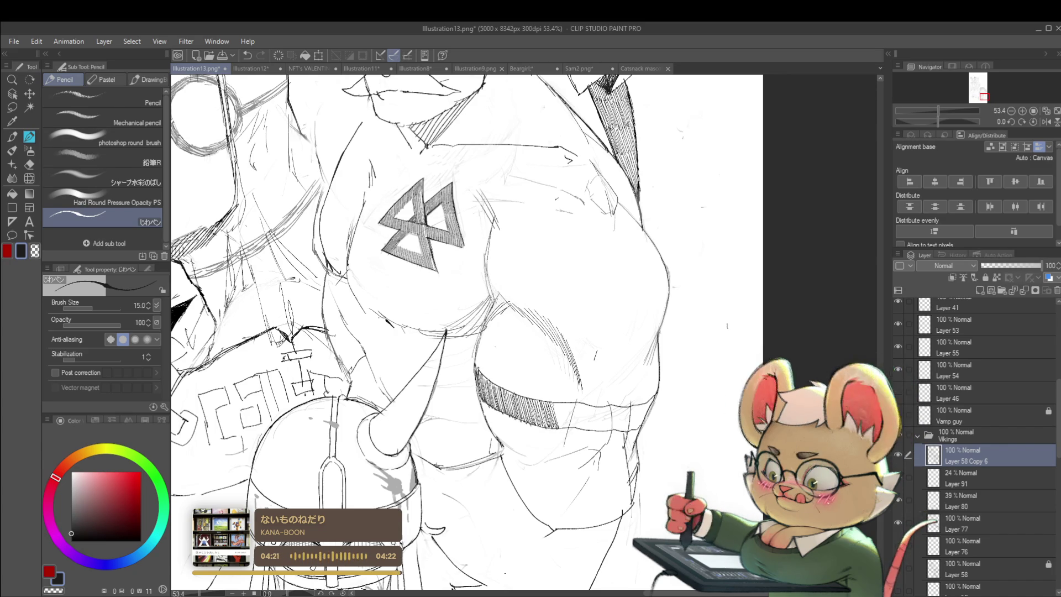
drag(560, 404, 564, 428)
drag(565, 402, 569, 426)
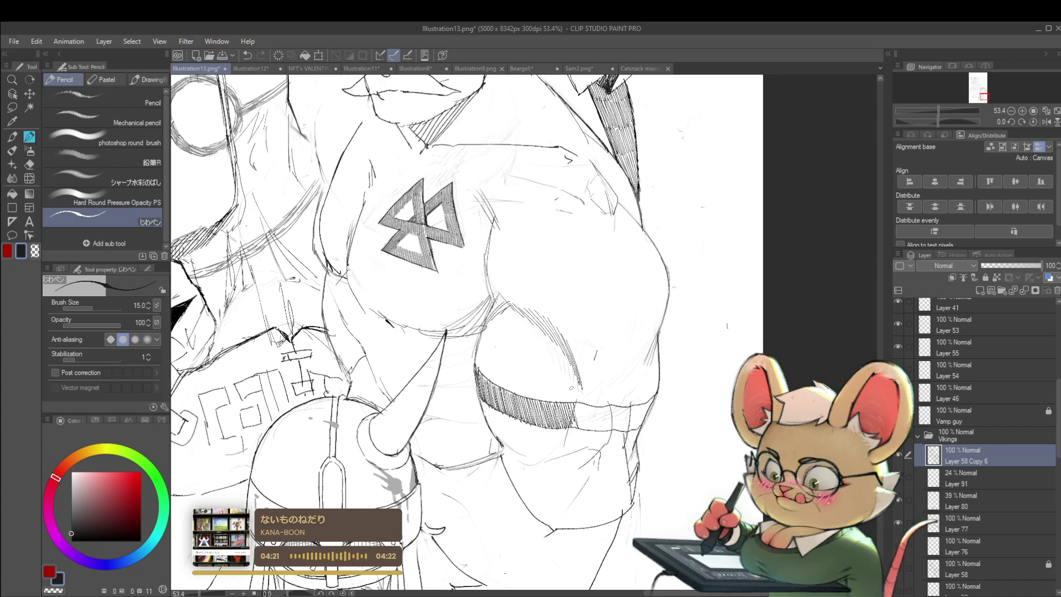
drag(575, 403, 581, 430)
mouse_move(578, 402)
mouse_down()
mouse_move(585, 431)
mouse_move(616, 433)
mouse_up()
drag(612, 403, 621, 432)
Add more hatching to the armband's shading in the mirrored view, then un-mirror
scroll(632, 402, down, 6)
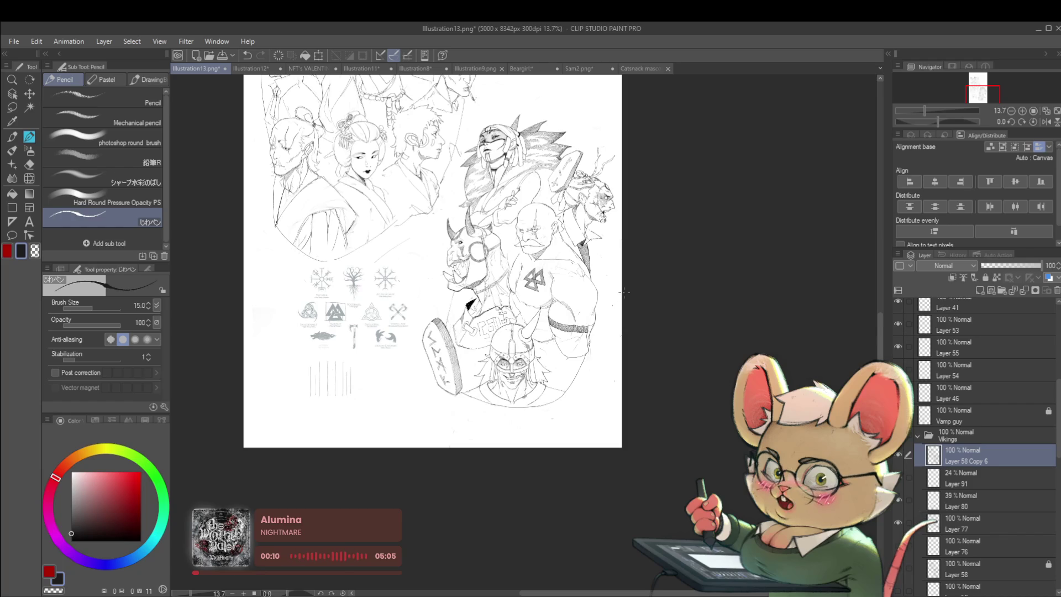
scroll(596, 323, up, 6)
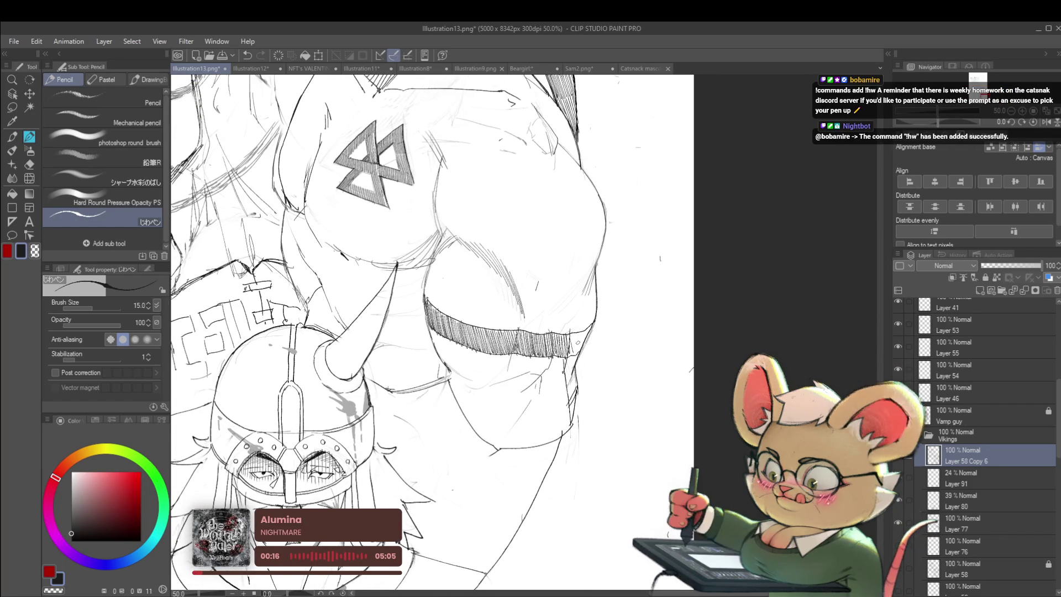
scroll(578, 343, up, 3)
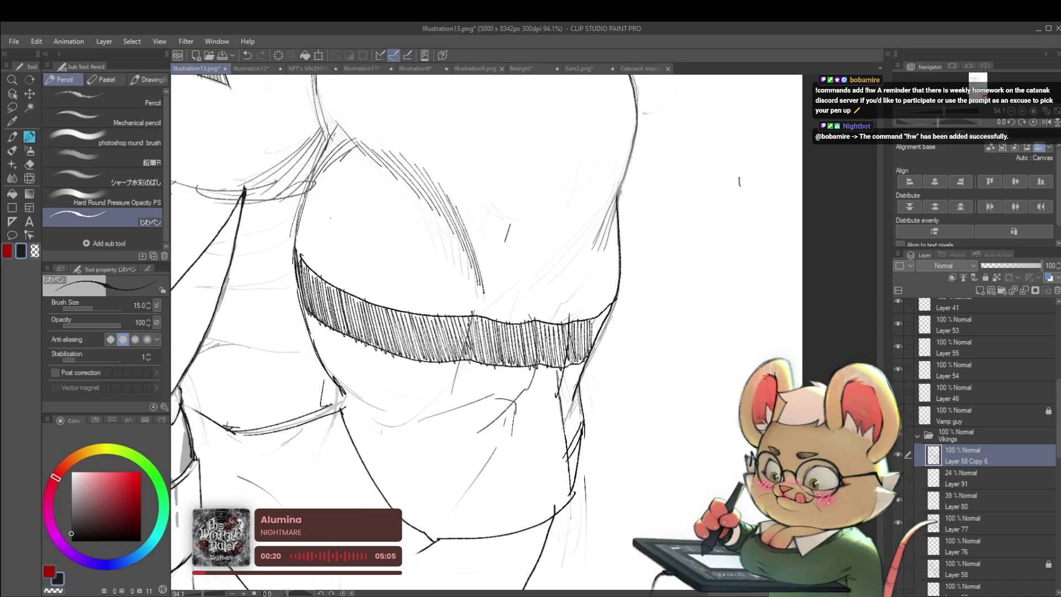
scroll(616, 274, down, 5)
scroll(619, 269, down, 2)
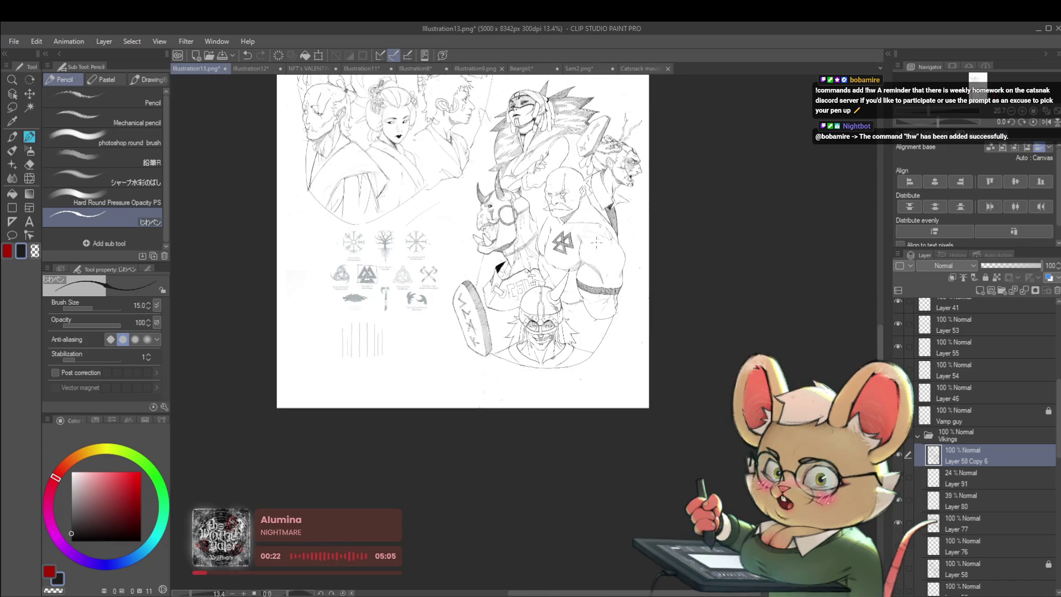
click(1047, 121)
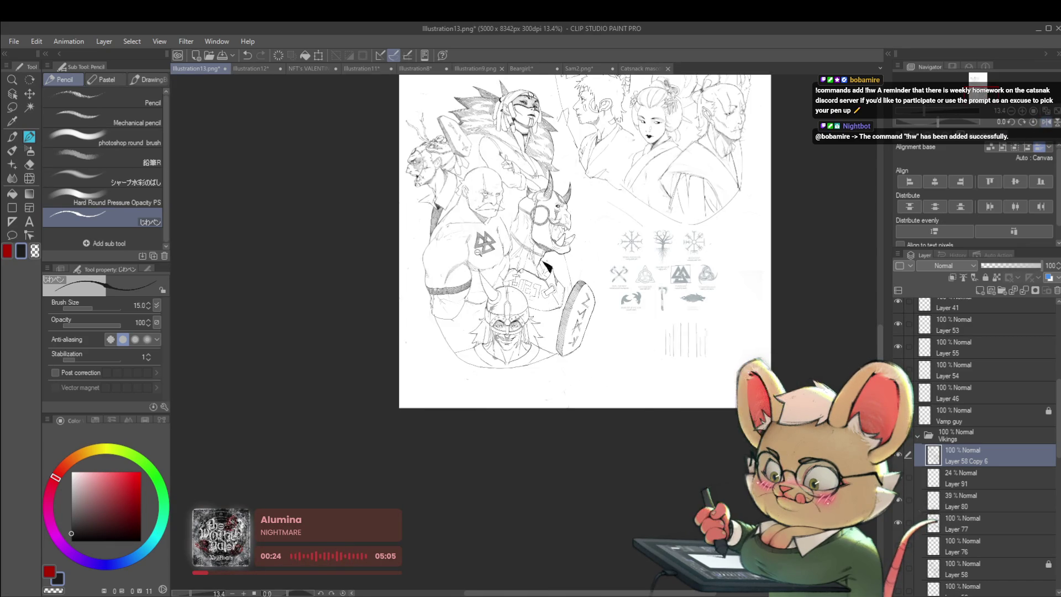
scroll(453, 276, up, 4)
scroll(391, 322, up, 2)
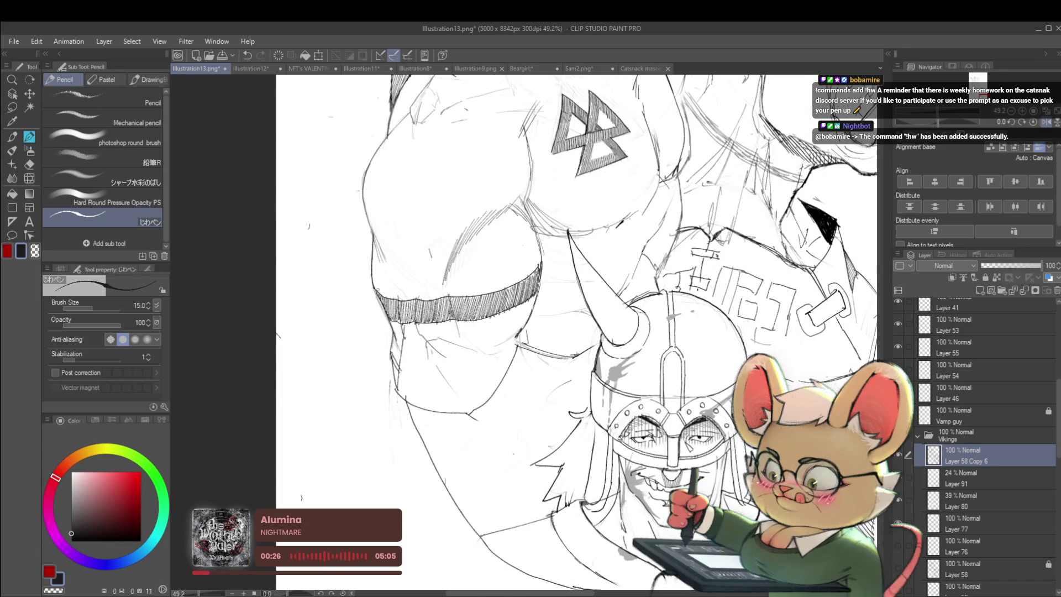
mouse_move(383, 301)
mouse_down()
mouse_move(394, 322)
mouse_move(397, 301)
mouse_move(401, 321)
mouse_move(407, 303)
mouse_up()
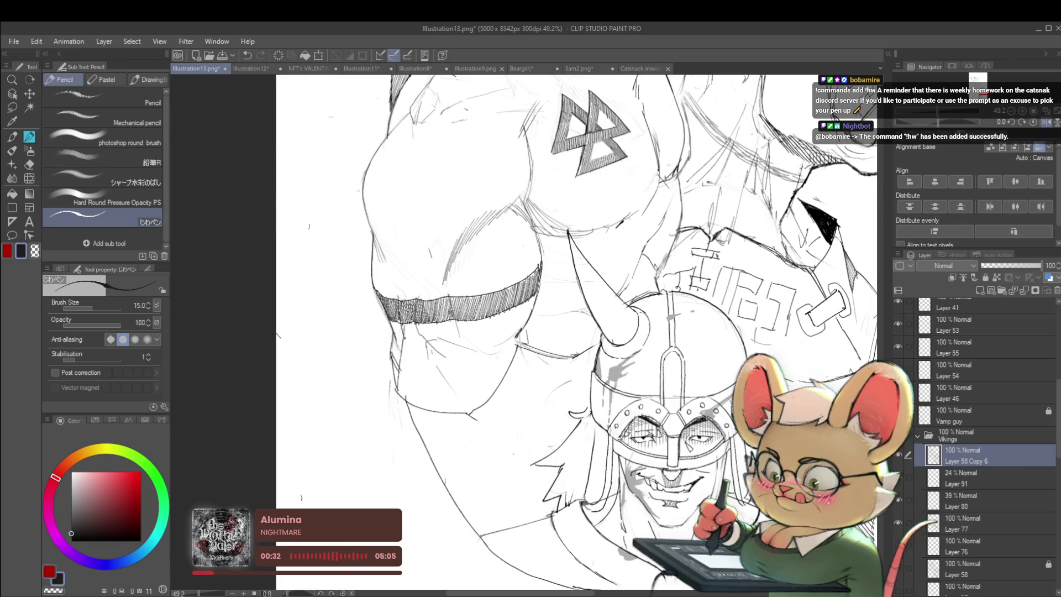
mouse_move(437, 302)
mouse_down()
mouse_move(446, 321)
mouse_move(454, 299)
mouse_move(451, 310)
mouse_up()
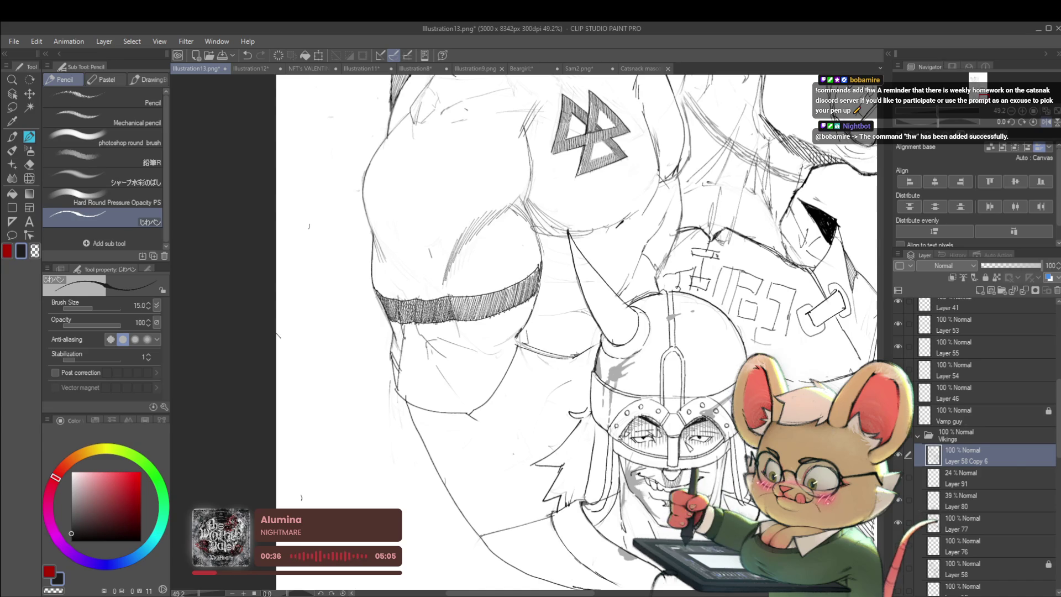
mouse_move(477, 298)
mouse_down()
mouse_move(467, 321)
mouse_move(525, 301)
mouse_move(537, 281)
mouse_up()
scroll(539, 262, down, 5)
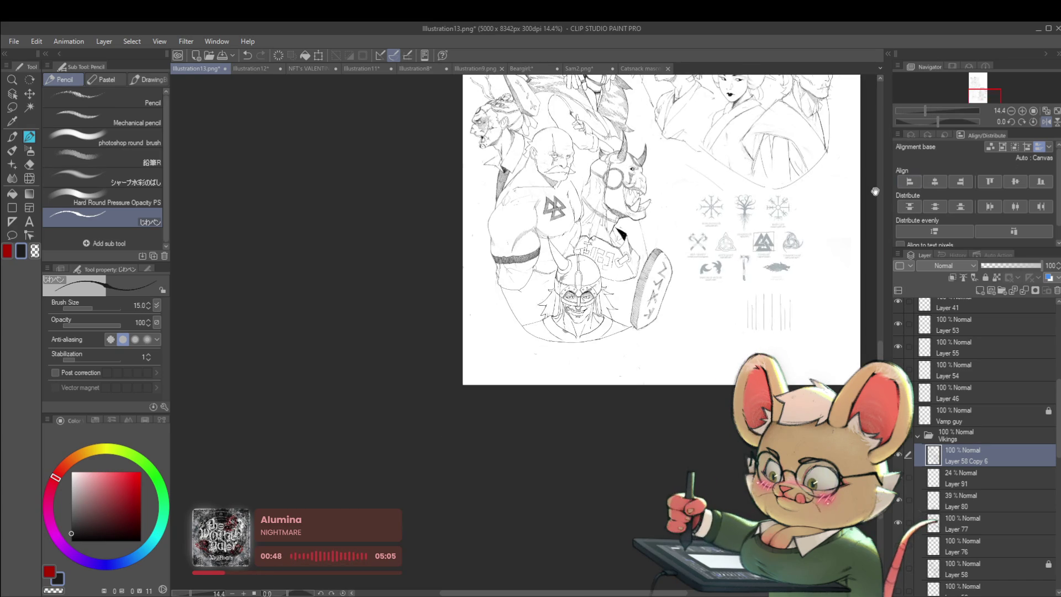
click(1046, 123)
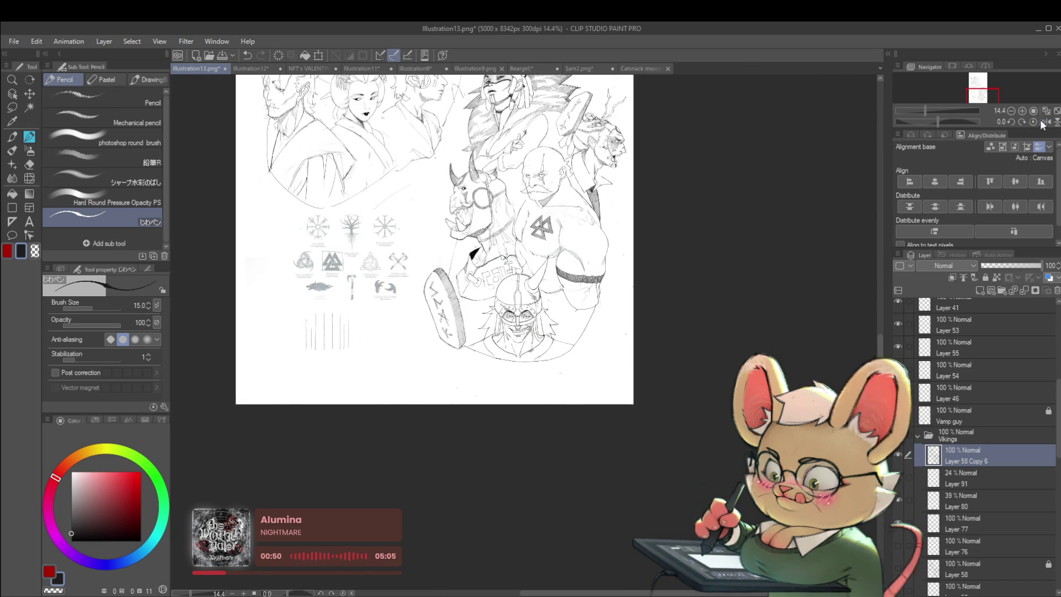
Tilt the view about 48° and hatch the armband densely from its top to lower end
scroll(575, 289, up, 5)
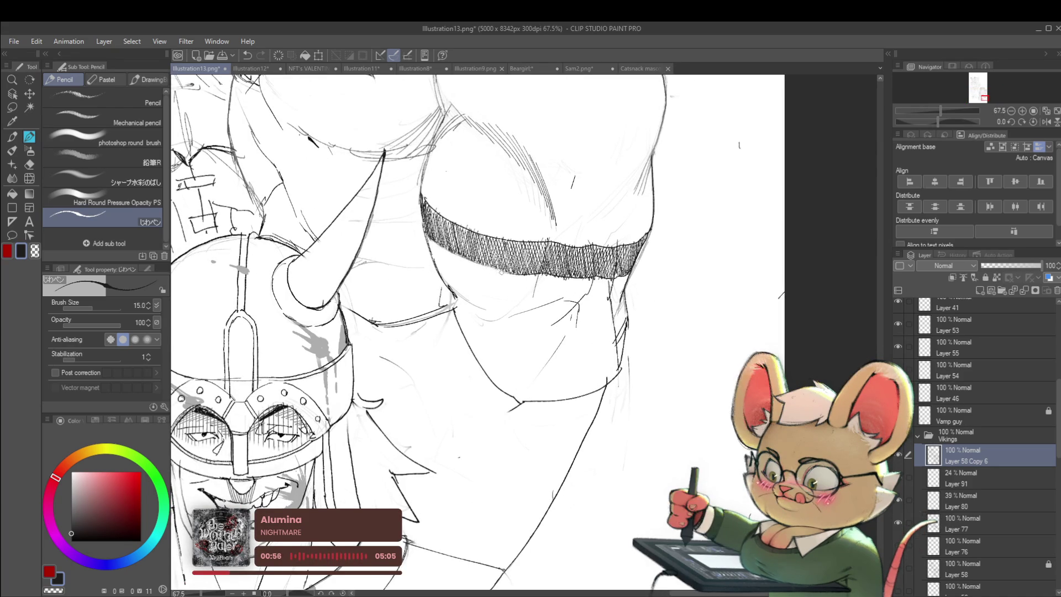
scroll(498, 274, down, 5)
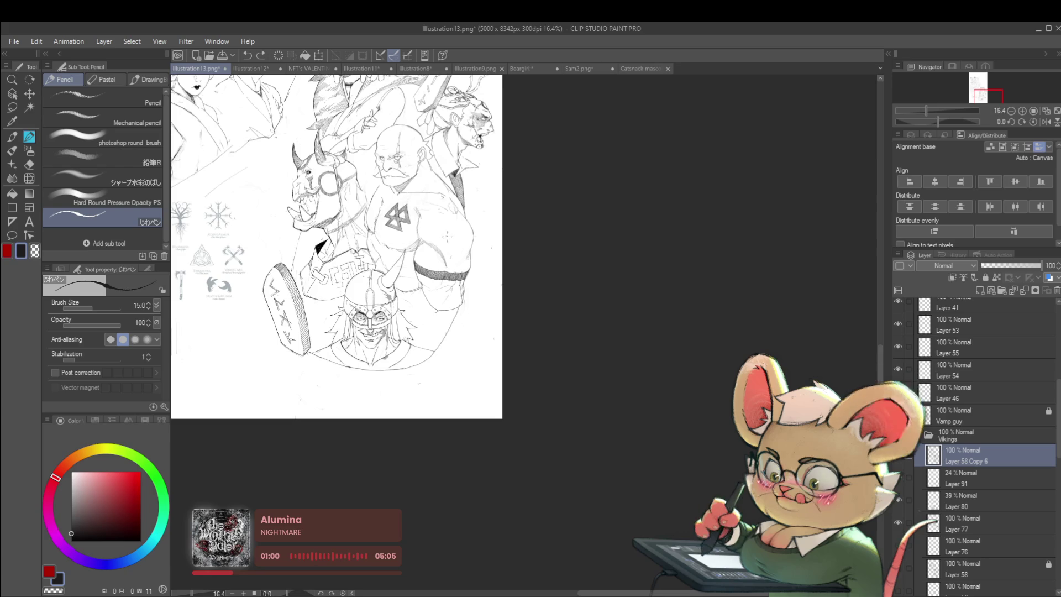
scroll(500, 260, up, 5)
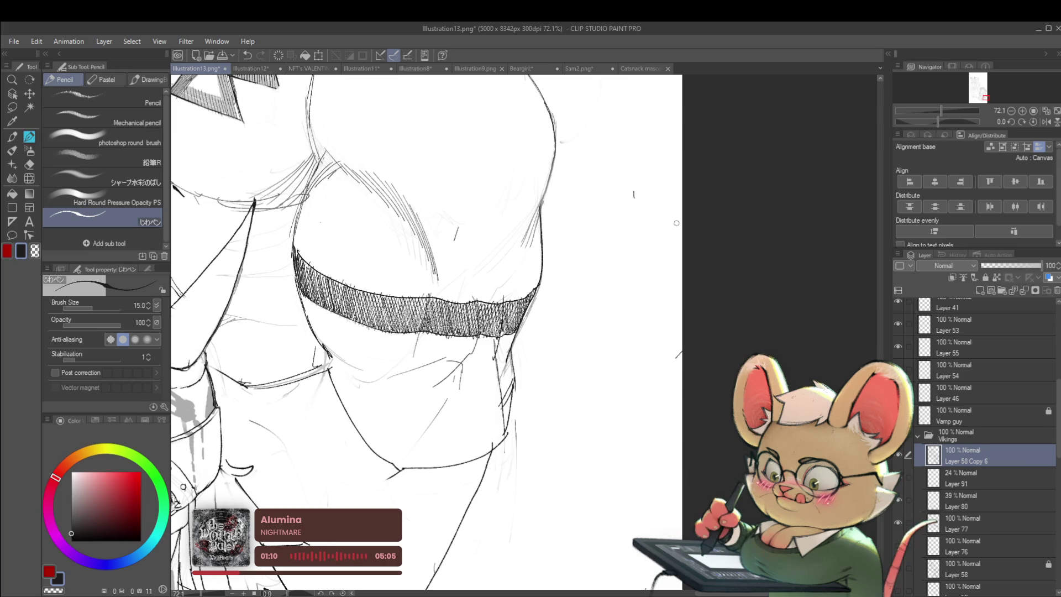
mouse_move(640, 248)
mouse_down()
mouse_move(657, 296)
mouse_move(657, 368)
mouse_move(631, 422)
mouse_up()
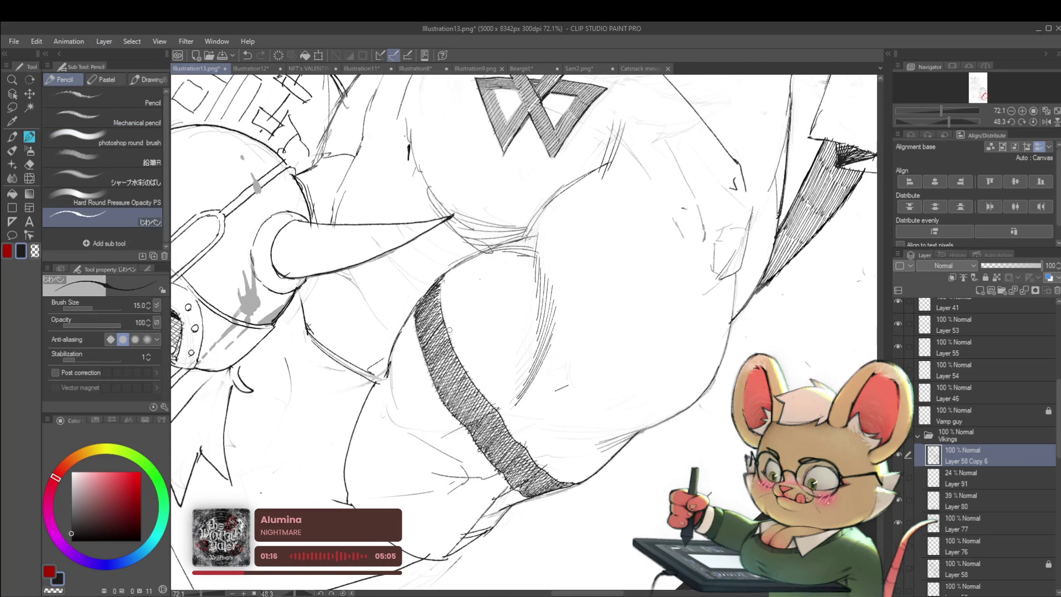
mouse_move(492, 390)
mouse_down()
mouse_move(460, 339)
mouse_move(430, 322)
mouse_up()
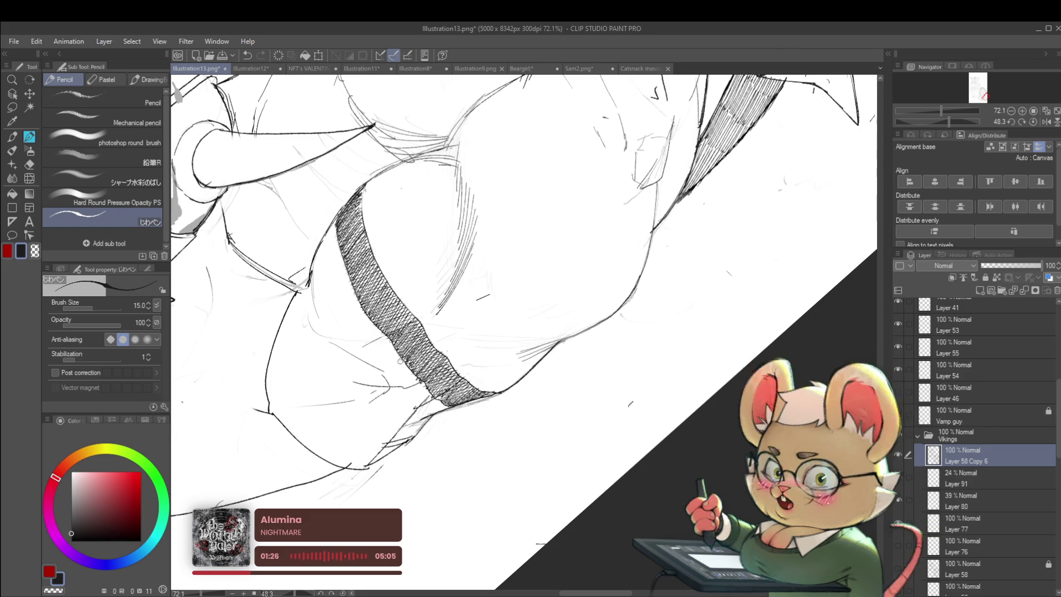
scroll(435, 385, down, 5)
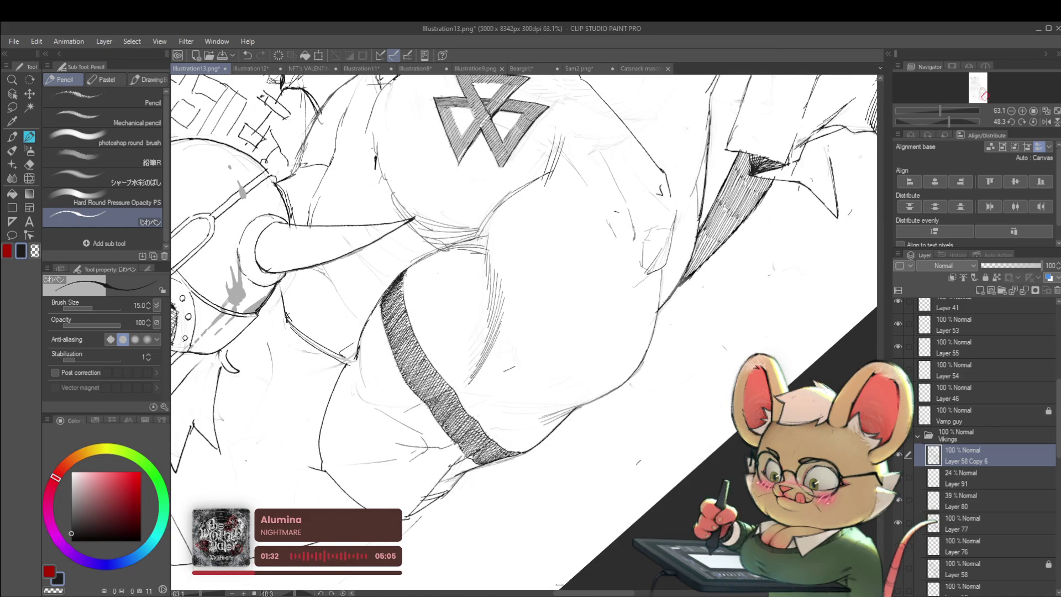
drag(387, 310, 402, 286)
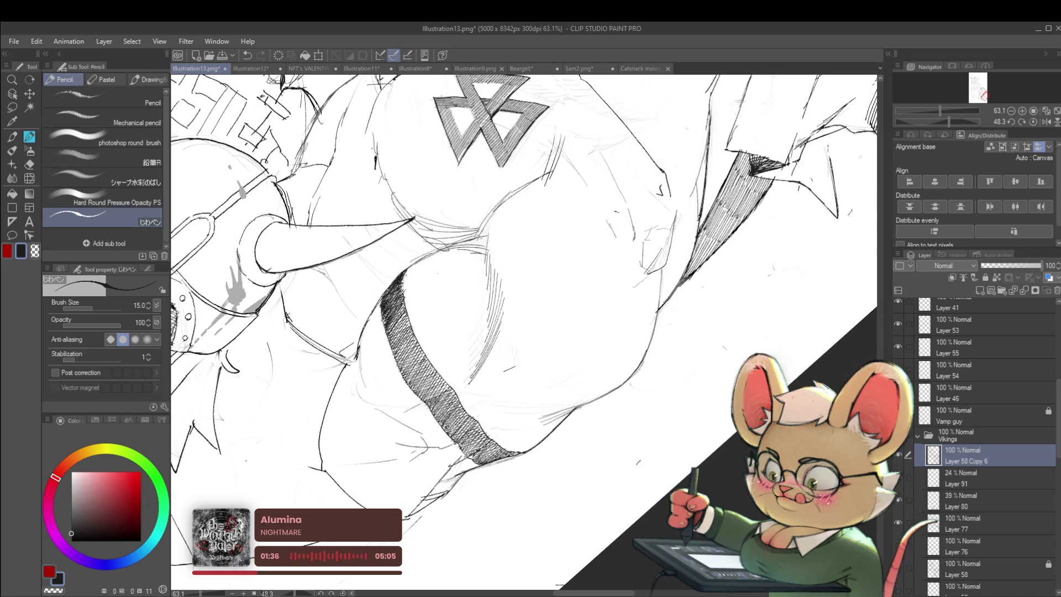
drag(394, 350, 412, 326)
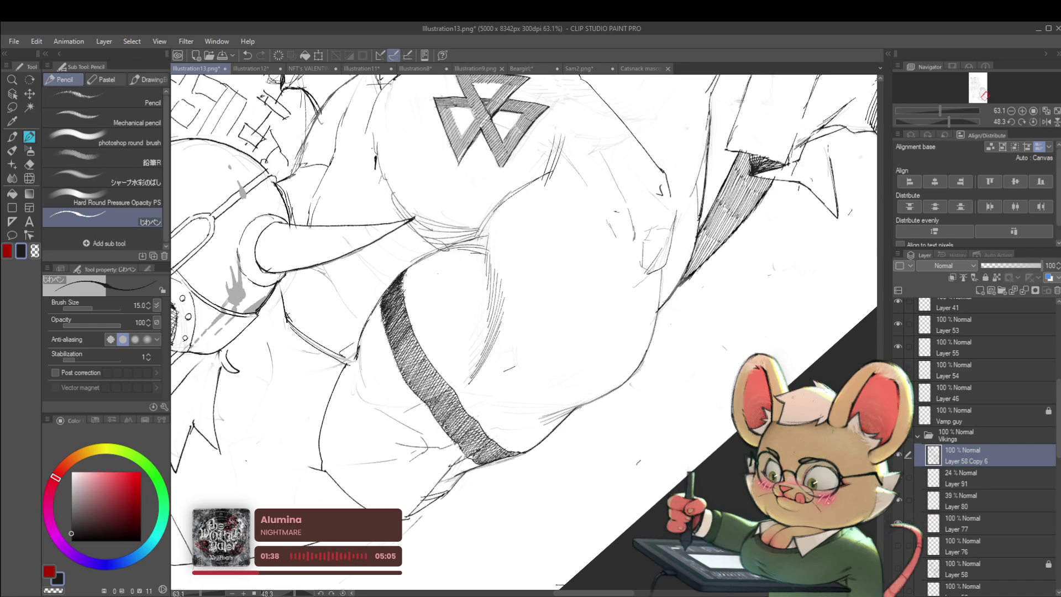
drag(404, 373, 417, 365)
scroll(524, 335, down, 3)
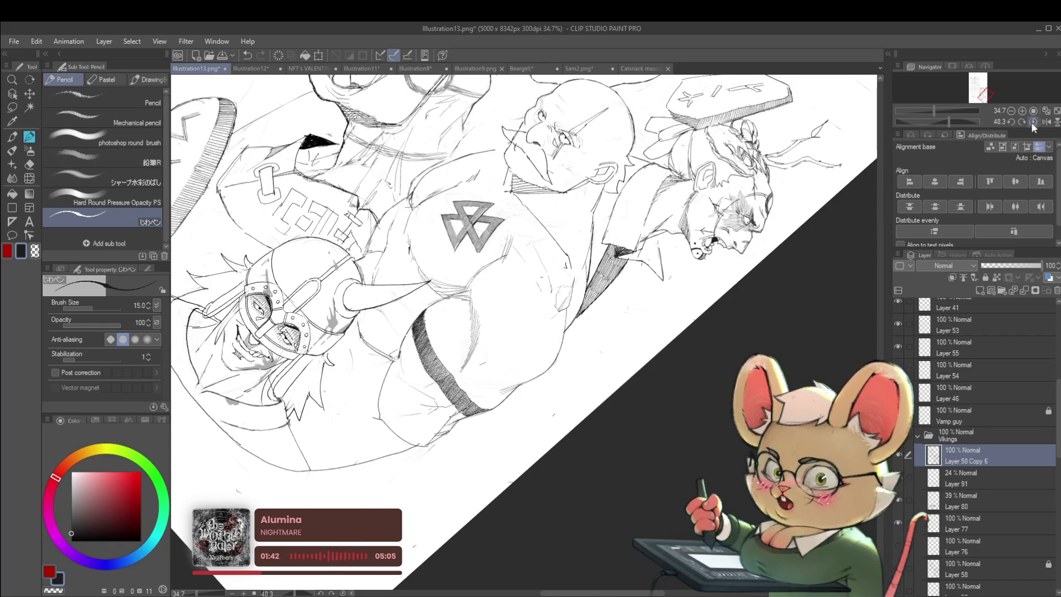
Straighten the view to fit the whole scene and mirror it horizontally
key(ctrl+@)
scroll(638, 126, down, 3)
scroll(598, 236, down, 2)
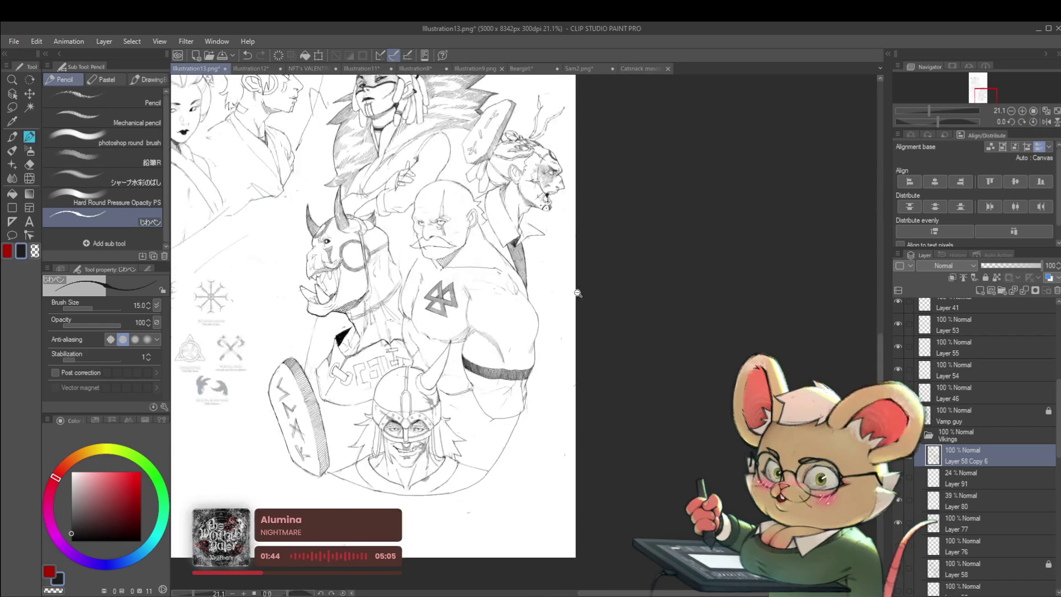
scroll(539, 339, up, 8)
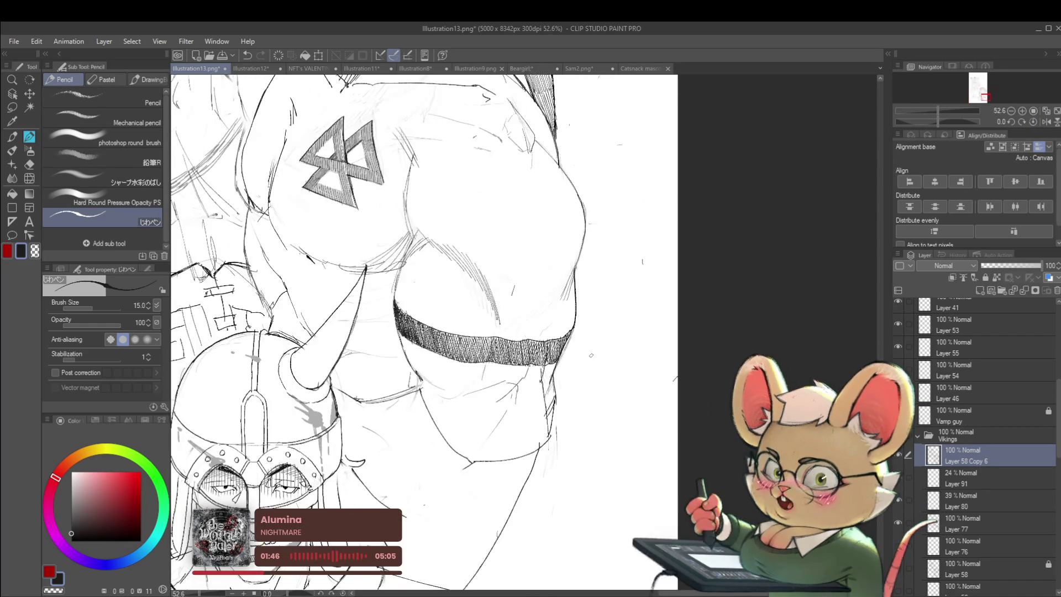
click(1047, 124)
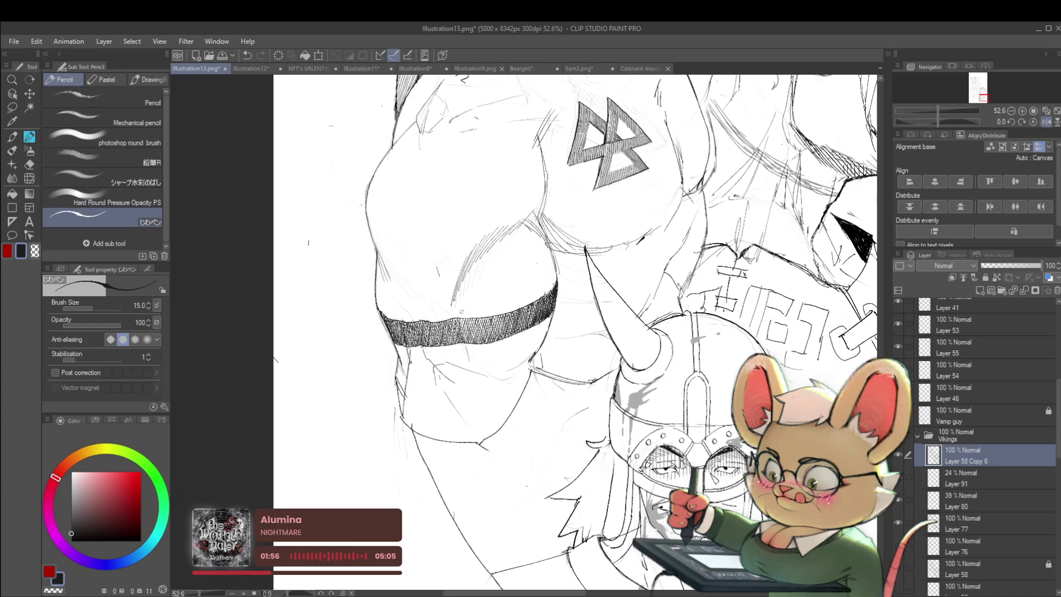
Pan and zoom across the mirrored sheet to review the Viking group and left-side sketches
scroll(468, 302, down, 8)
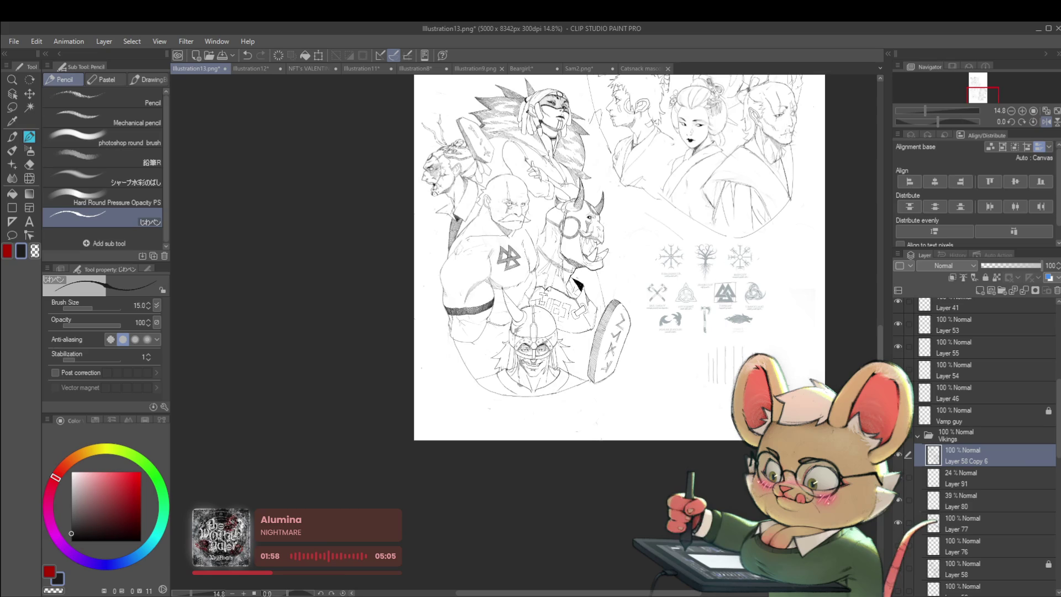
scroll(450, 307, up, 8)
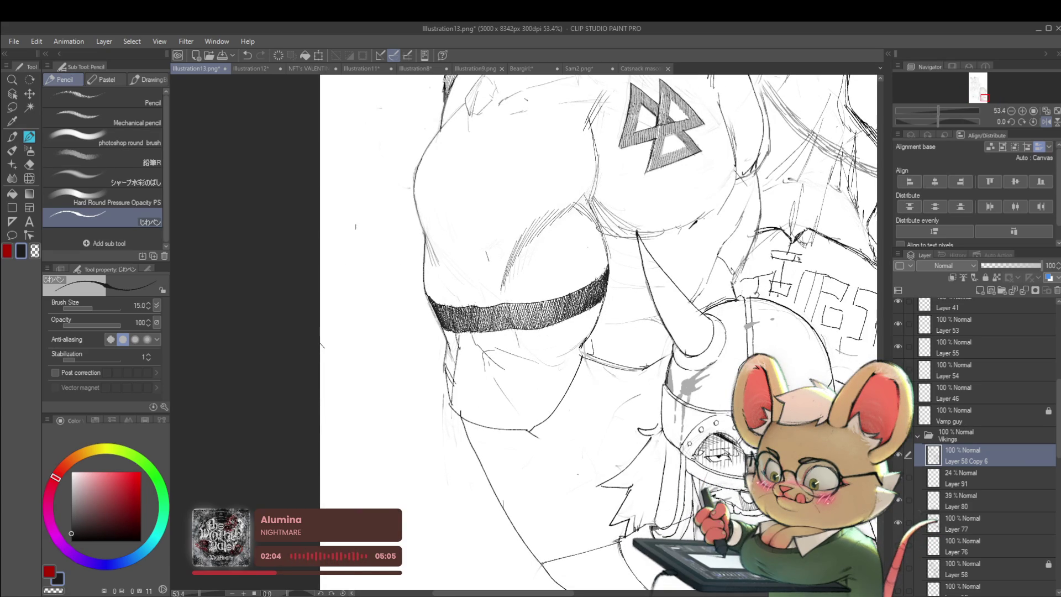
scroll(511, 295, down, 8)
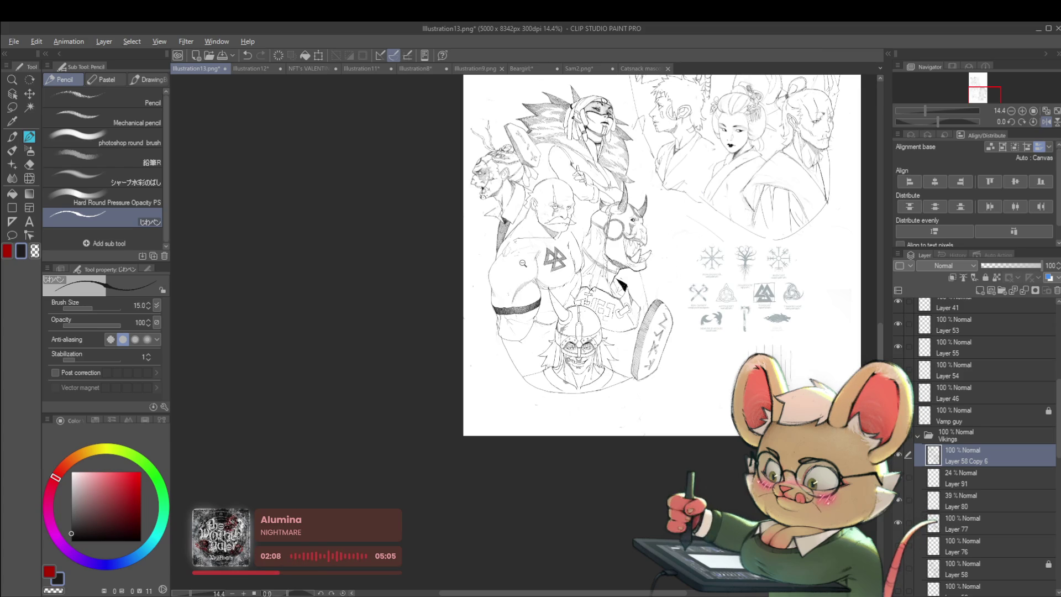
scroll(518, 307, up, 8)
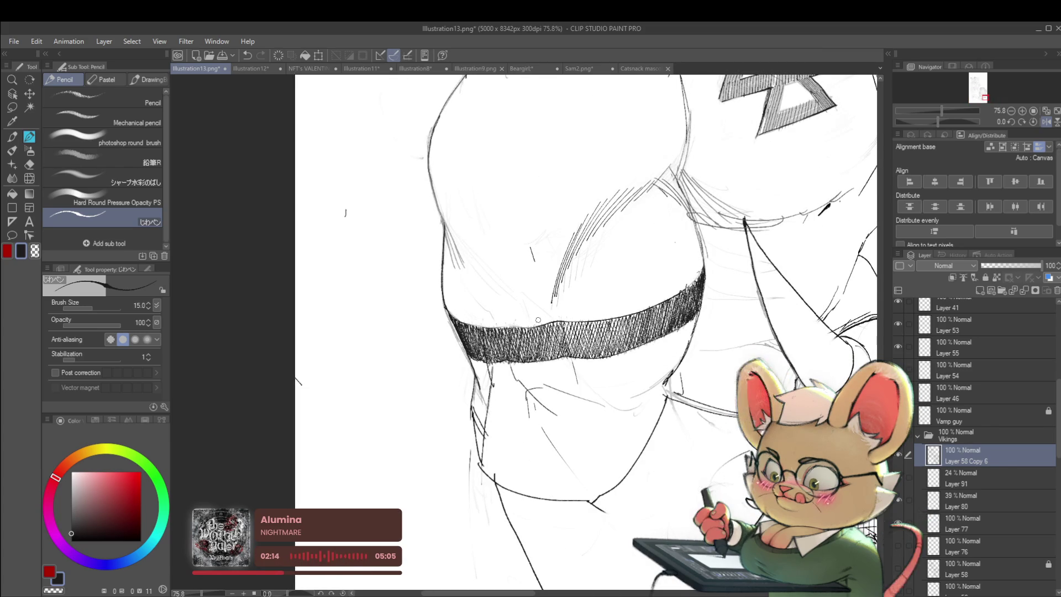
scroll(530, 324, down, 5)
drag(536, 236, 455, 215)
scroll(455, 215, up, 4)
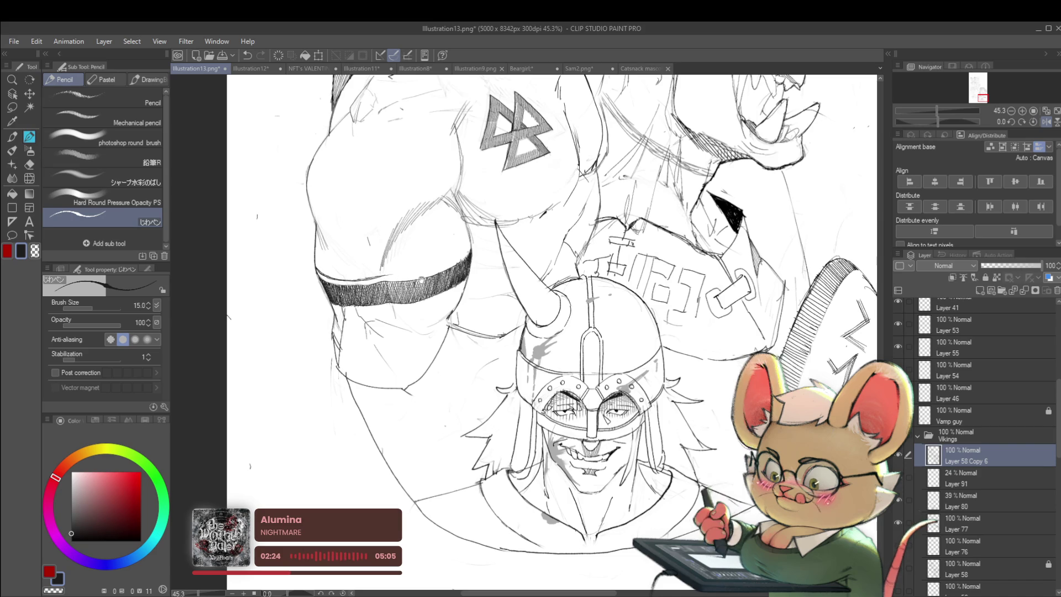
drag(371, 275, 304, 286)
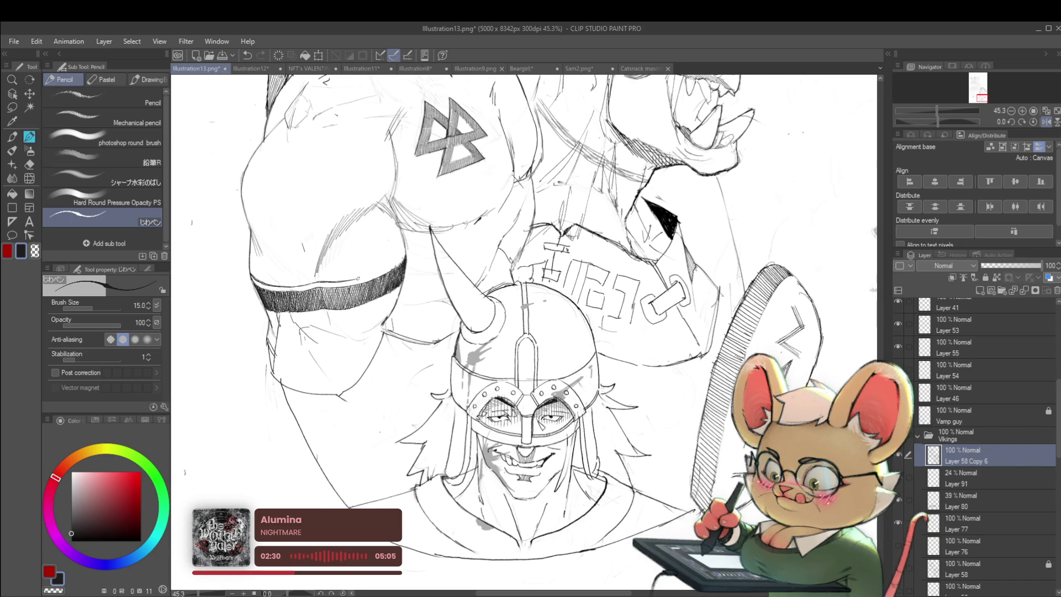
scroll(350, 281, down, 5)
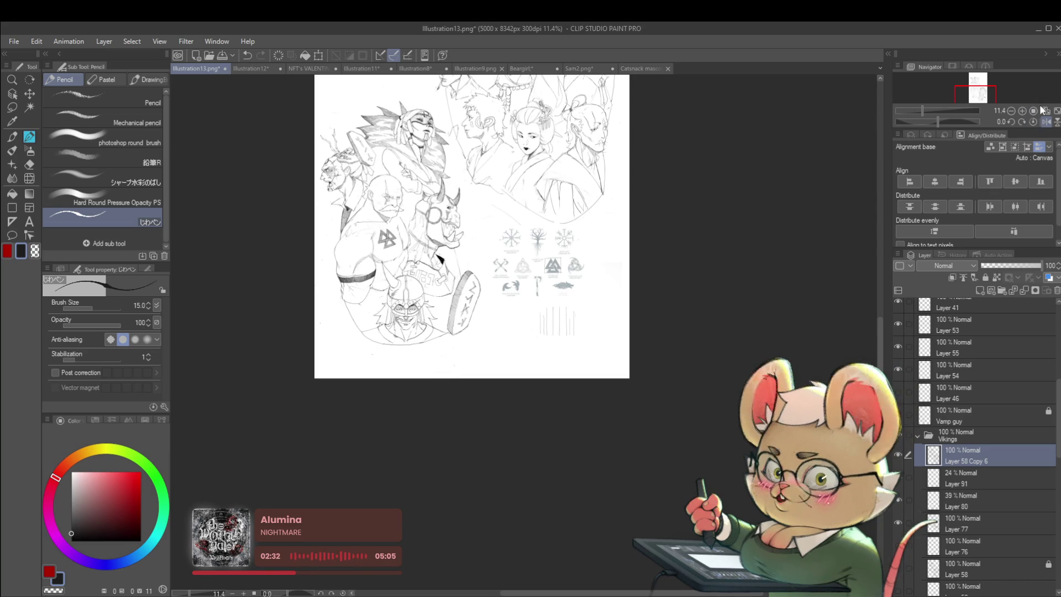
Unflip the canvas view and zoom in on the Viking figure to review the shield
key(h)
drag(822, 227, 608, 205)
scroll(460, 345, up, 5)
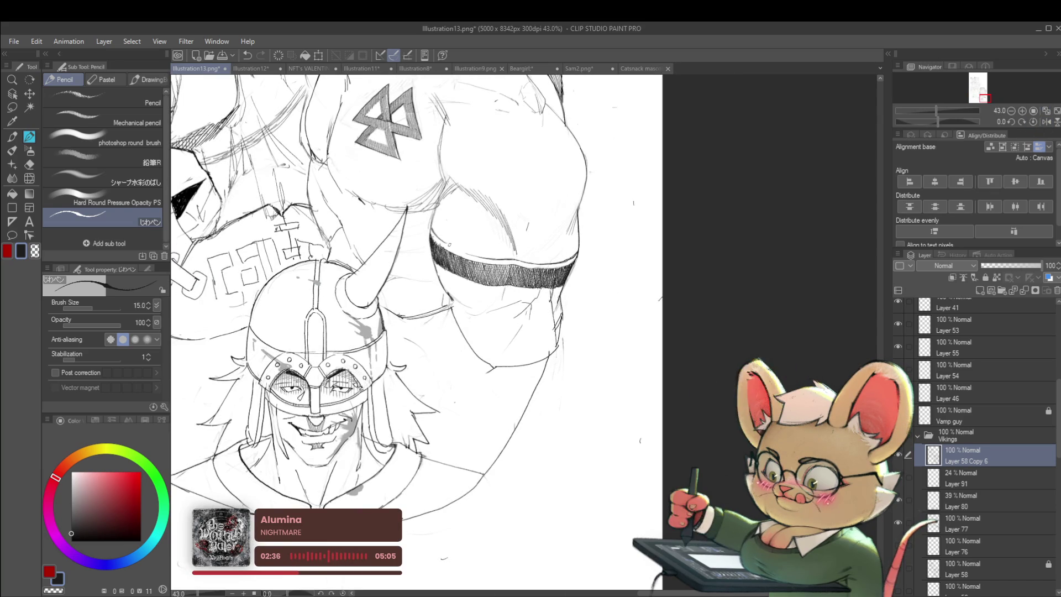
scroll(478, 253, down, 5)
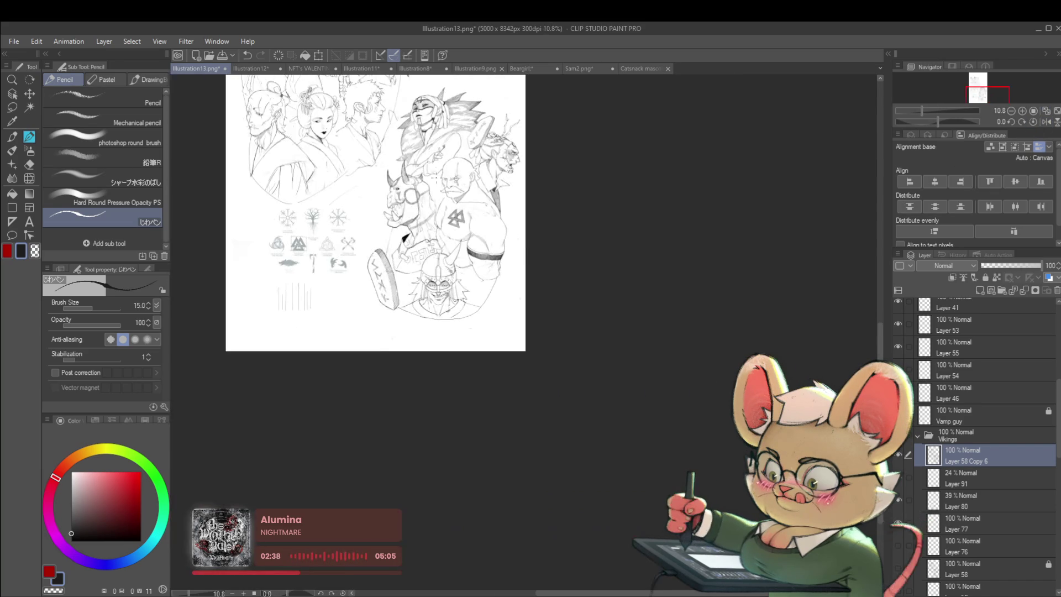
scroll(463, 252, up, 4)
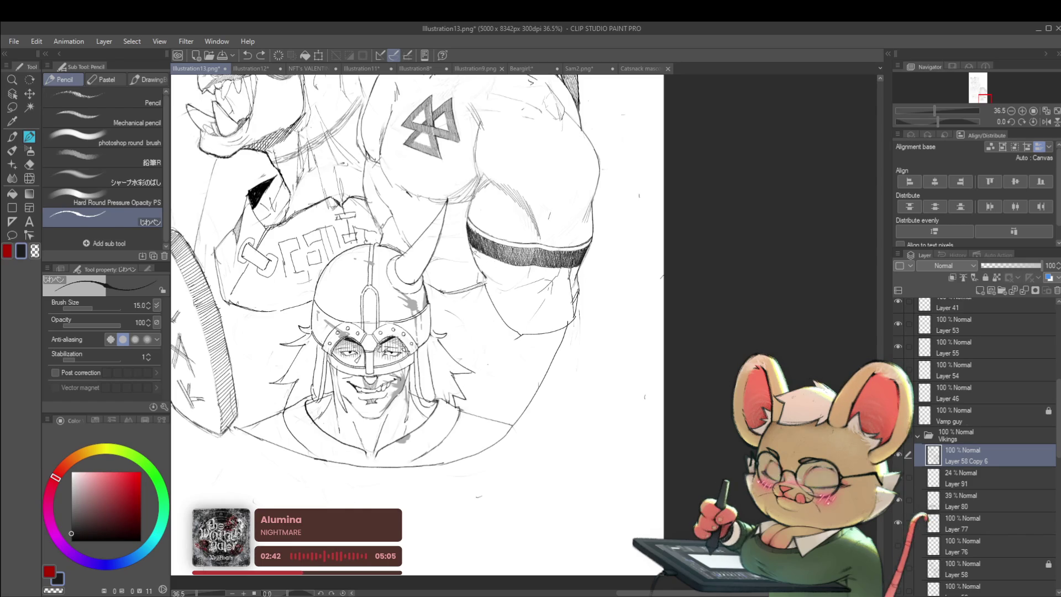
mouse_move(483, 243)
mouse_down()
mouse_move(456, 235)
mouse_move(487, 241)
mouse_move(462, 223)
mouse_up()
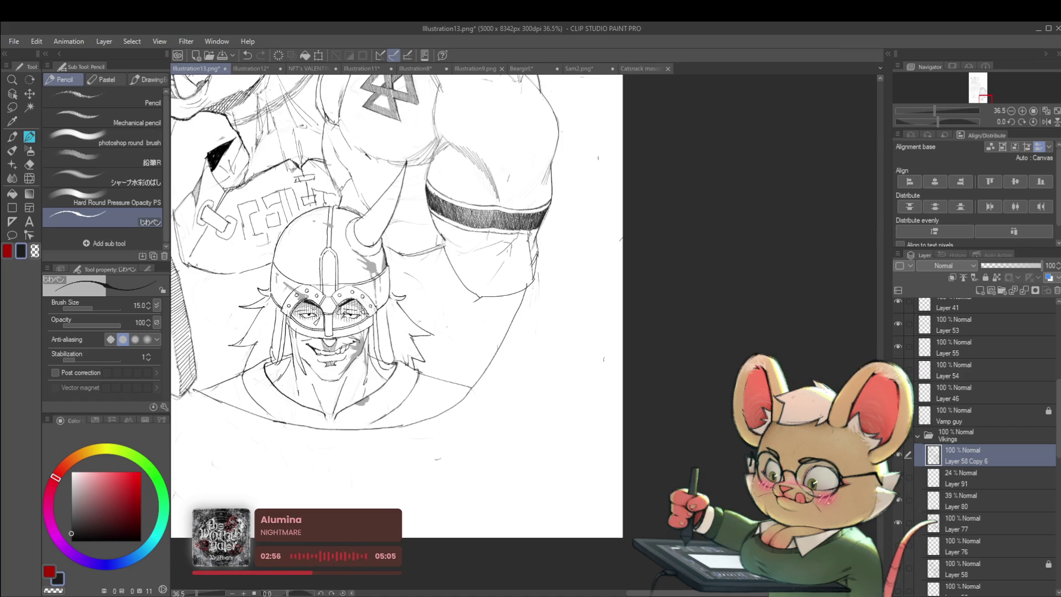
scroll(397, 306, down, 5)
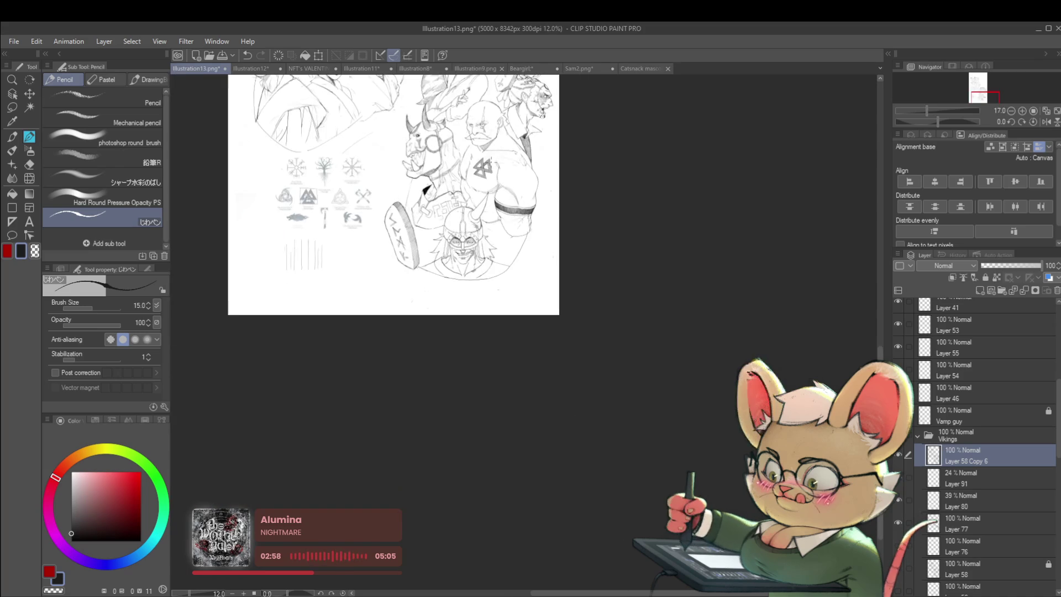
scroll(492, 197, up, 5)
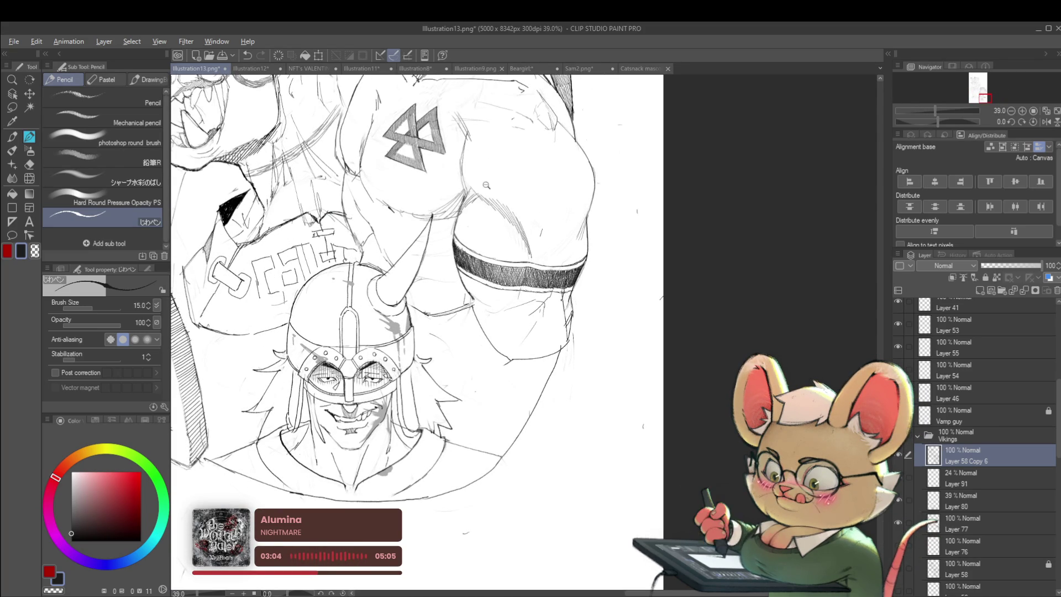
scroll(480, 173, down, 4)
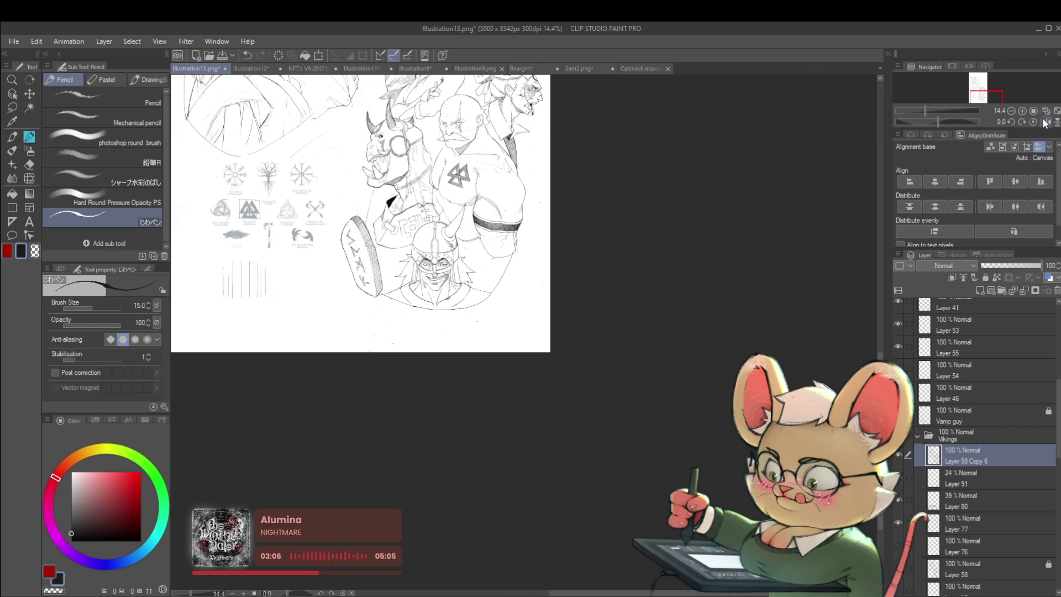
Mirror the canvas to compare the drawing, then return it to normal orientation
click(1044, 122)
scroll(578, 199, up, 5)
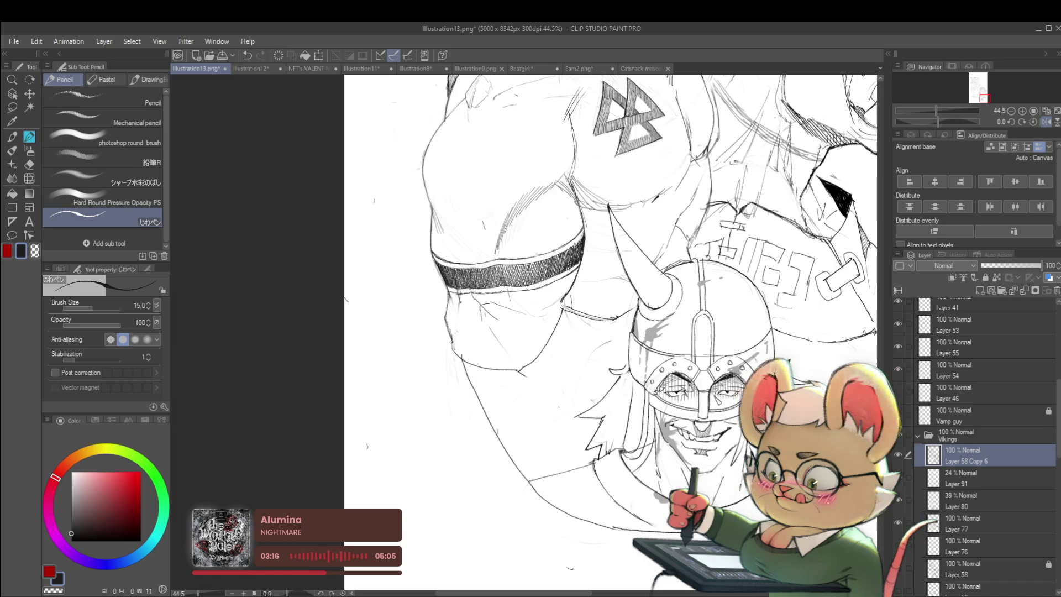
scroll(485, 325, down, 5)
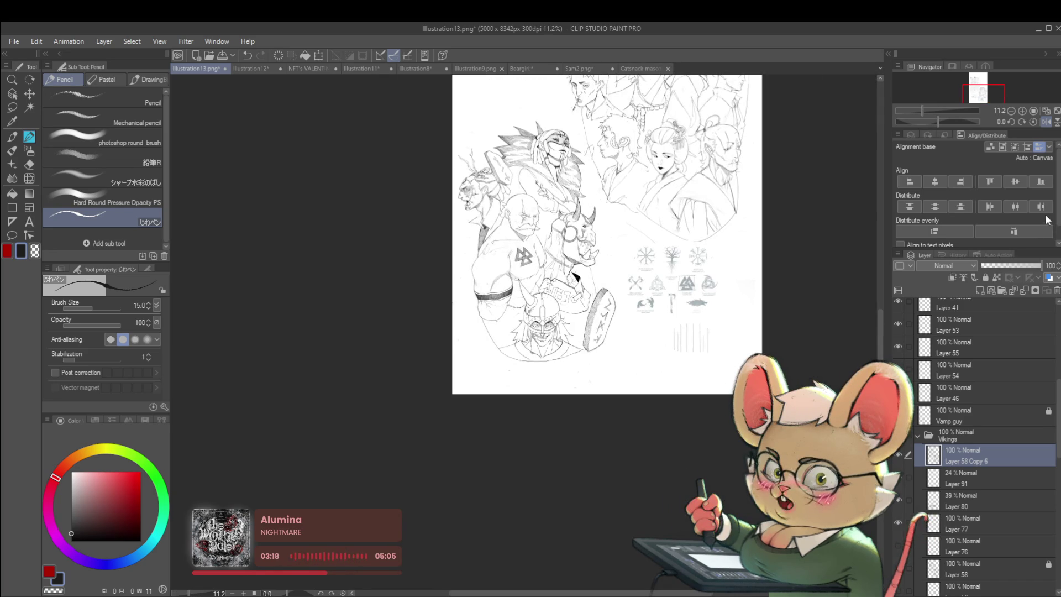
scroll(500, 257, up, 3)
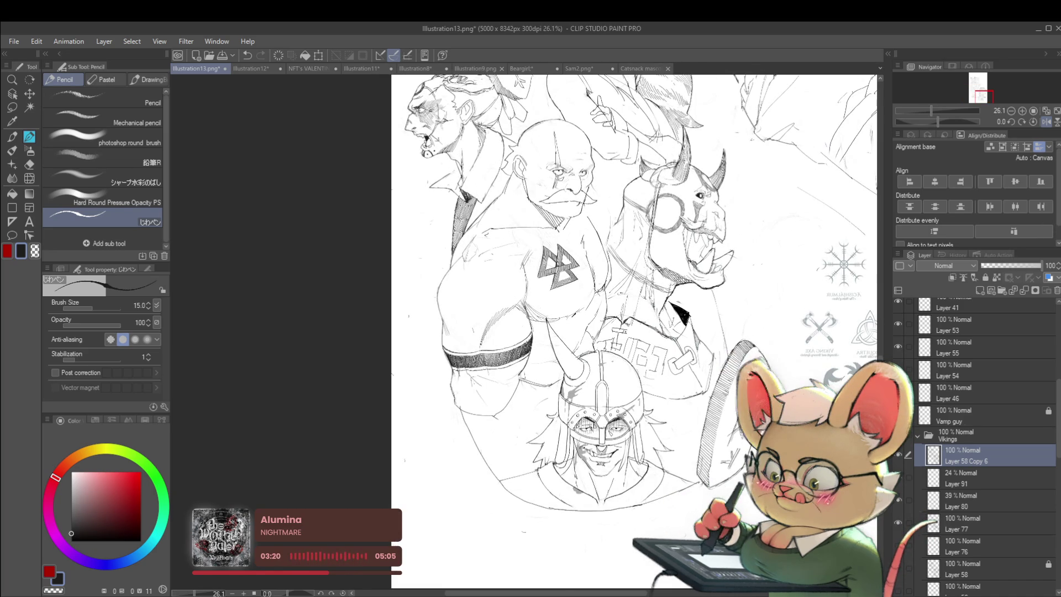
click(1051, 124)
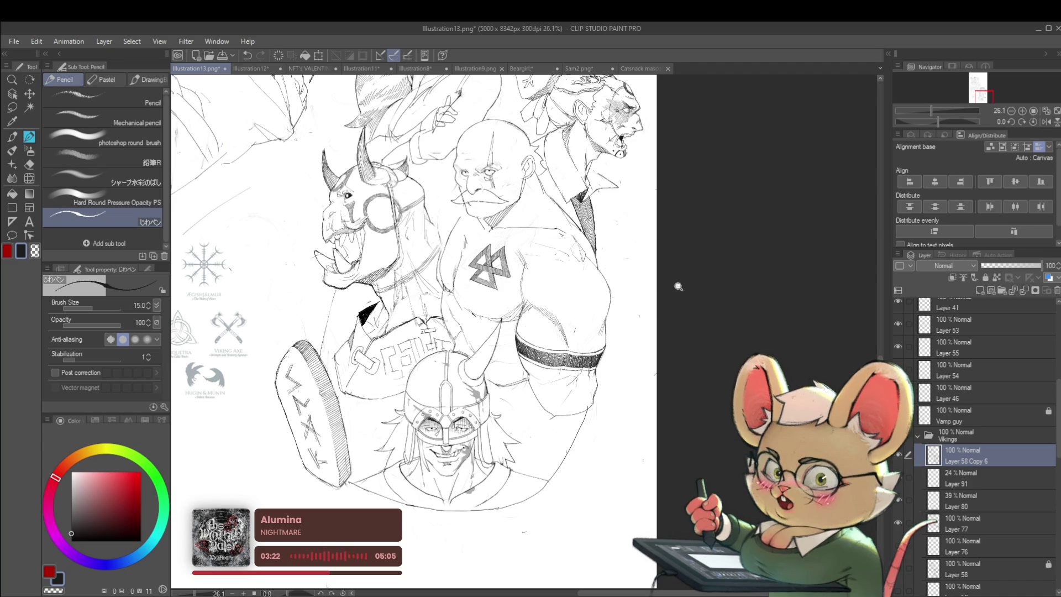
scroll(683, 281, down, 2)
scroll(575, 285, up, 3)
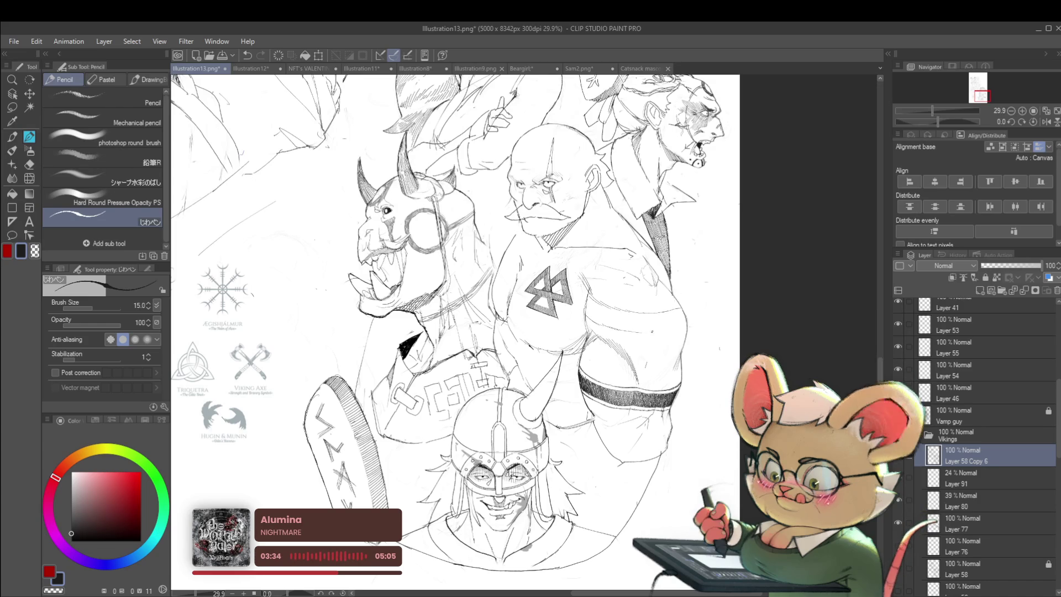
scroll(683, 316, down, 4)
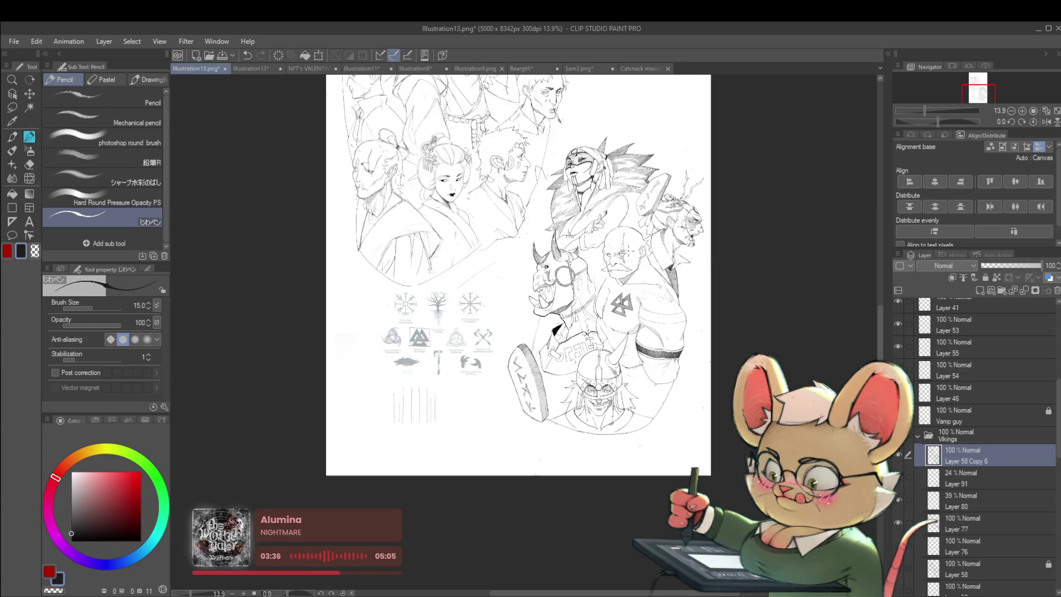
scroll(664, 316, up, 3)
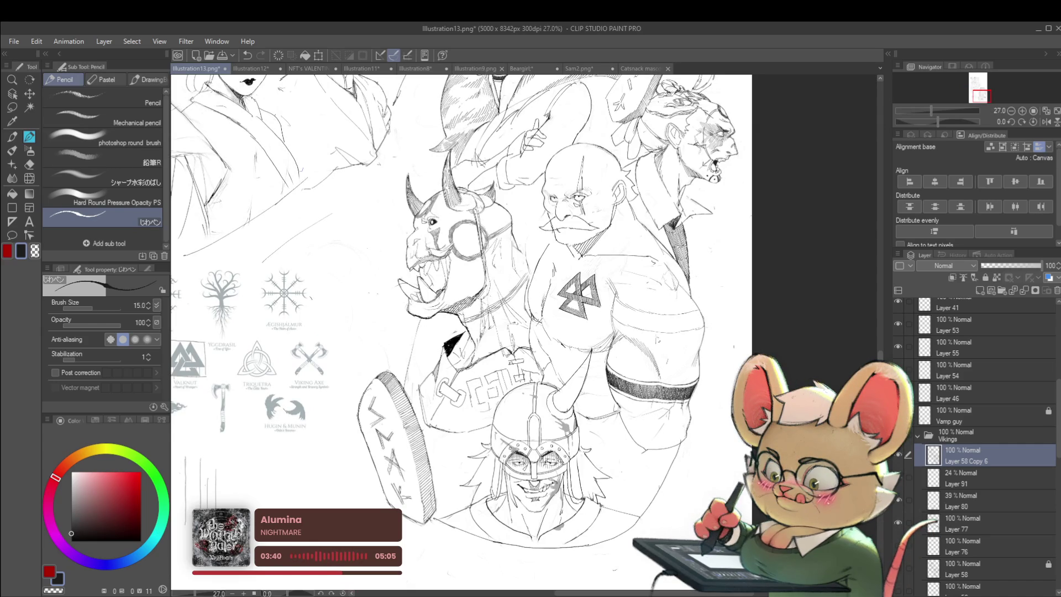
Add a small pencil mark beside the marks on the Viking's arm band
drag(658, 336, 659, 343)
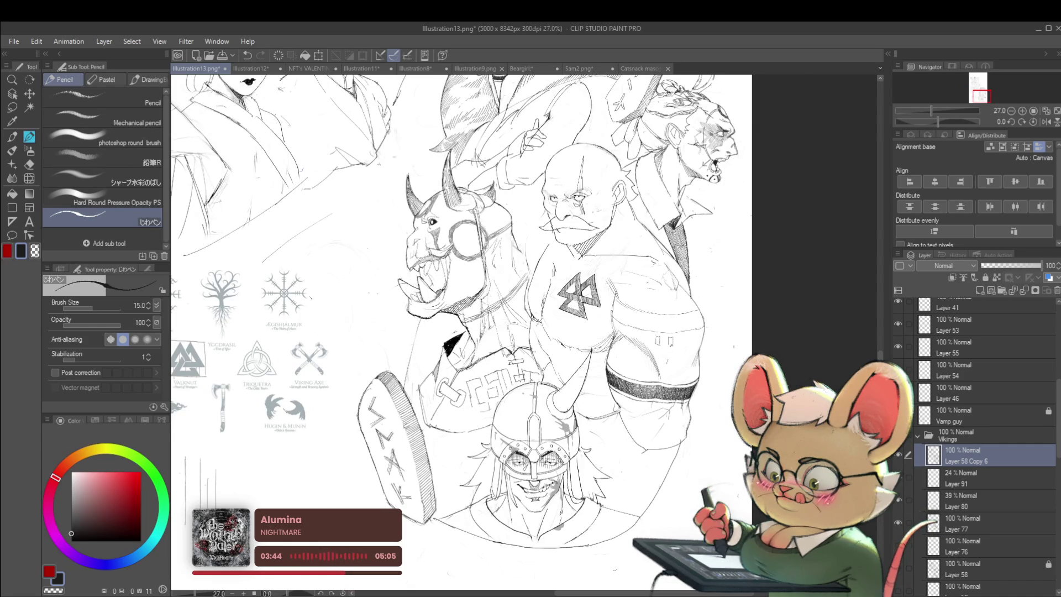
scroll(672, 345, up, 5)
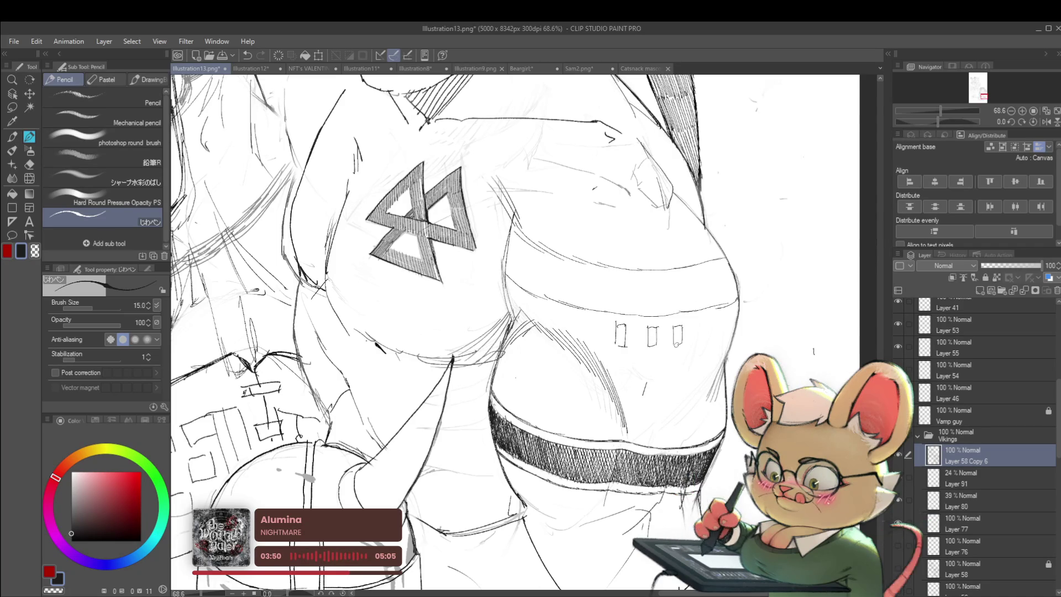
scroll(693, 329, down, 5)
scroll(717, 279, down, 2)
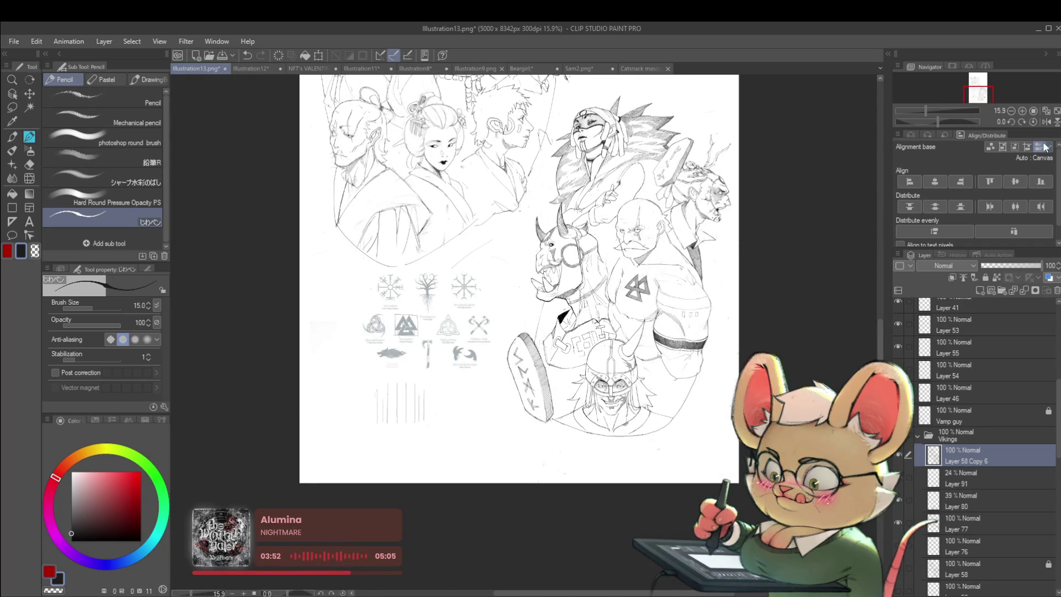
With the view mirrored, draw another short vertical arm-band mark, then flip the view back
click(1047, 121)
scroll(346, 316, up, 4)
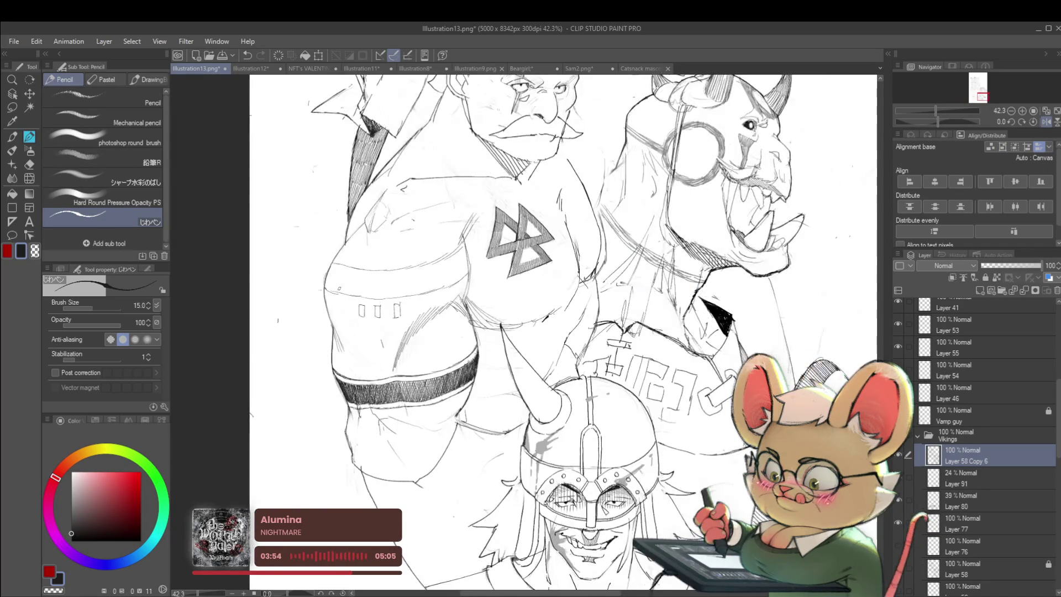
scroll(353, 300, up, 2)
drag(350, 301, 349, 317)
key(ctrl+z)
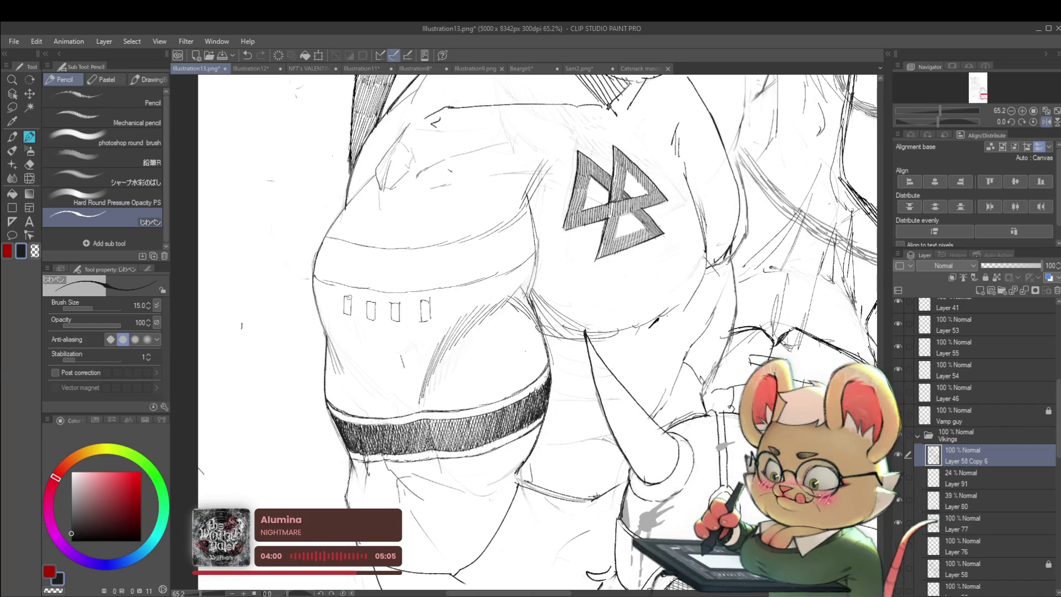
scroll(345, 299, down, 3)
scroll(348, 269, up, 5)
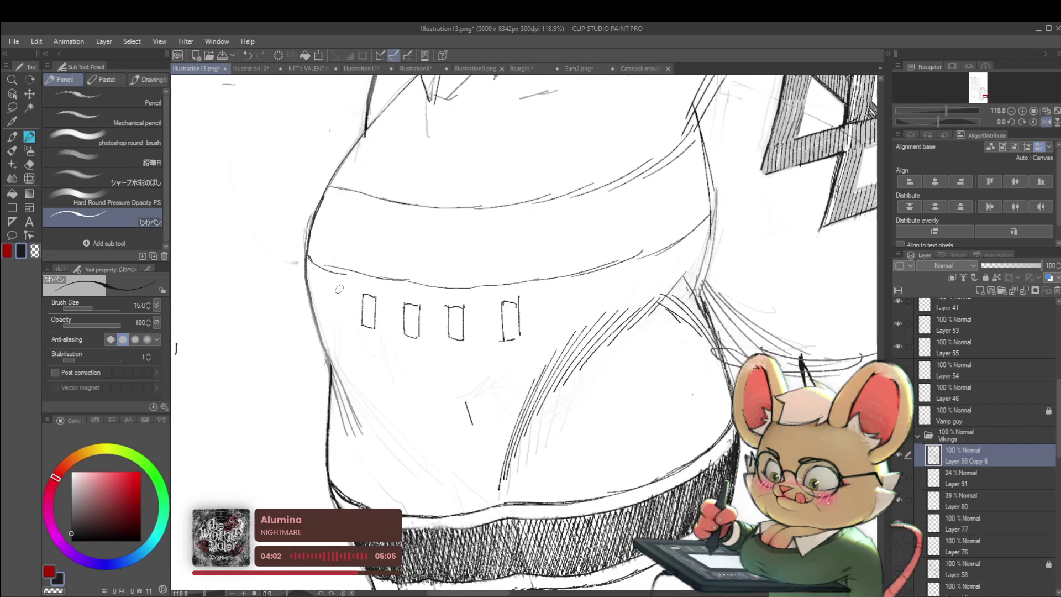
drag(326, 286, 327, 313)
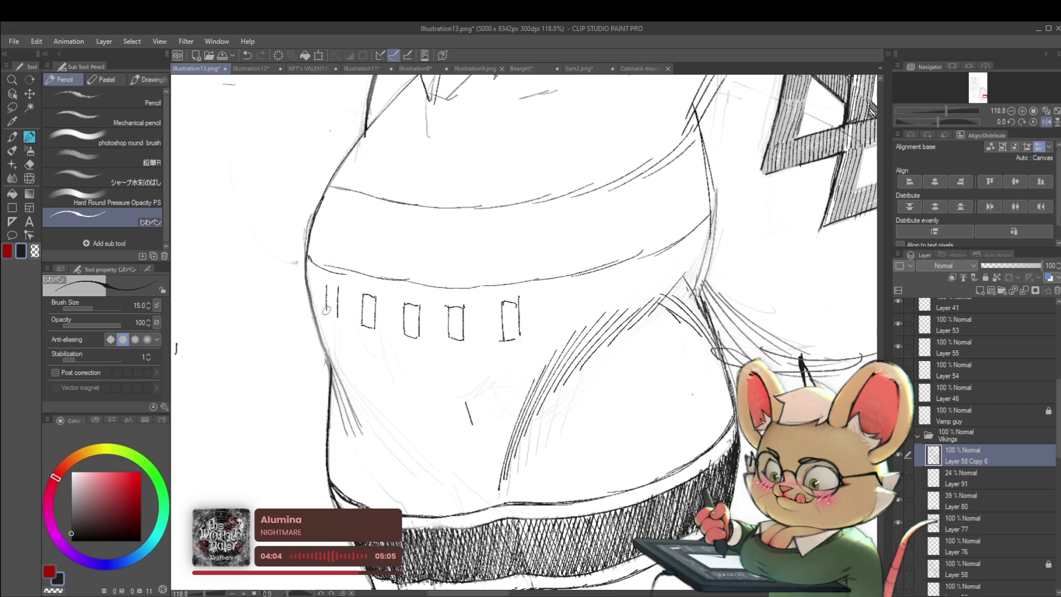
scroll(341, 271, down, 6)
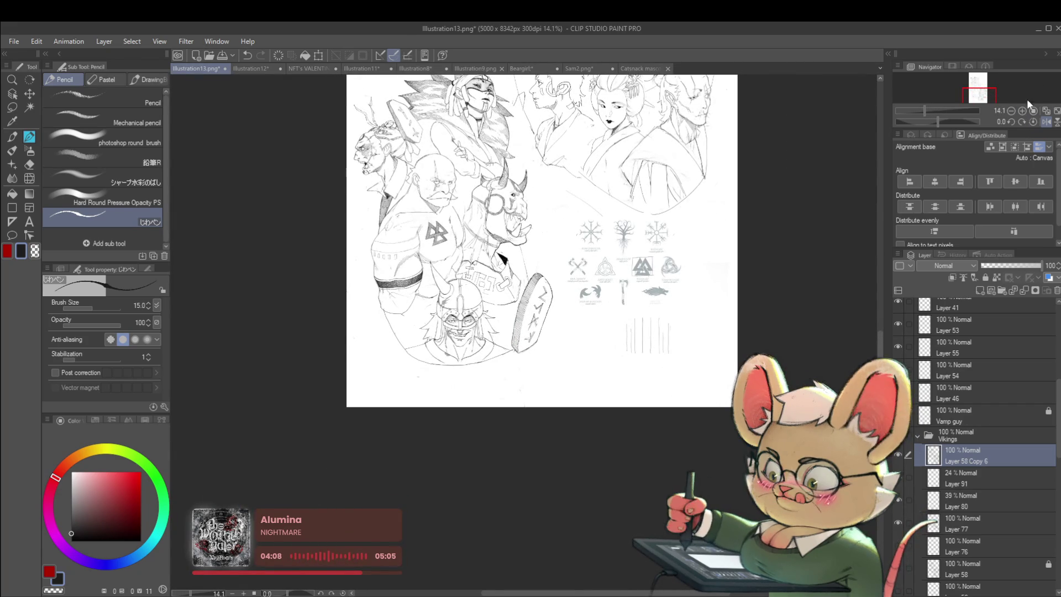
click(1047, 121)
scroll(440, 260, up, 5)
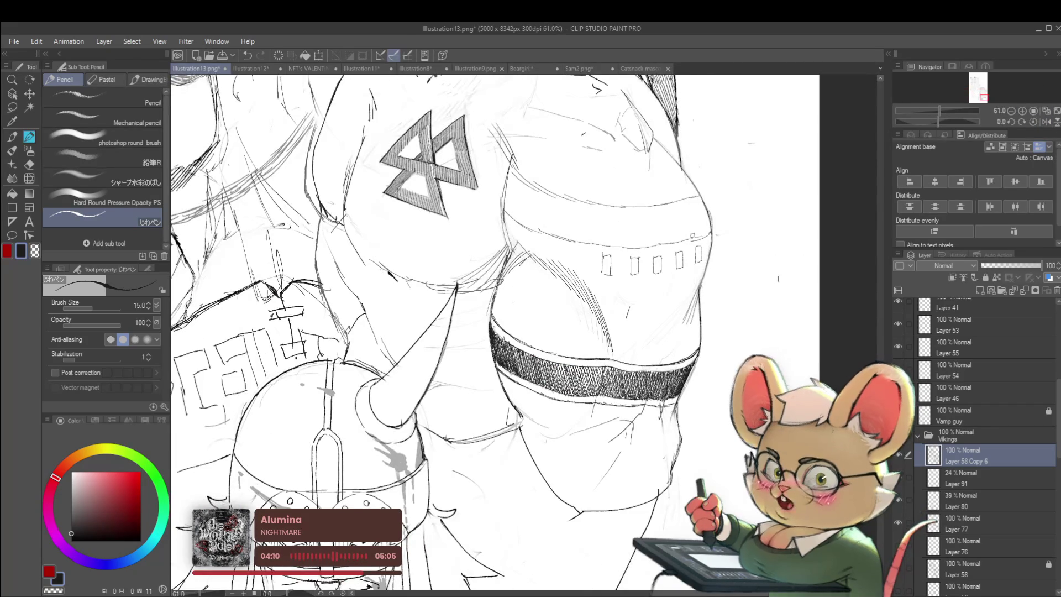
Lasso the arm-band marks and nudge one slightly down-left with a transform
key(m)
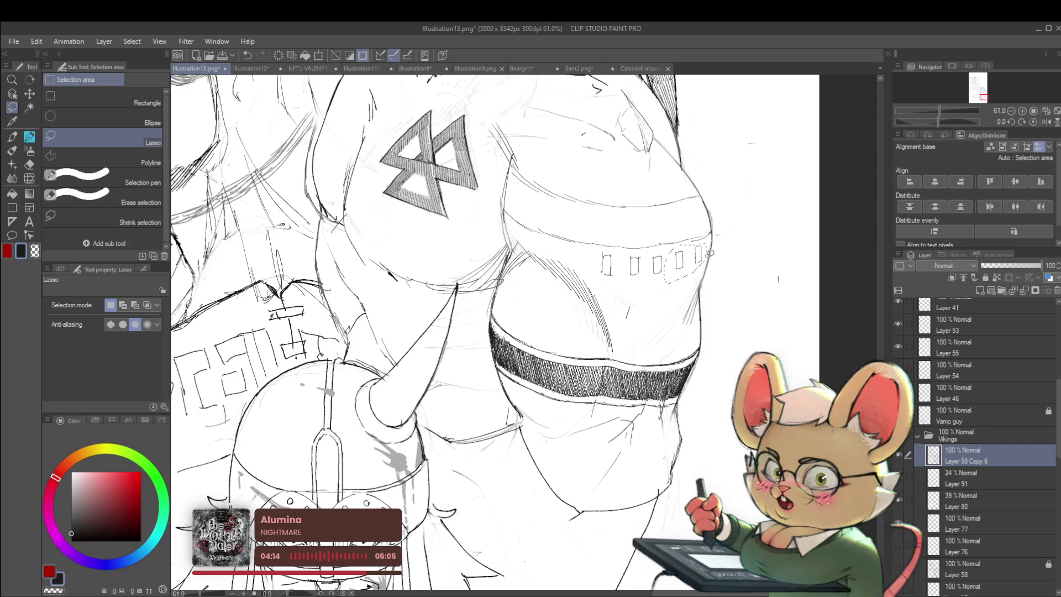
key(ctrl+t)
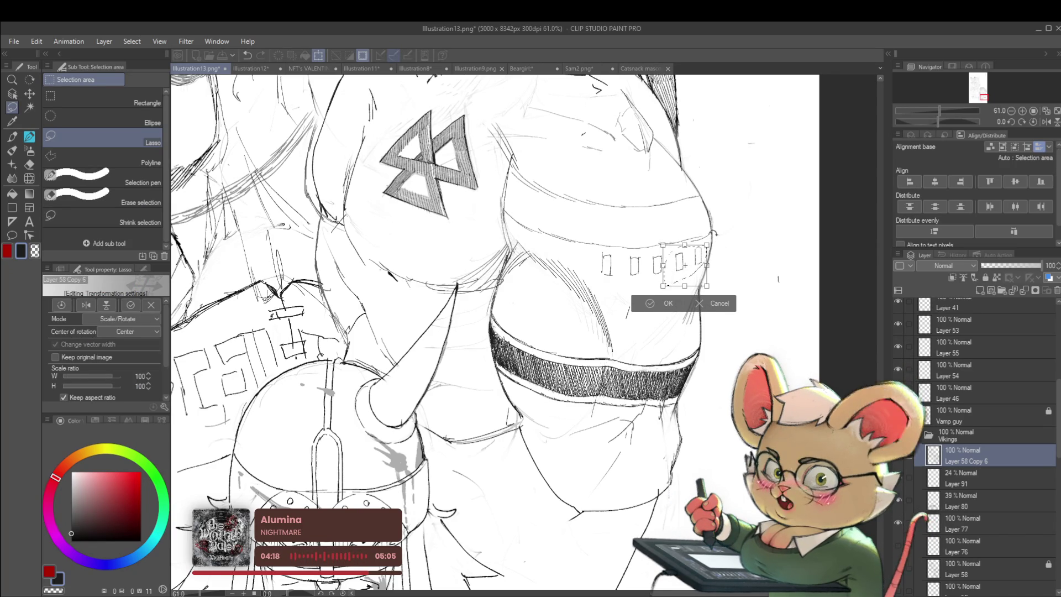
key(Return)
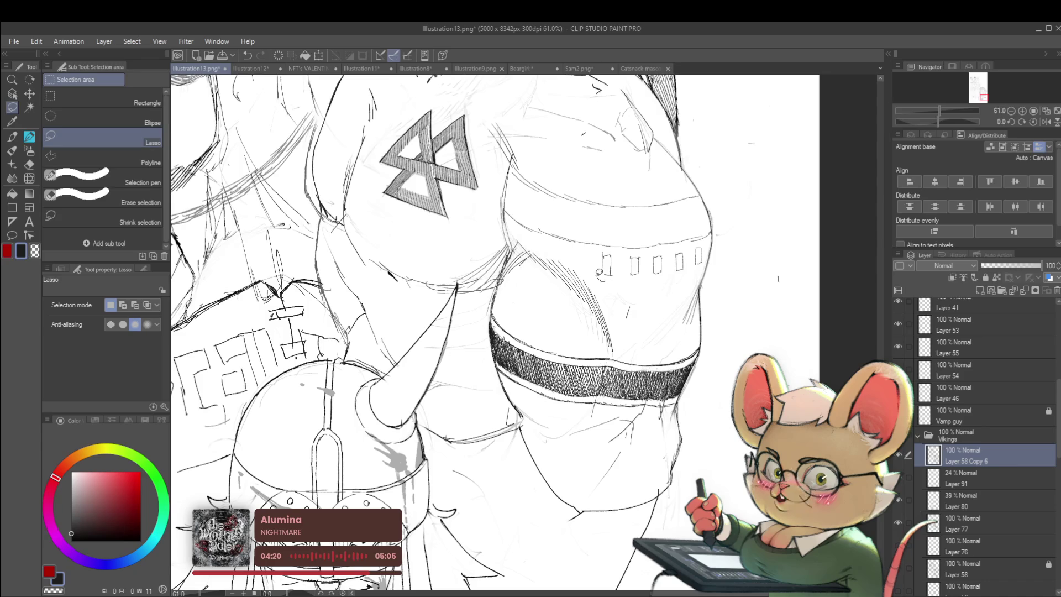
key(ctrl+t)
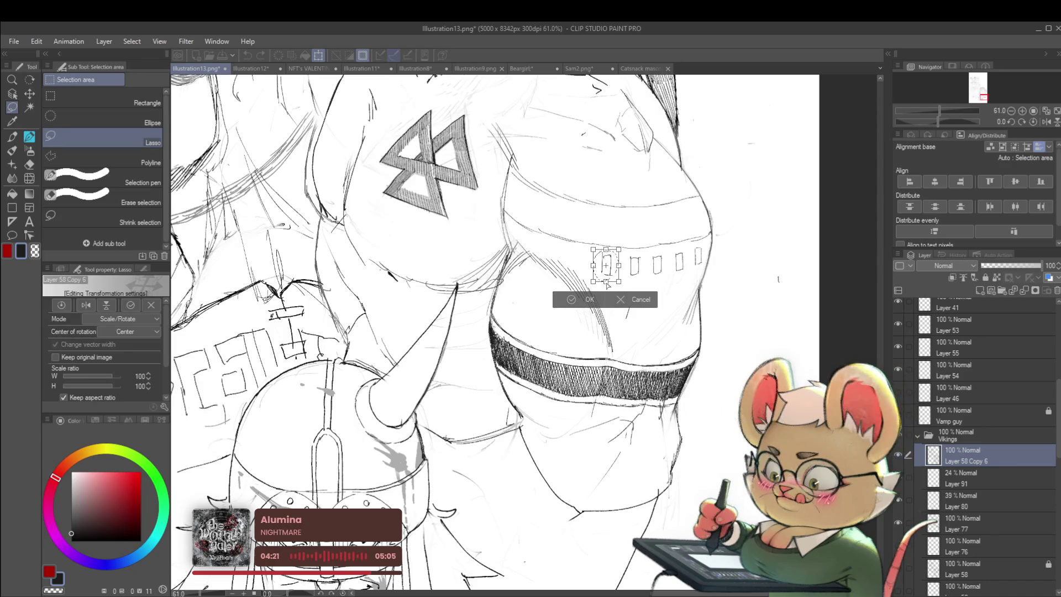
drag(615, 255, 613, 258)
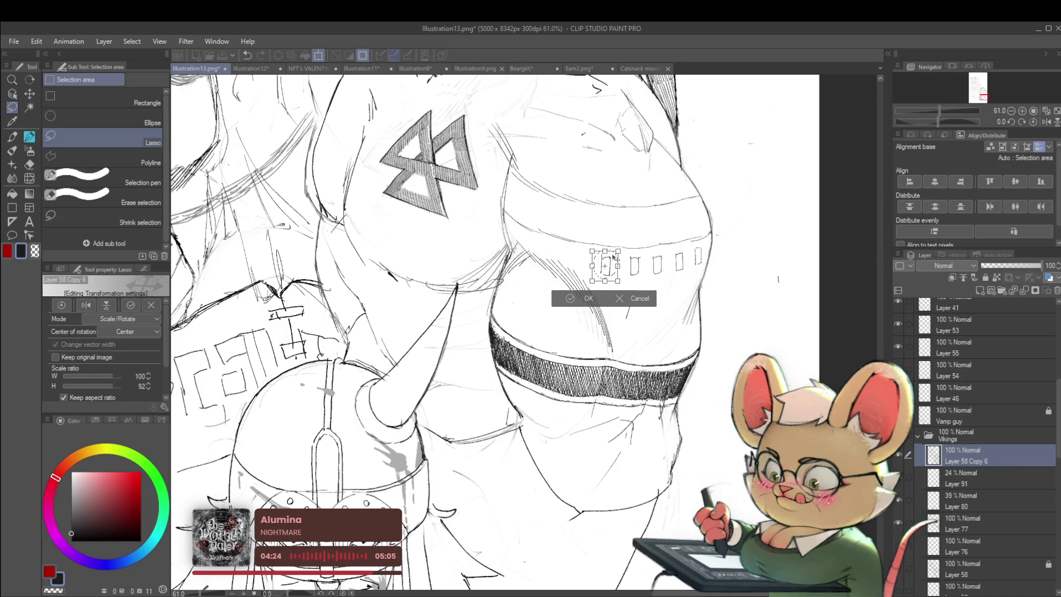
key(Return)
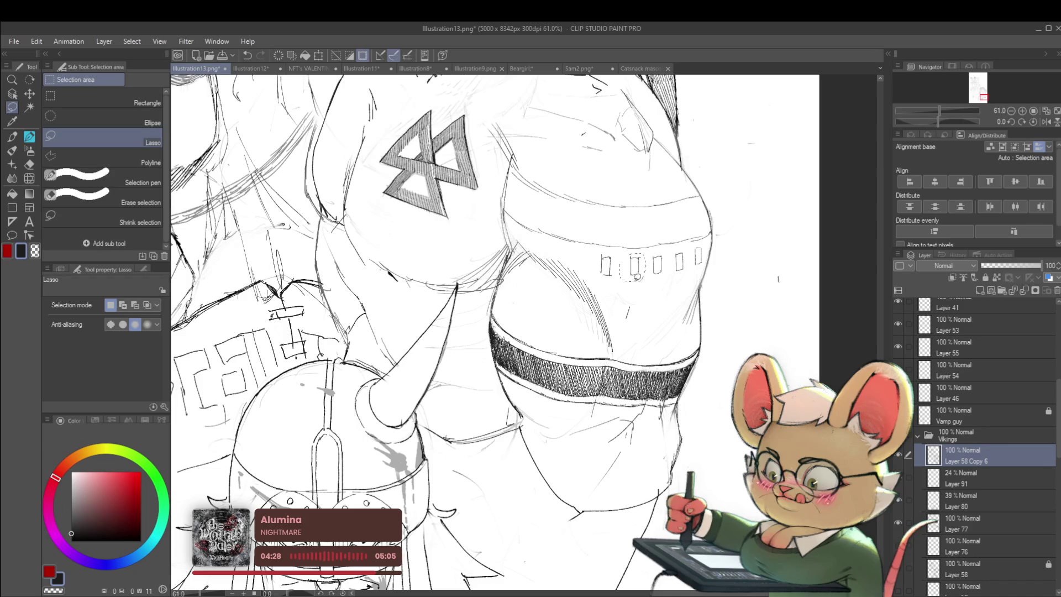
Stretch another mark slightly taller, adjust one more, and clear the selection
key(ctrl+t)
drag(634, 284, 633, 286)
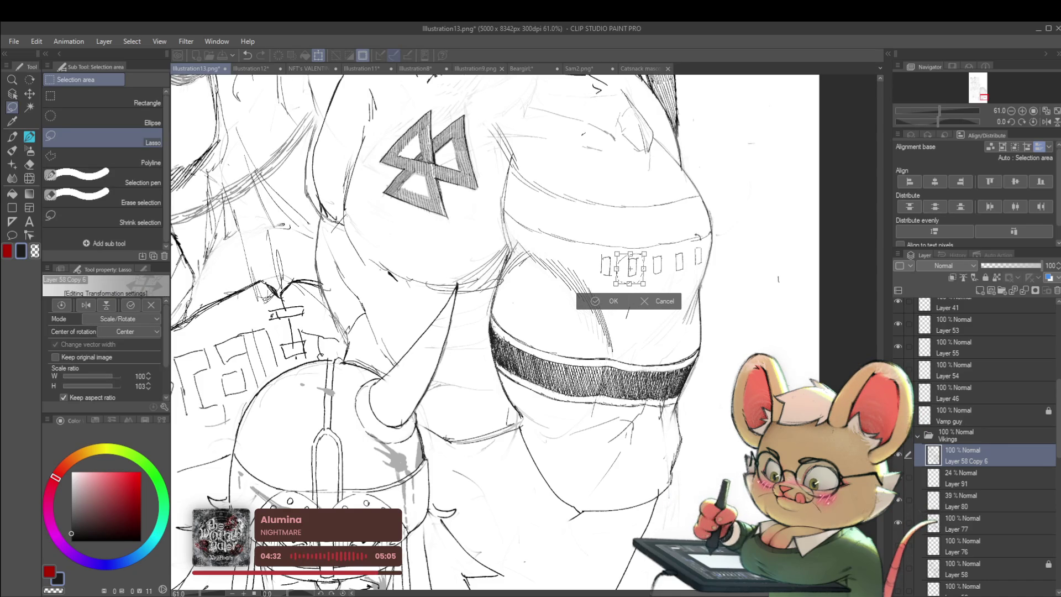
key(Return)
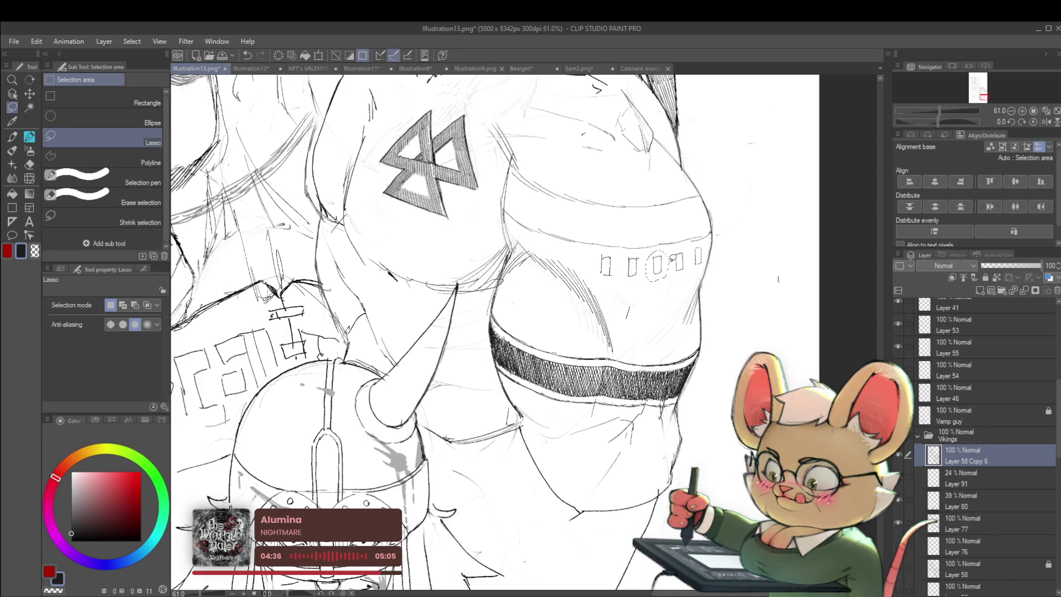
key(ctrl+t)
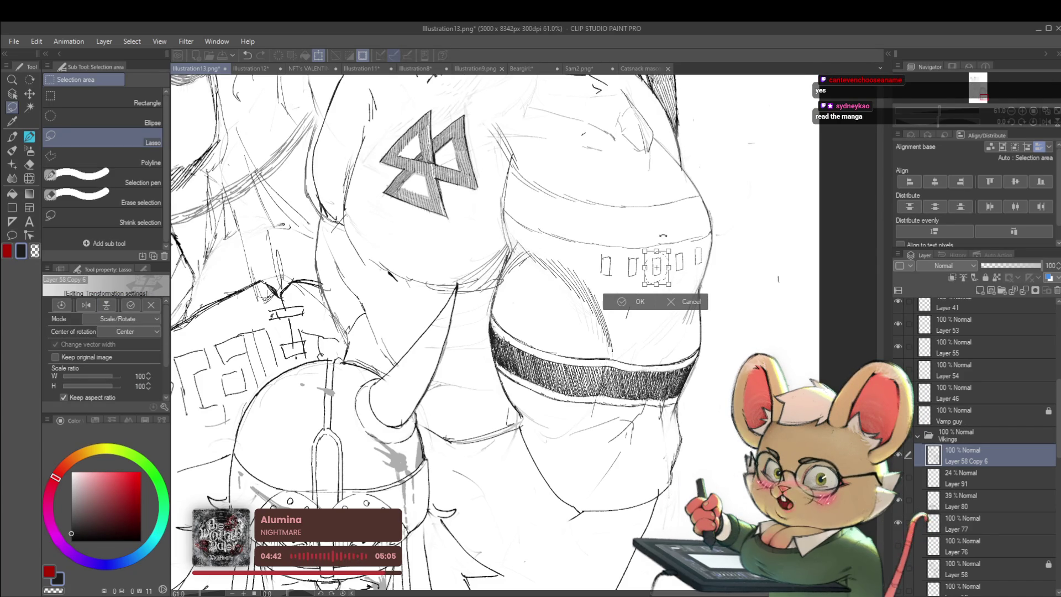
key(Return)
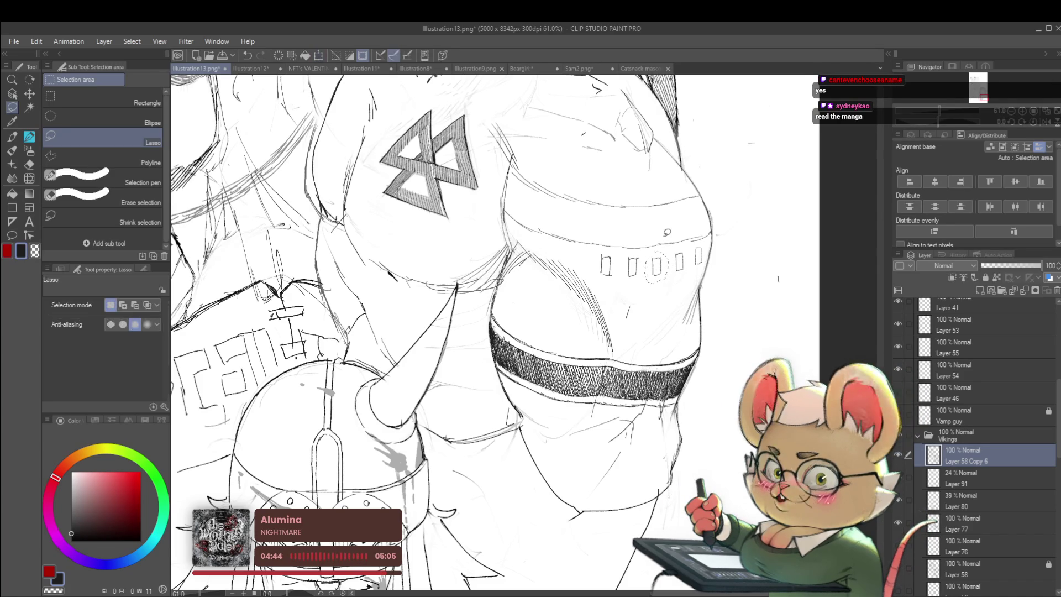
key(ctrl+d)
scroll(495, 331, down, 5)
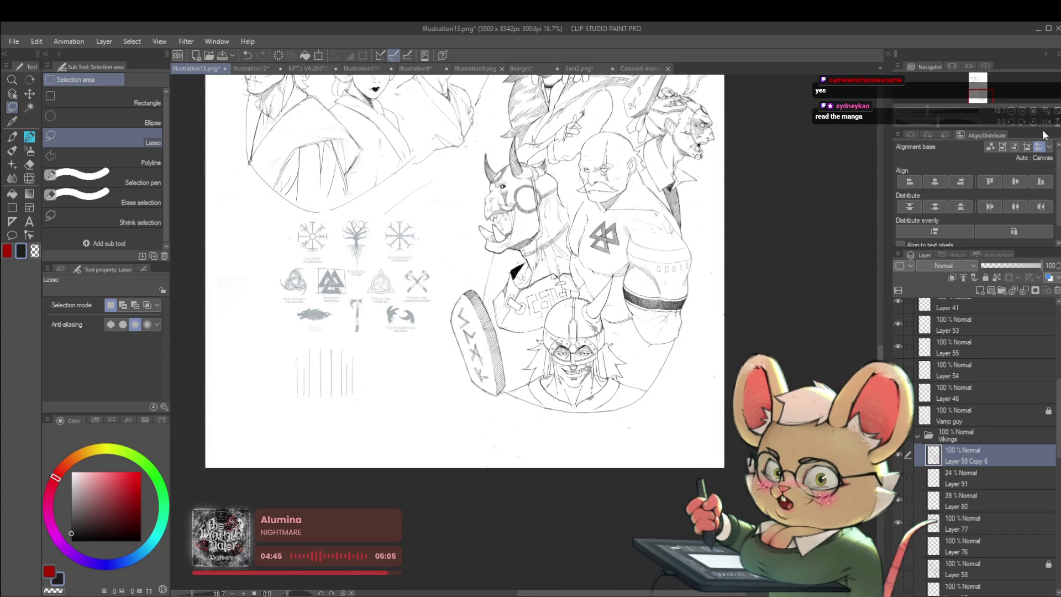
drag(862, 186, 837, 187)
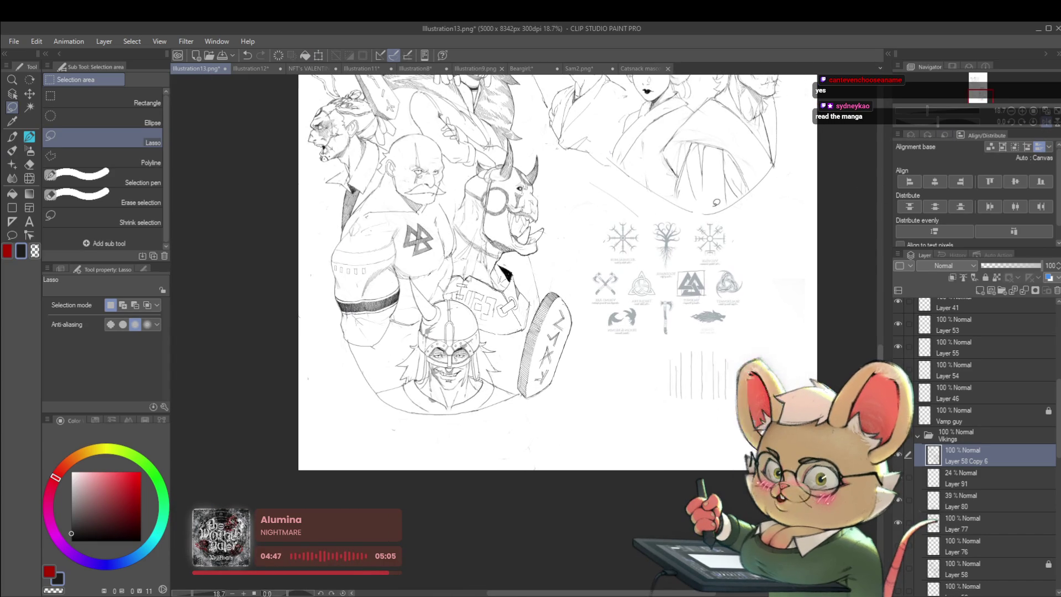
scroll(390, 256, up, 3)
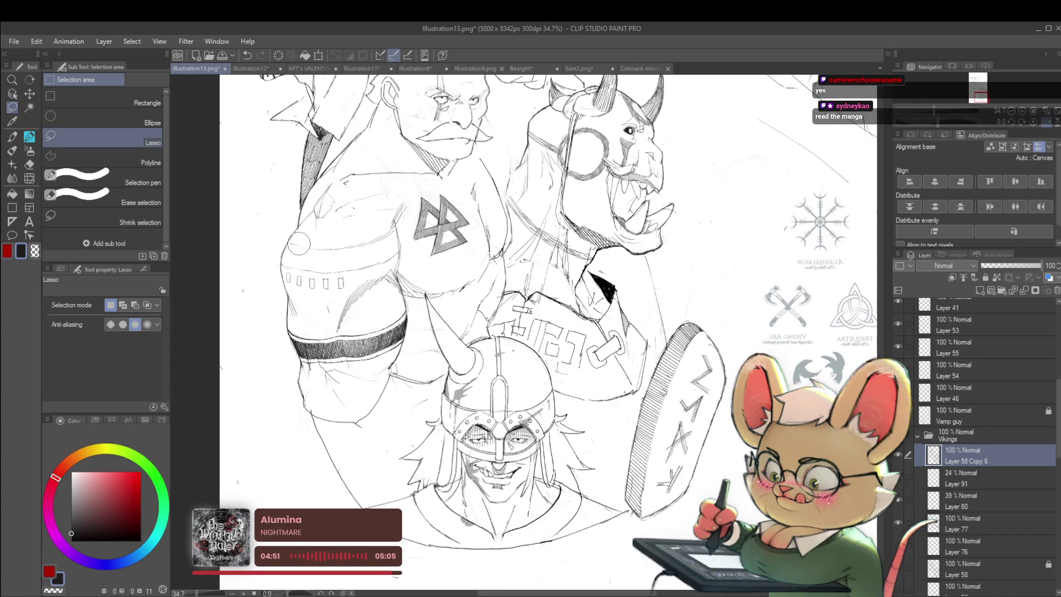
key(p)
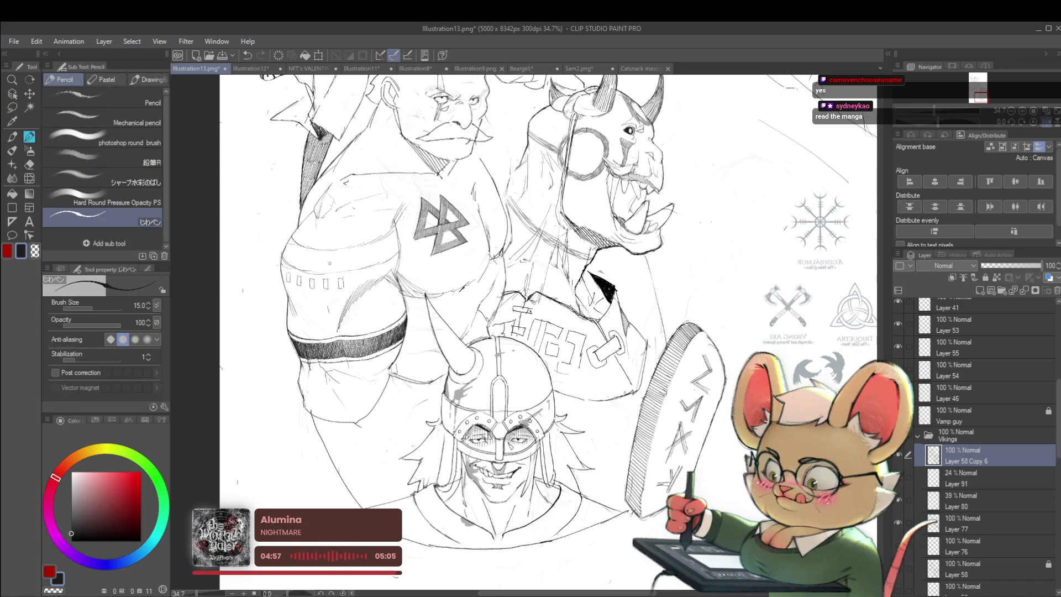
scroll(282, 254, down, 5)
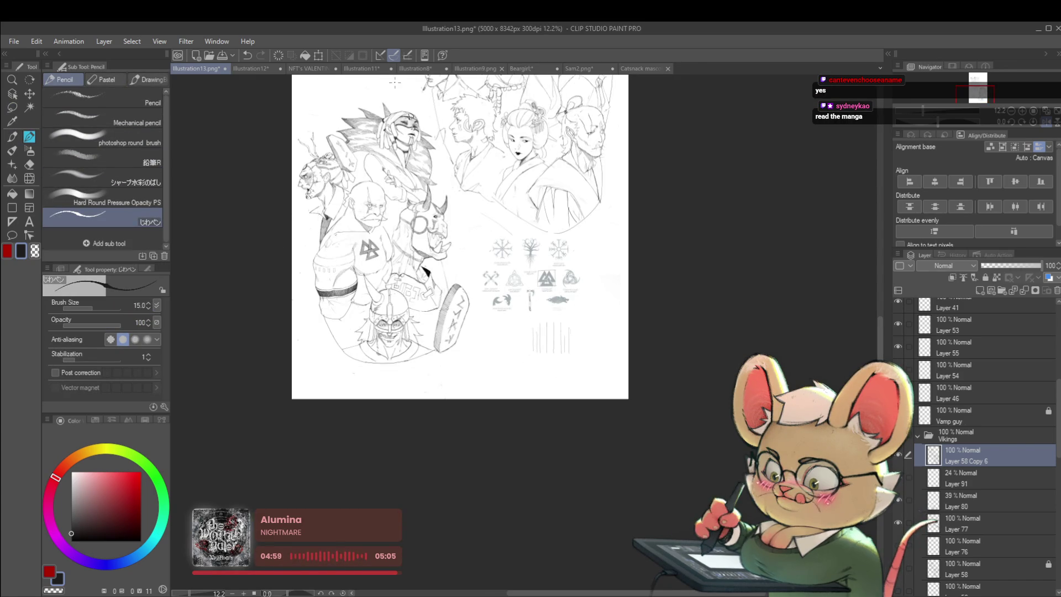
scroll(364, 245, up, 4)
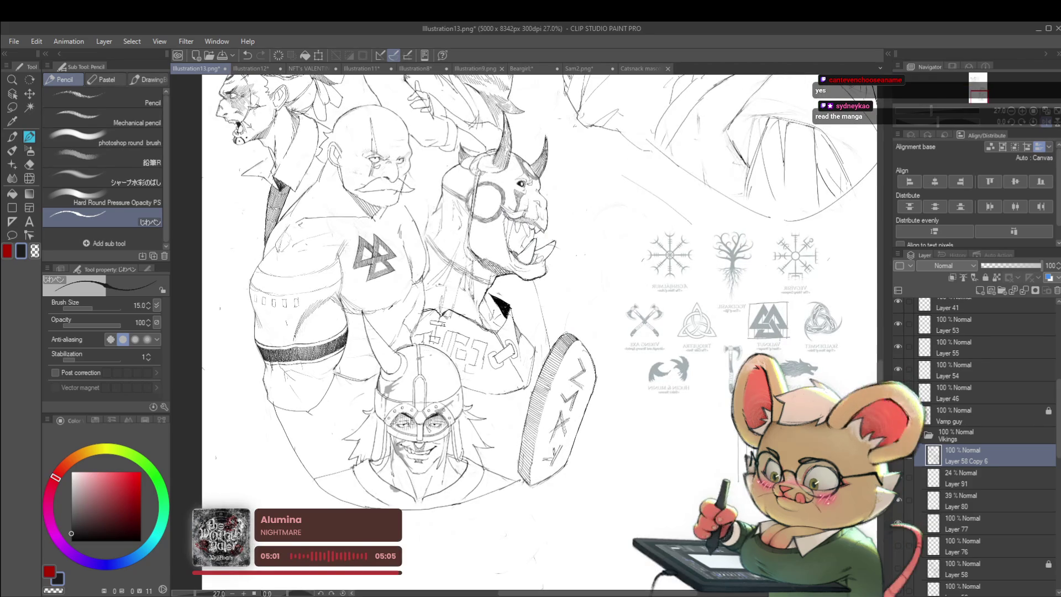
scroll(387, 243, down, 4)
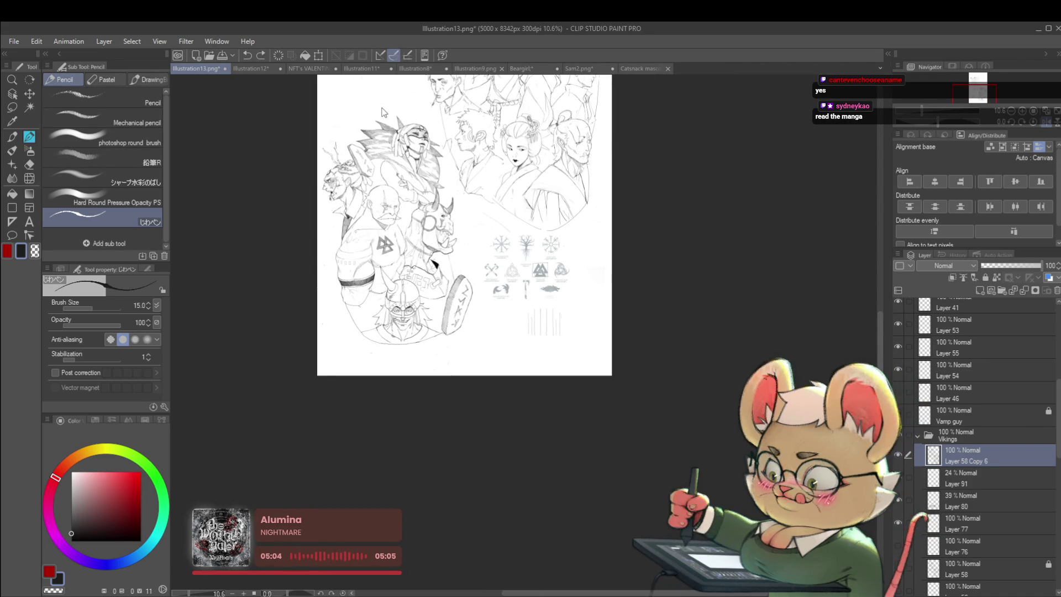
scroll(383, 212, up, 4)
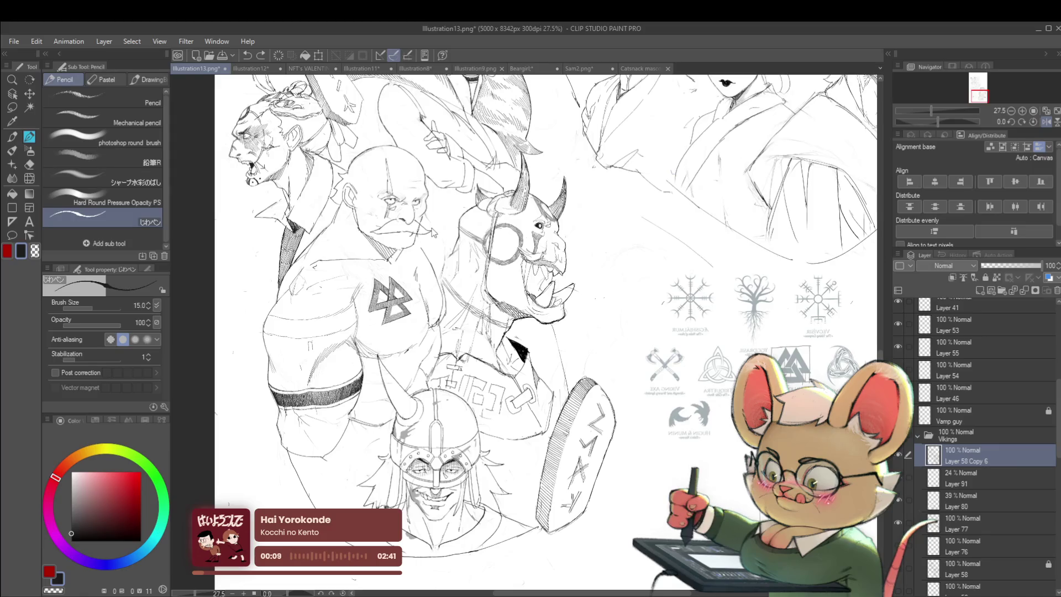
drag(433, 233, 413, 250)
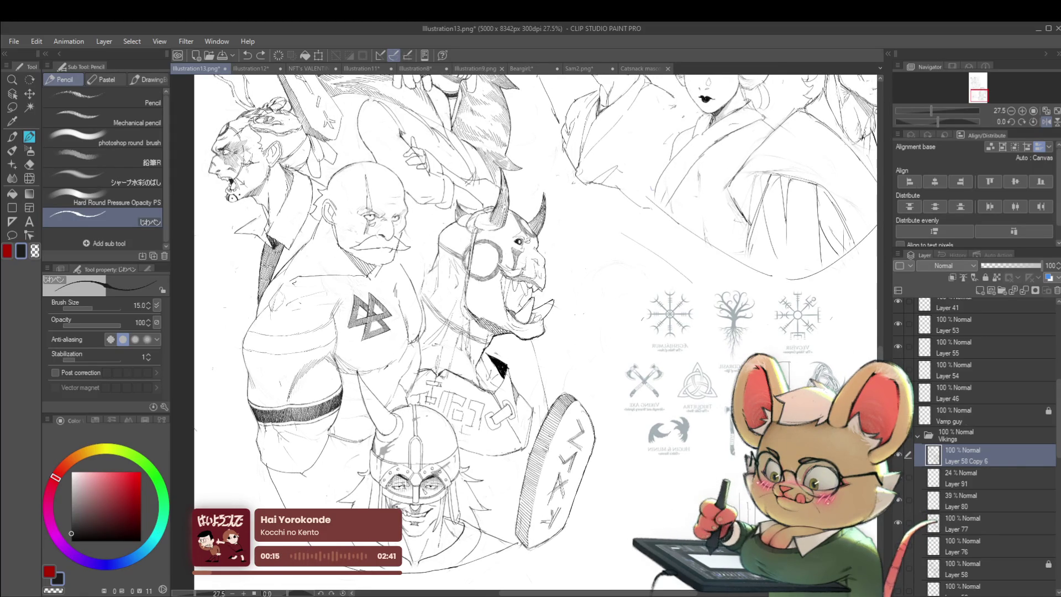
scroll(536, 335, up, 3)
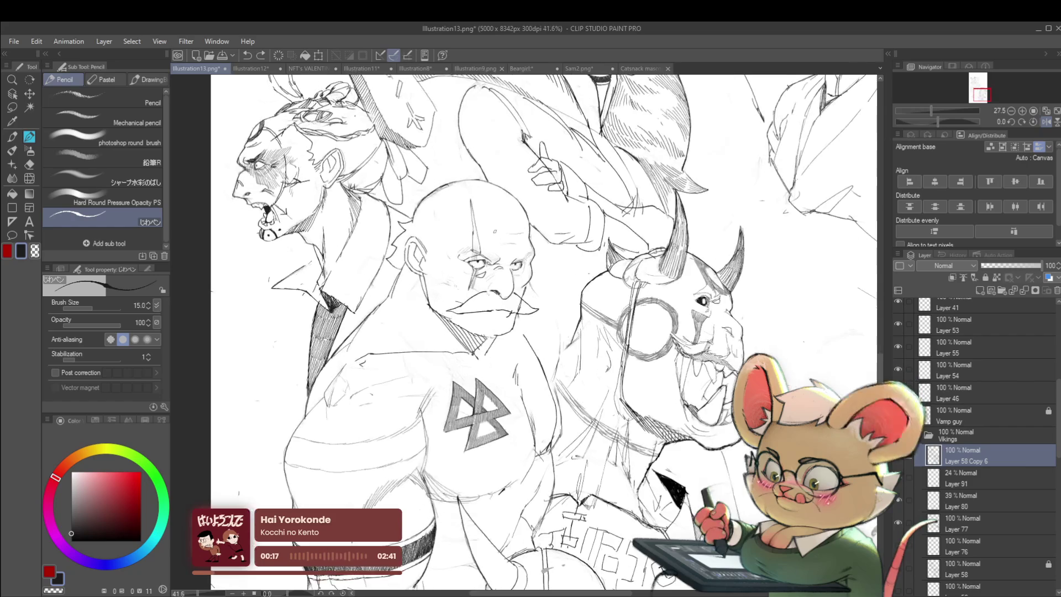
drag(473, 202, 473, 202)
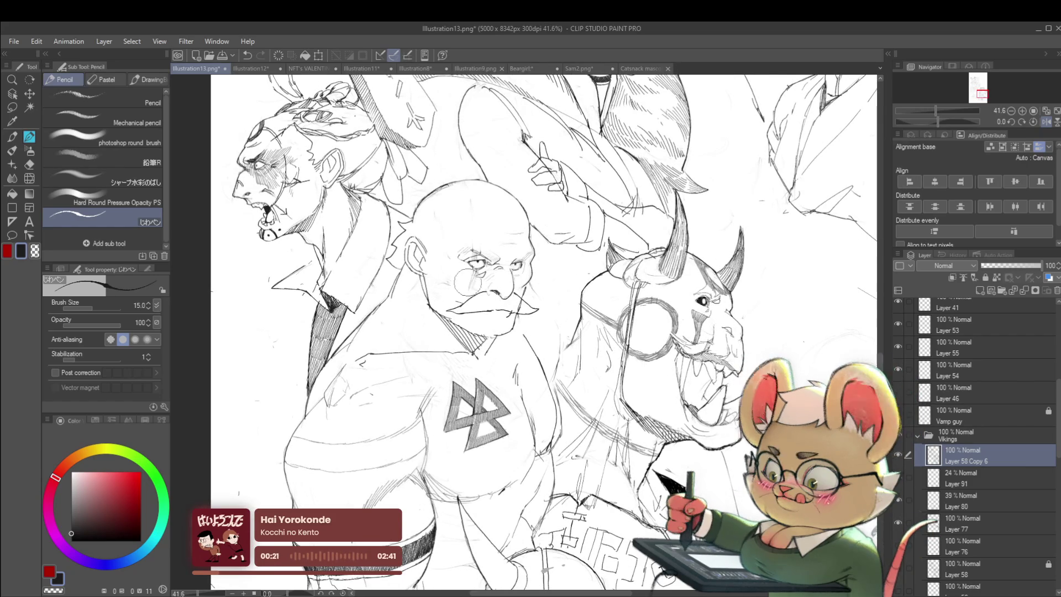
scroll(464, 268, down, 4)
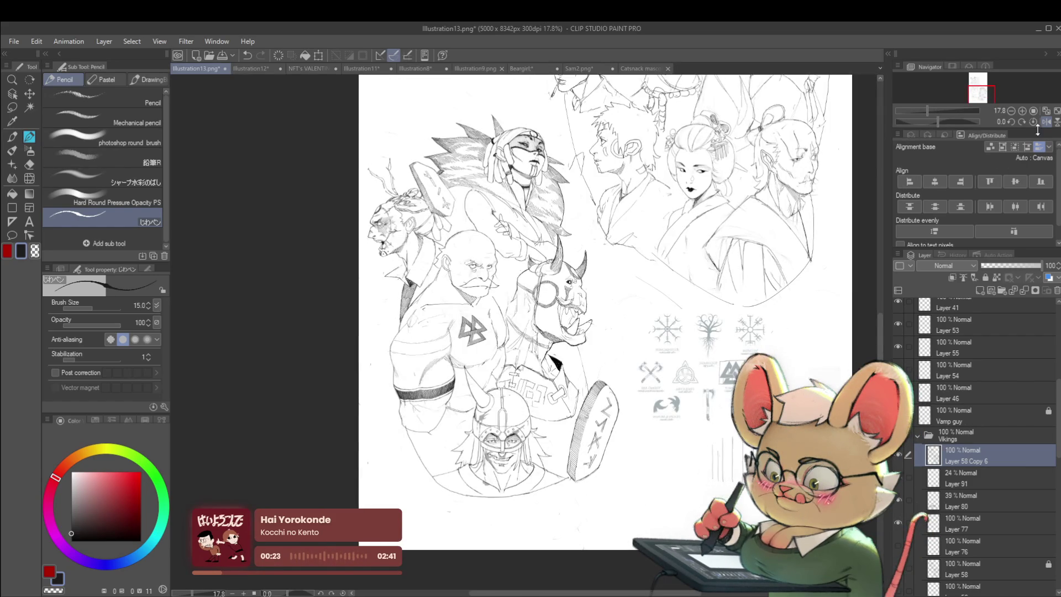
click(1046, 121)
scroll(572, 288, up, 2)
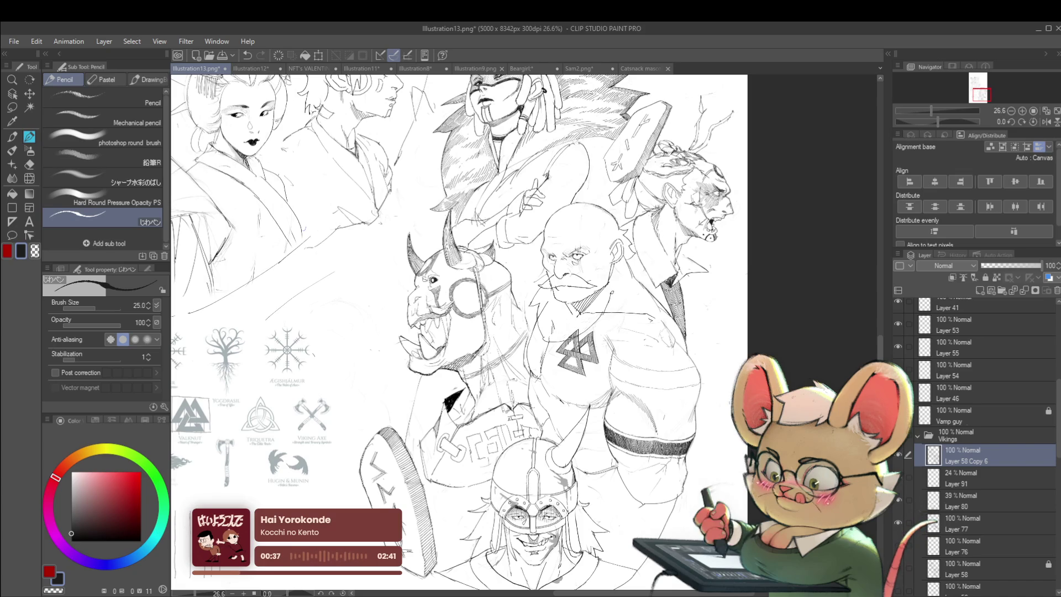
scroll(619, 277, down, 3)
scroll(600, 292, up, 3)
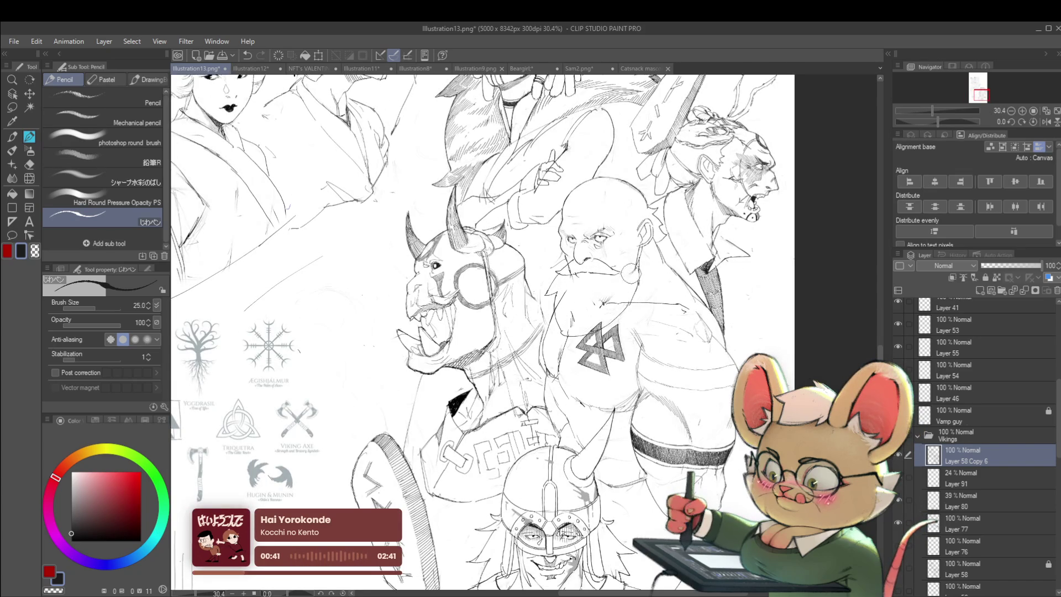
scroll(615, 291, down, 3)
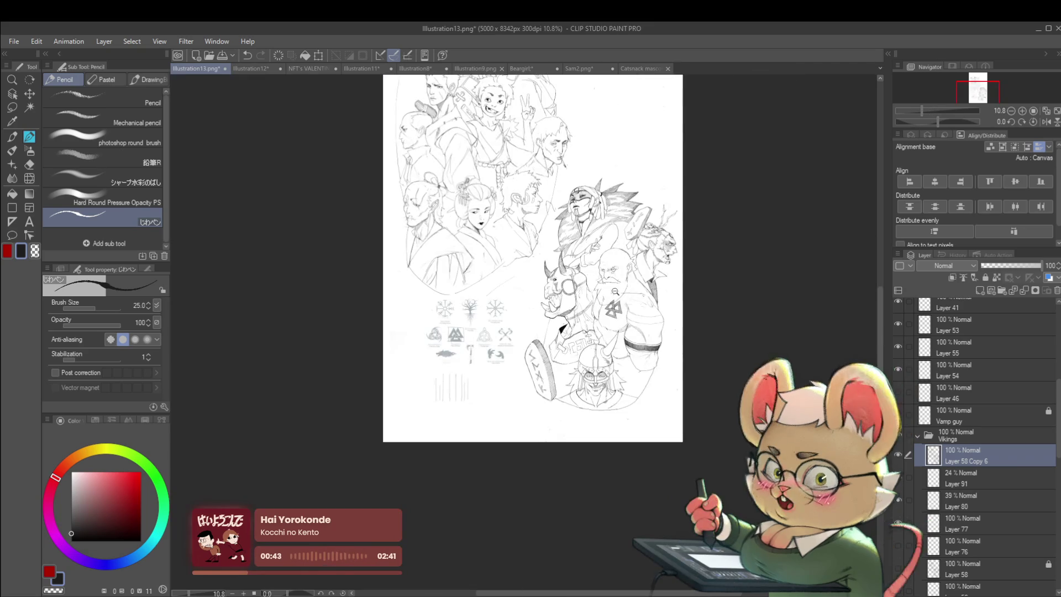
scroll(635, 273, up, 3)
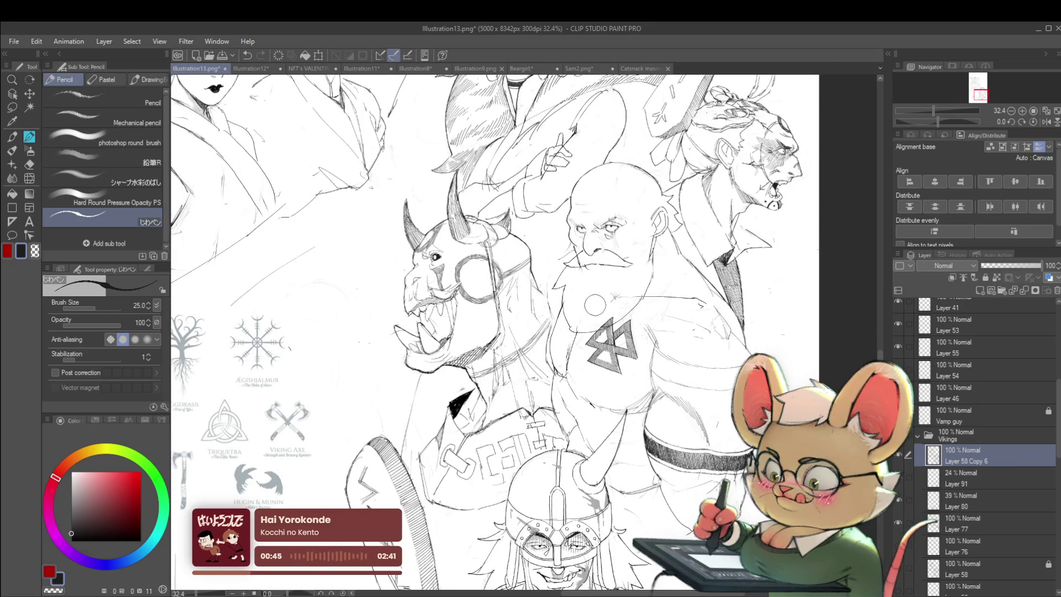
click(967, 477)
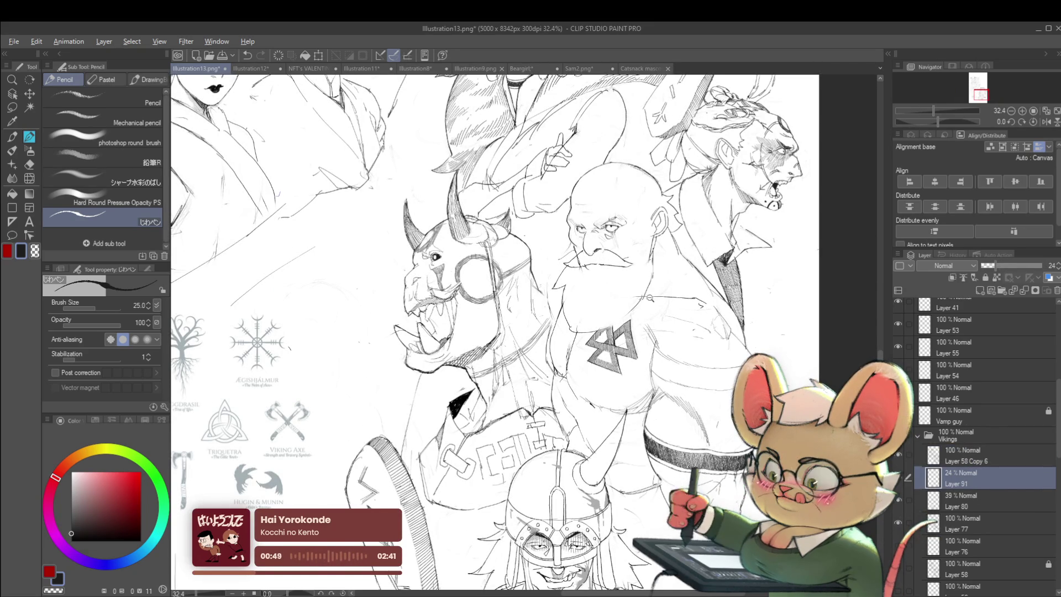
scroll(645, 297, down, 3)
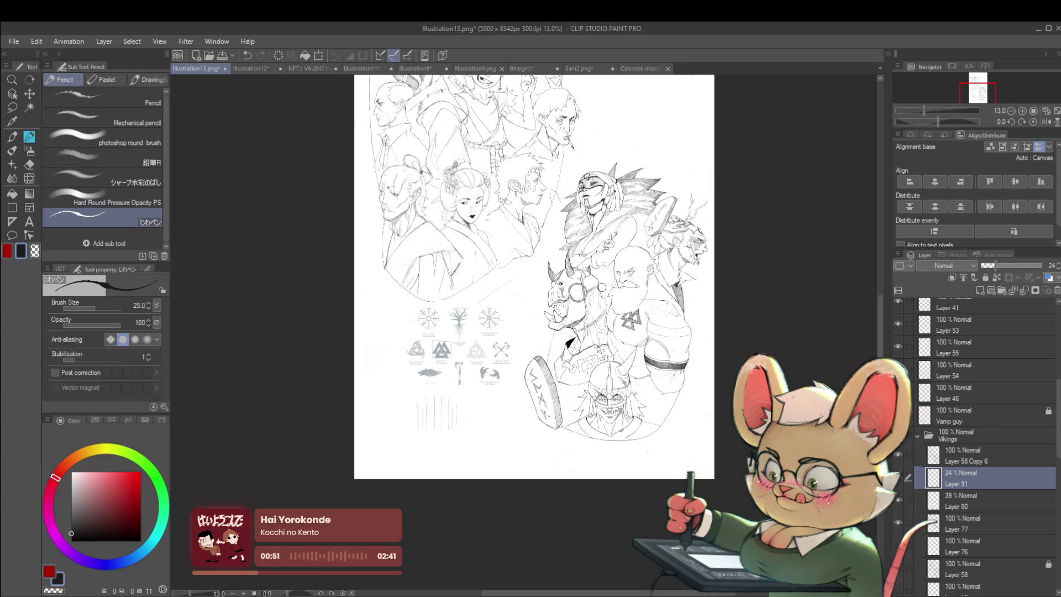
click(1043, 121)
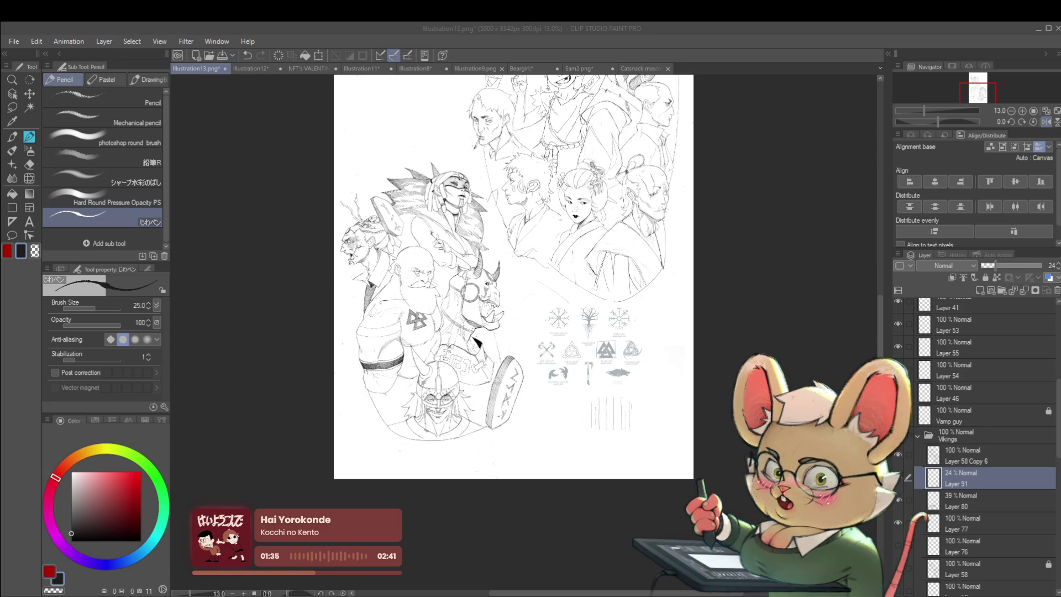
Inspect the mirrored sketch page, making Layer 80 then Layer 58 Copy 6 the working layer
scroll(398, 287, up, 4)
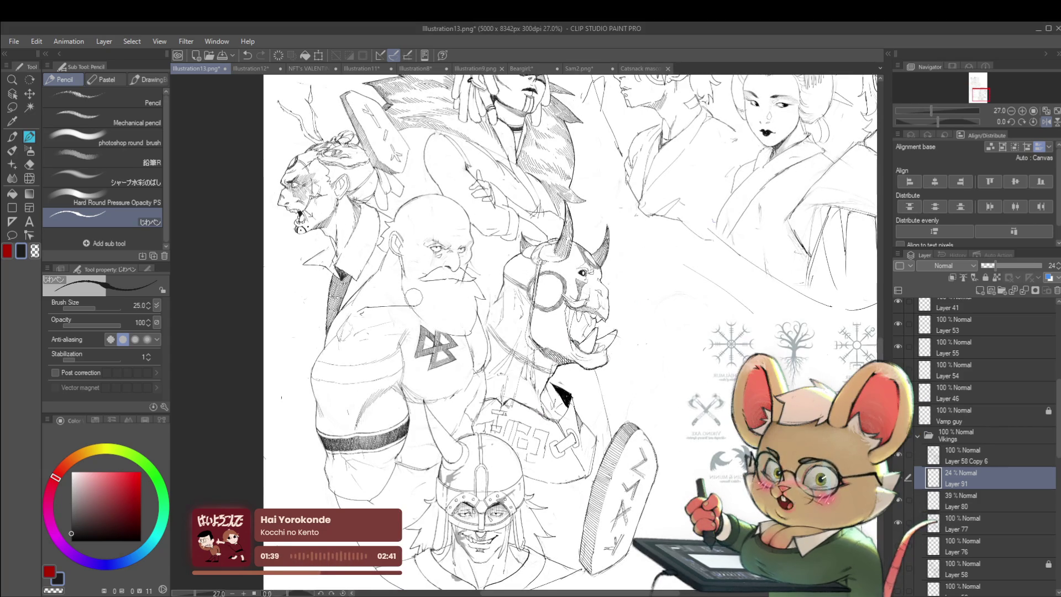
click(970, 504)
drag(421, 298, 448, 291)
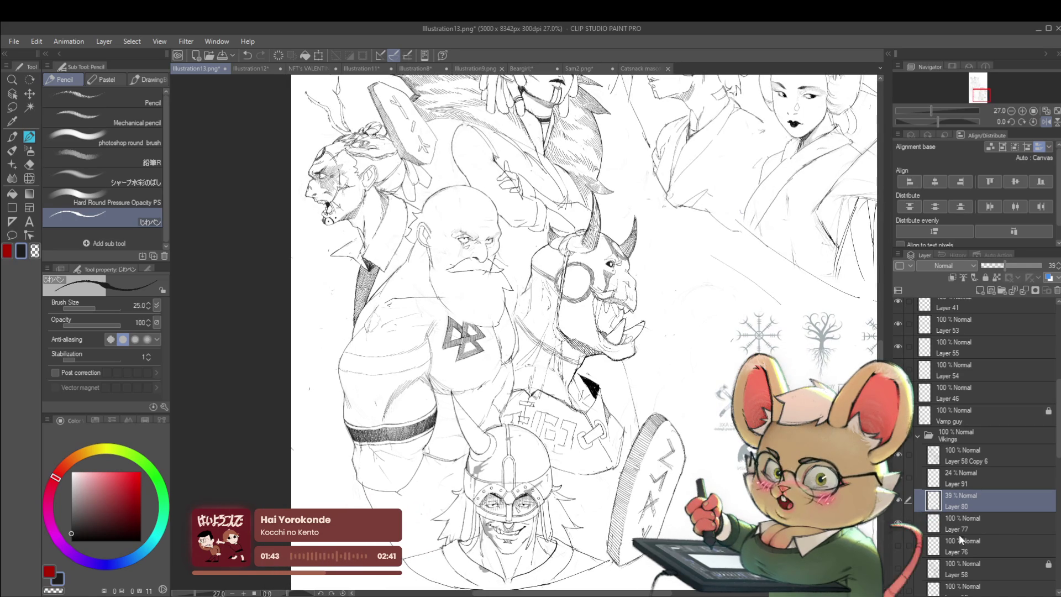
click(969, 456)
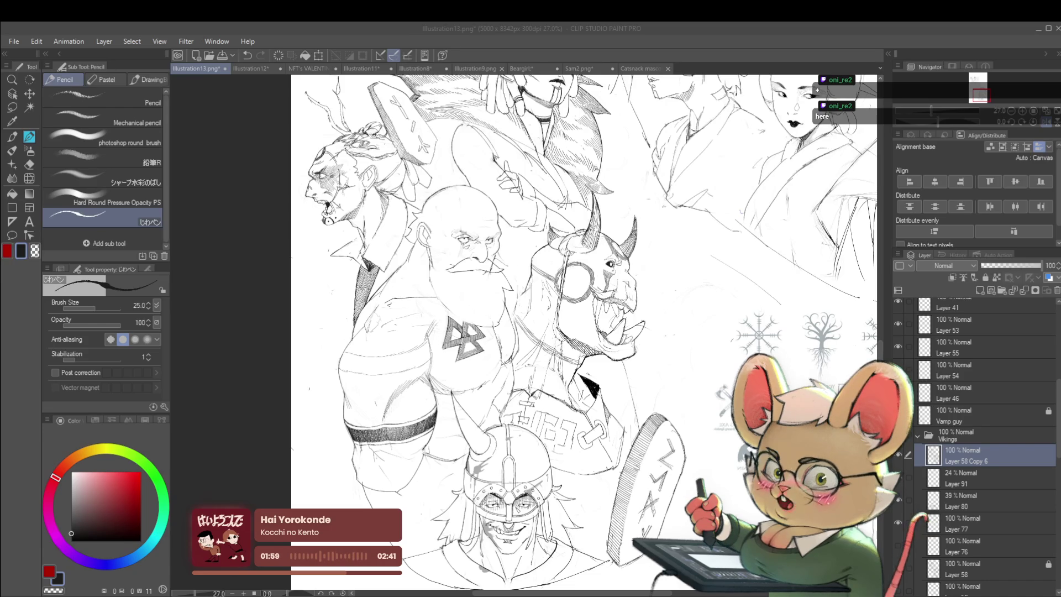
scroll(583, 331, down, 3)
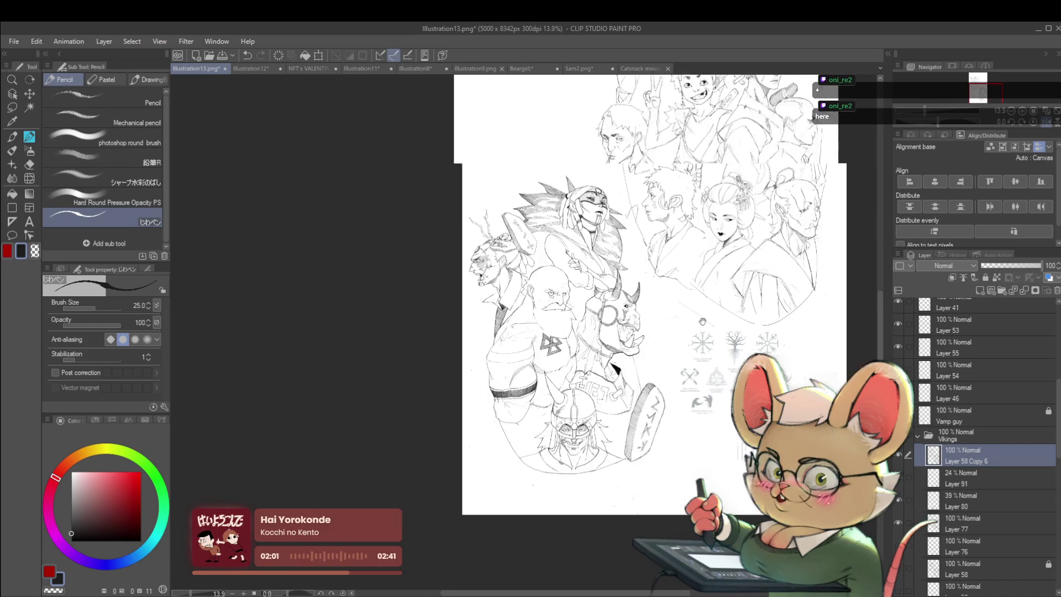
Enlarge the arm study sketches on Layer 93 and move them right of the samurai group
drag(552, 332, 654, 373)
key(ctrl+t)
mouse_move(746, 294)
mouse_down()
mouse_move(712, 299)
mouse_move(662, 422)
mouse_up()
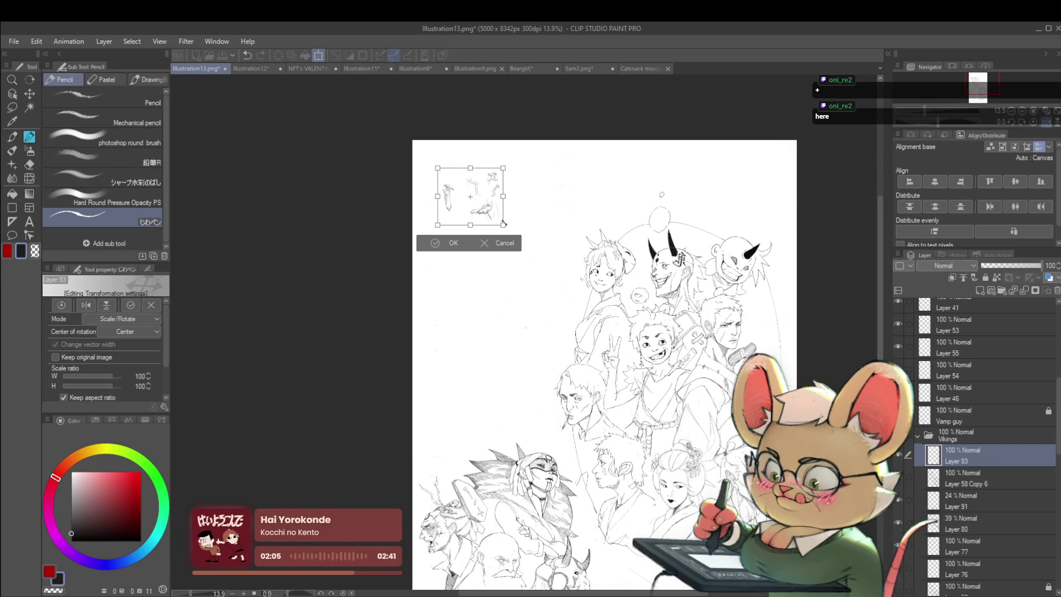
drag(504, 224, 605, 316)
drag(547, 277, 514, 258)
drag(572, 298, 579, 305)
scroll(559, 271, up, 2)
drag(557, 270, 561, 338)
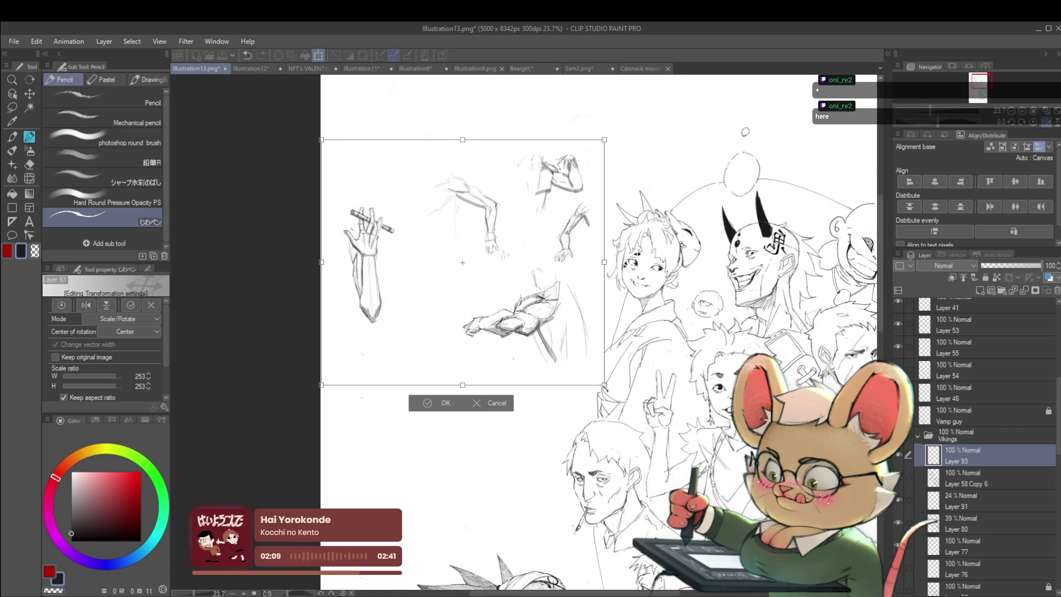
drag(605, 386, 575, 363)
key(Return)
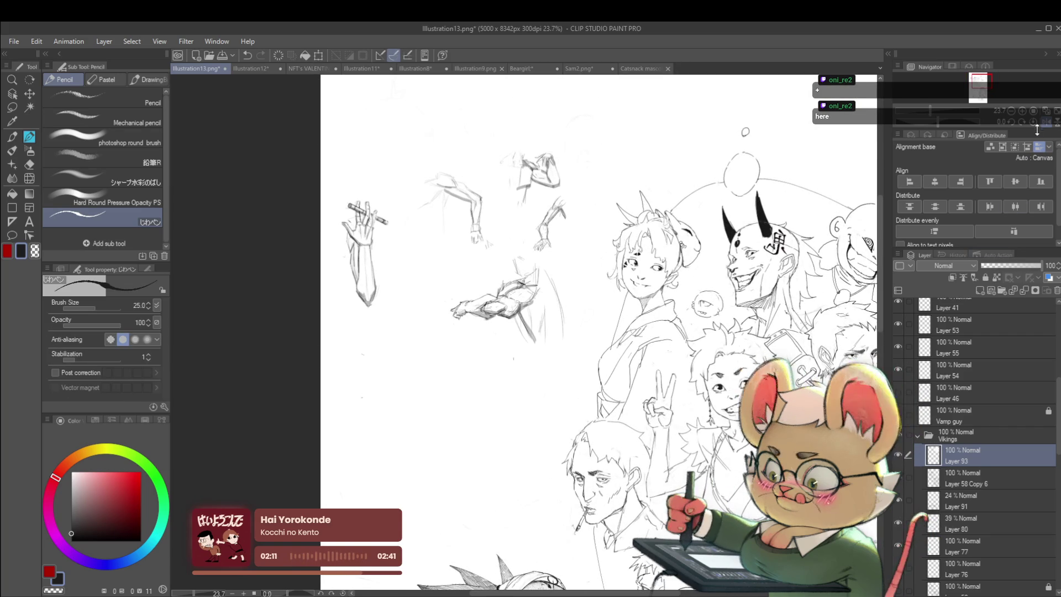
Unflip the view and rescale the arm sketches to 86%
scroll(575, 364, down, 2)
key(h)
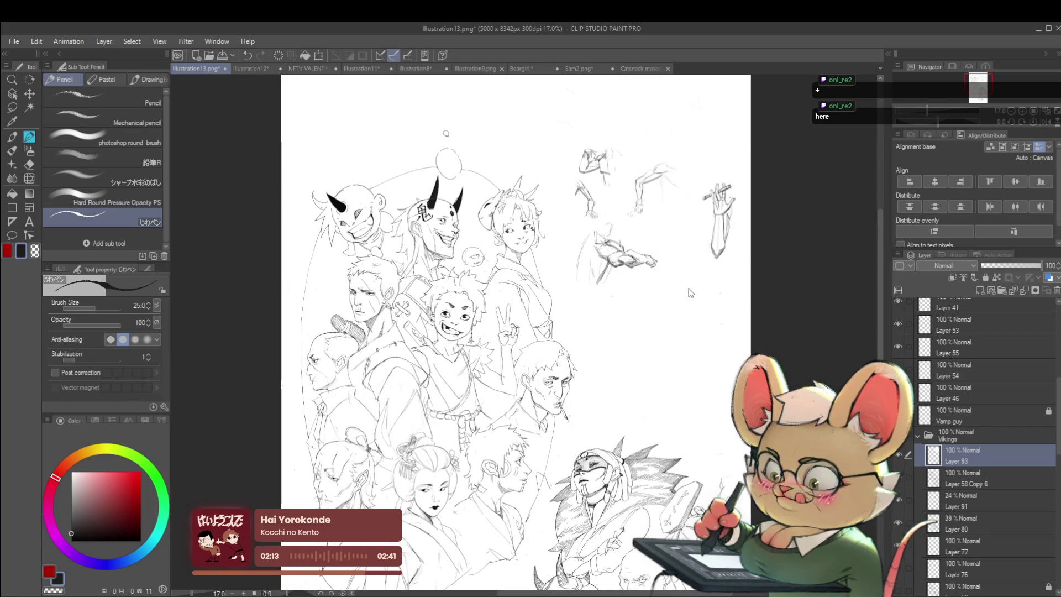
key(ctrl+t)
drag(754, 420, 717, 376)
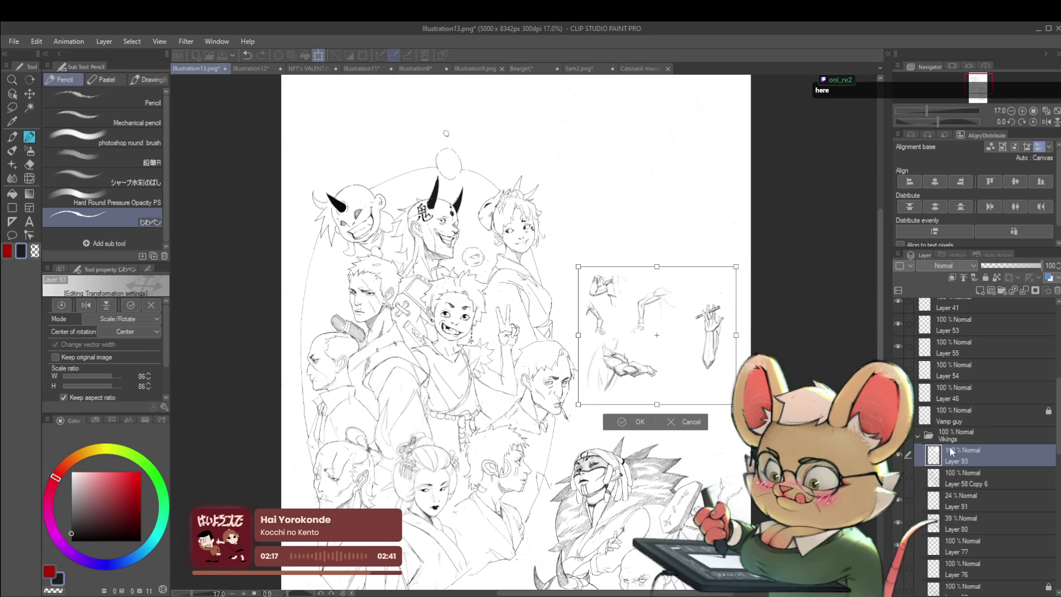
key(Return)
Lower the arm sketches layer to 65% opacity and paste the arm anatomy reference
click(1020, 265)
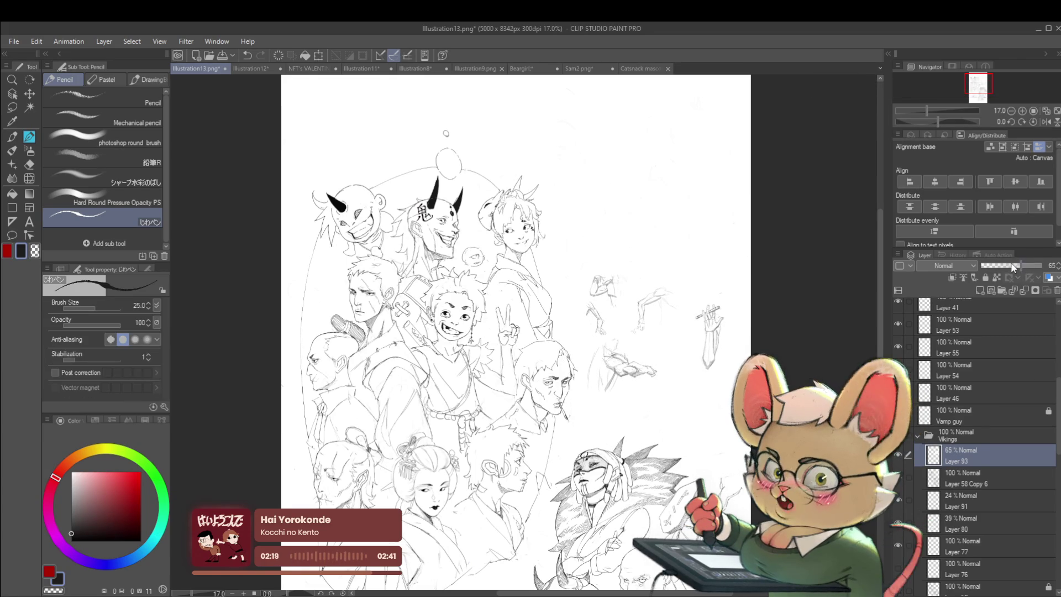
scroll(651, 385, up, 4)
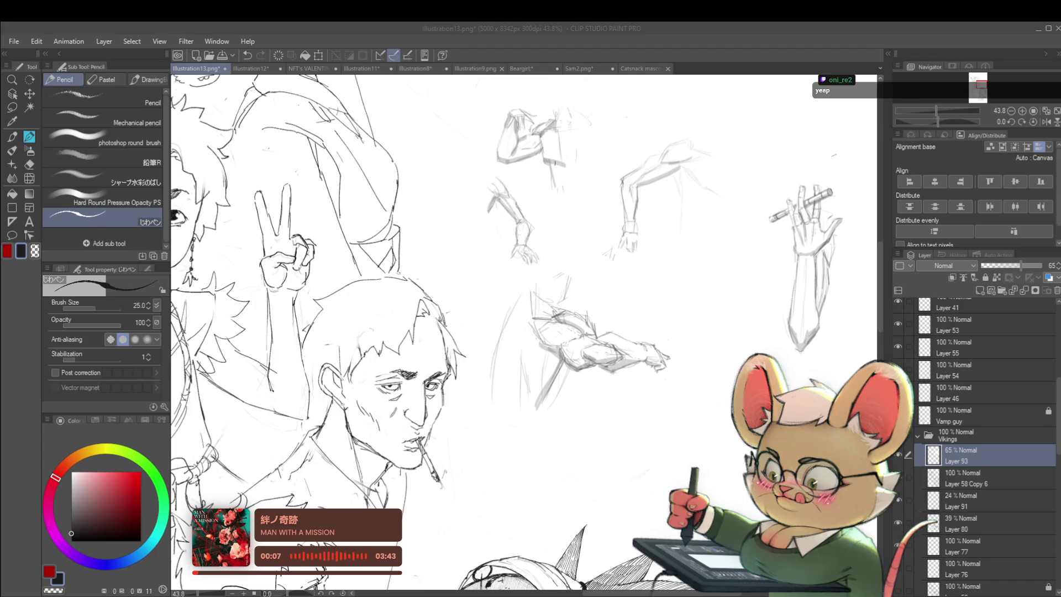
scroll(651, 376, down, 3)
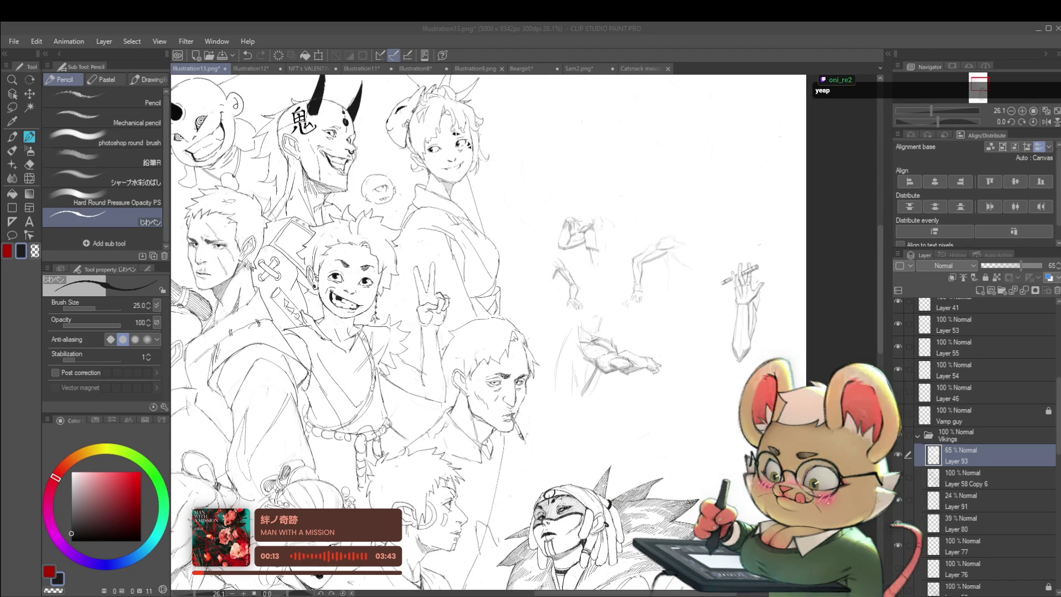
scroll(673, 172, down, 2)
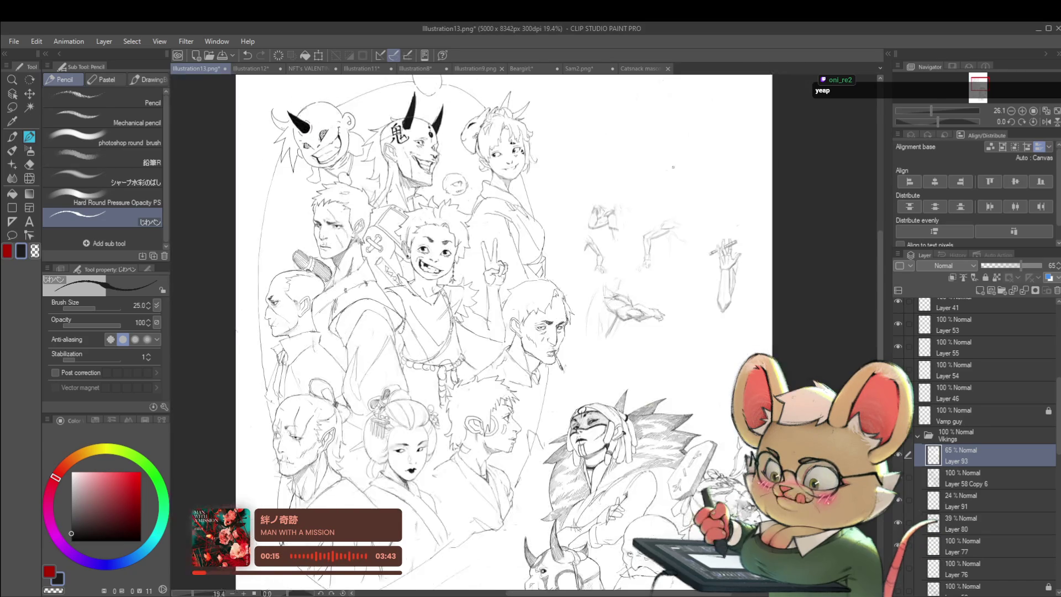
key(ctrl+v)
key(ctrl+t)
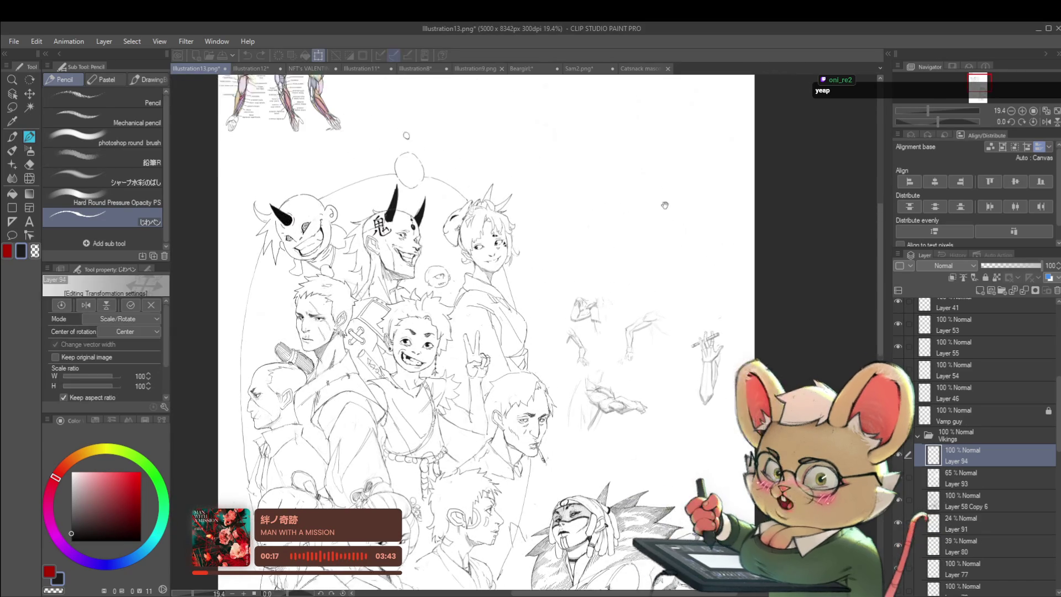
Scale the pasted anatomy reference on Layer 94 up to about 148%
scroll(683, 289, up, 3)
drag(723, 354, 835, 411)
drag(770, 458, 559, 339)
mouse_move(625, 292)
mouse_down()
mouse_move(666, 308)
mouse_move(651, 384)
mouse_move(560, 294)
mouse_up()
key(Return)
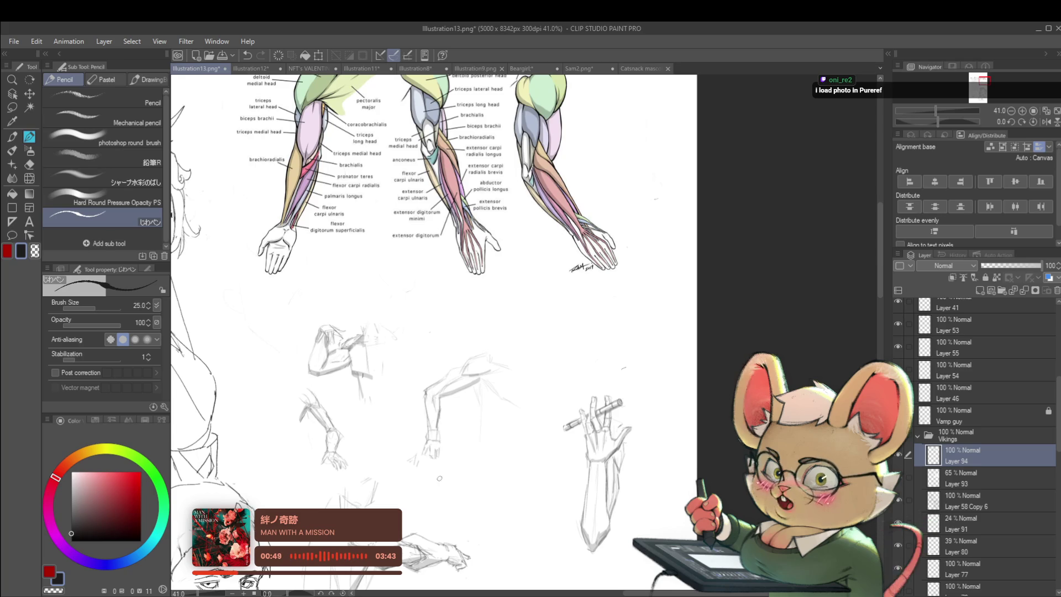
Pick red as the drawing colour in the colour square
scroll(383, 394, down, 3)
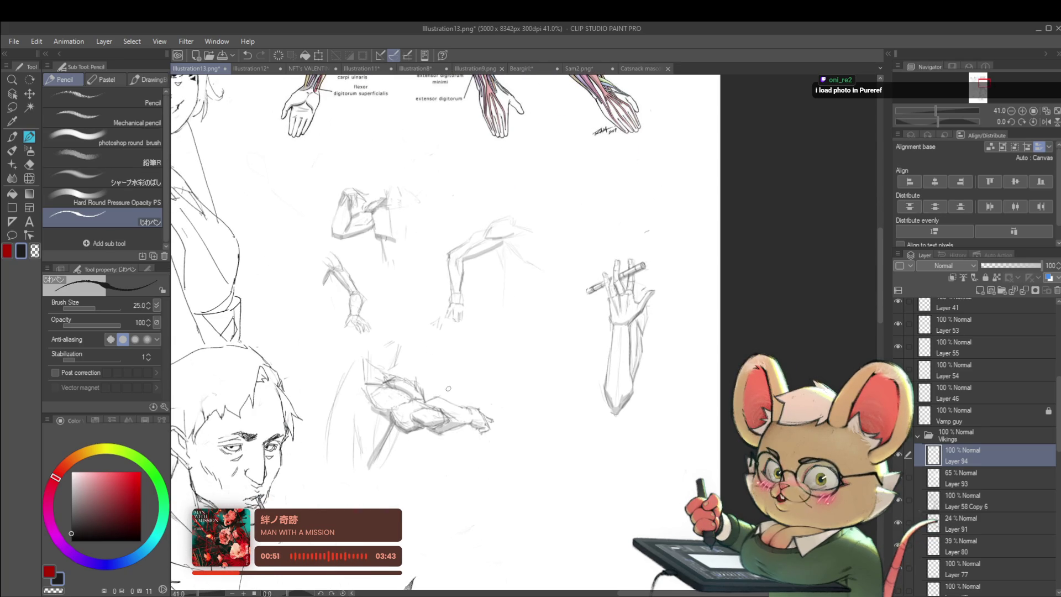
scroll(376, 360, up, 2)
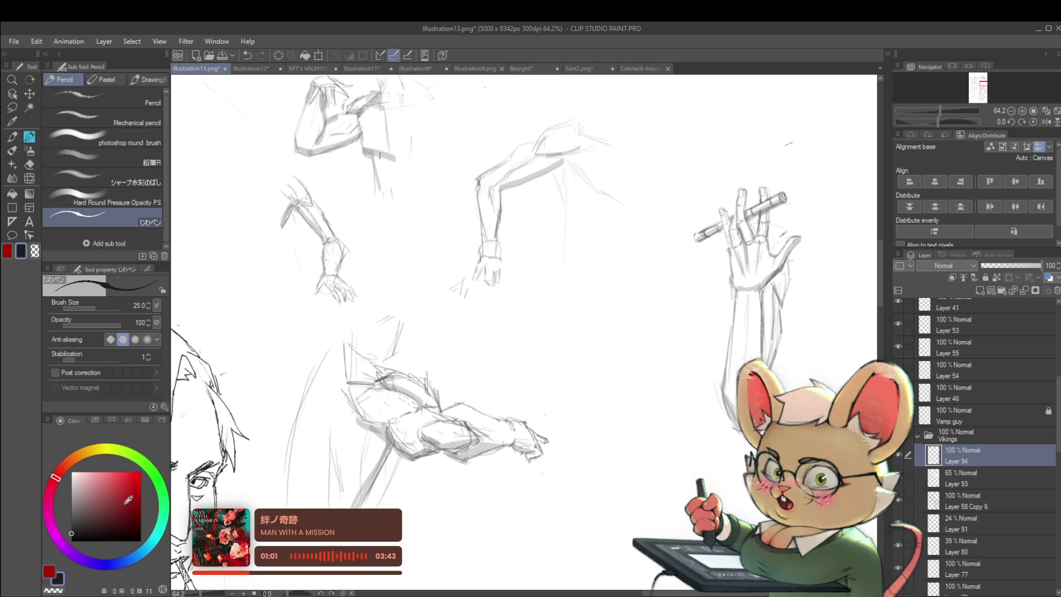
click(140, 498)
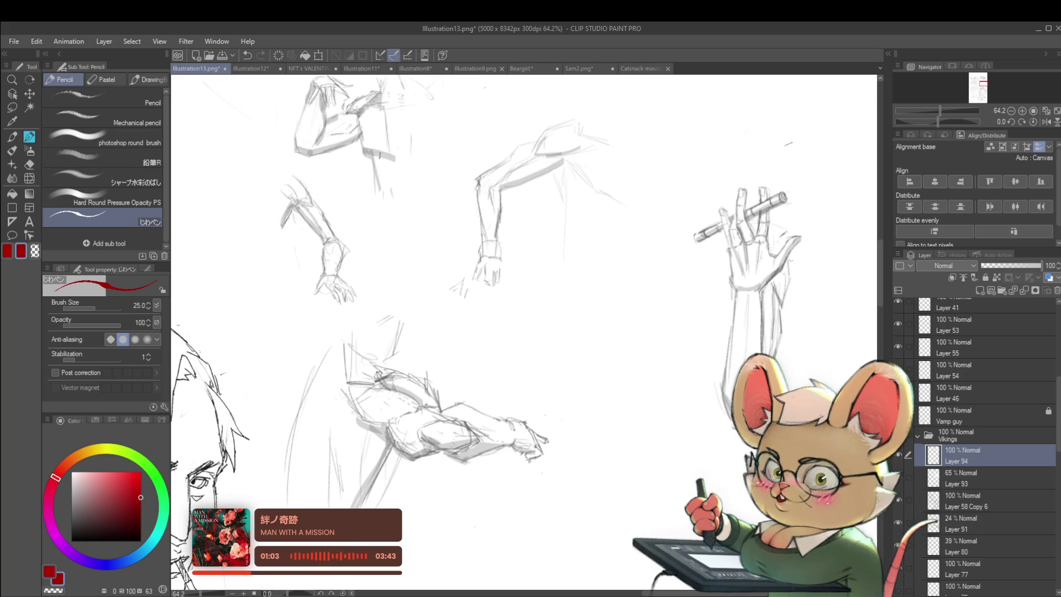
Draw a red muscle line over the forearm sketch
mouse_move(382, 379)
mouse_down()
mouse_move(412, 383)
mouse_move(439, 409)
mouse_up()
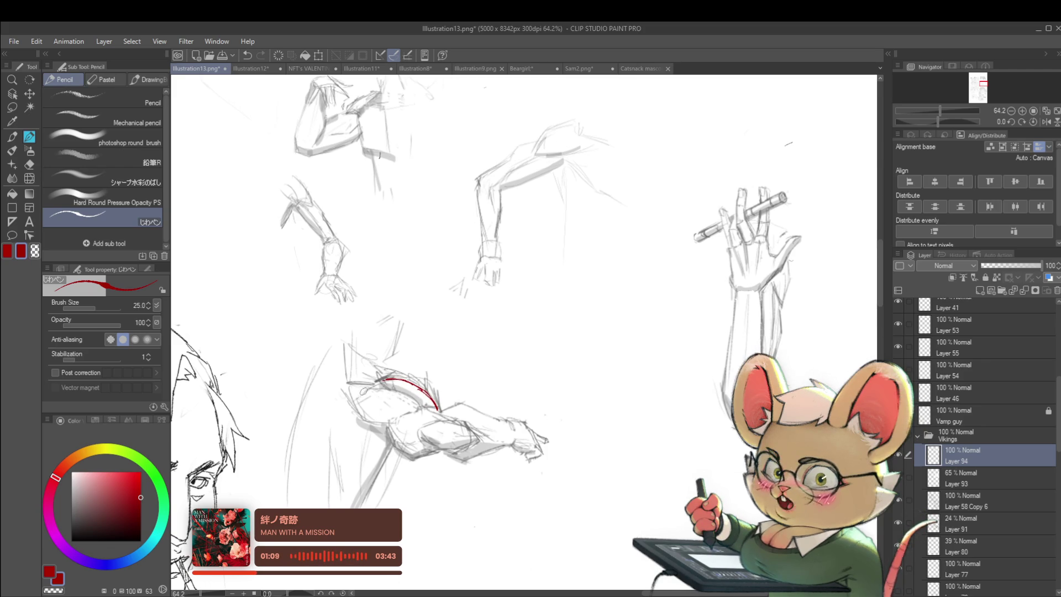
scroll(347, 368, down, 2)
drag(347, 368, 353, 575)
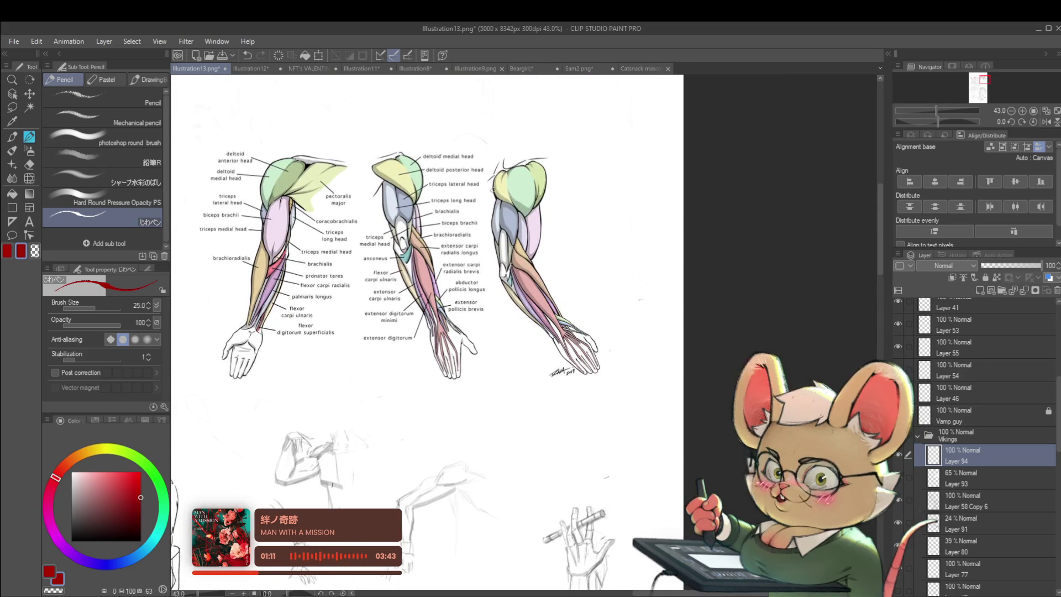
scroll(443, 199, up, 2)
scroll(443, 199, up, 3)
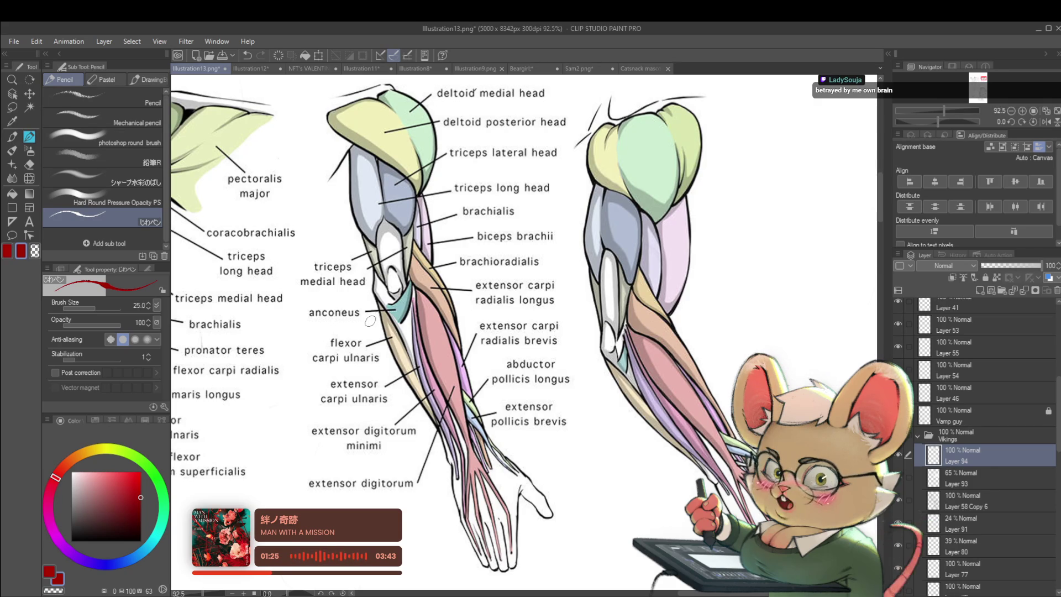
Trace a red line along the reference's brachialis edge, replacing an undone triceps stroke
drag(423, 188, 416, 200)
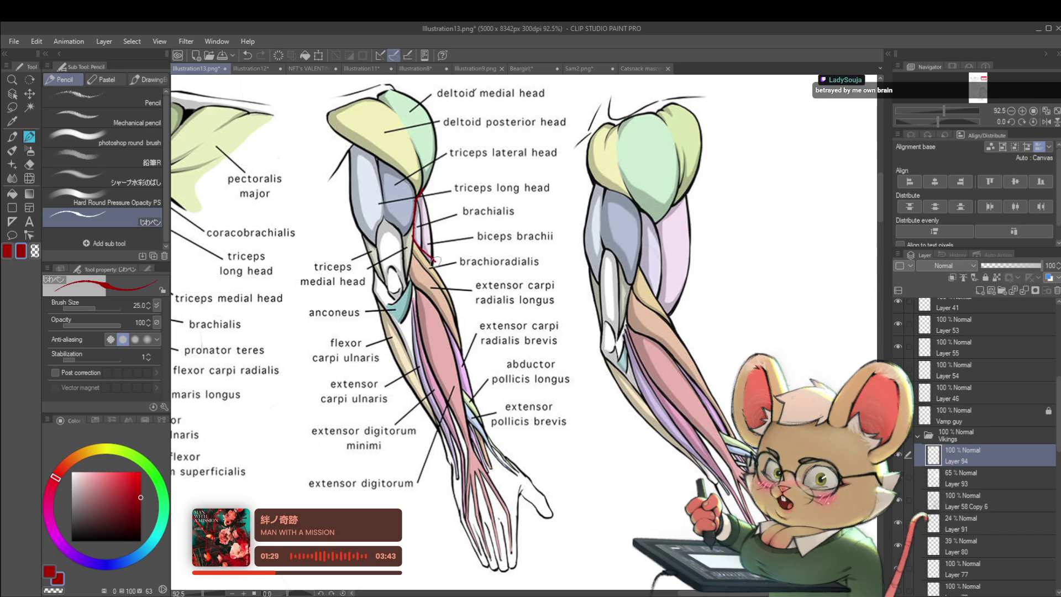
key(ctrl+z)
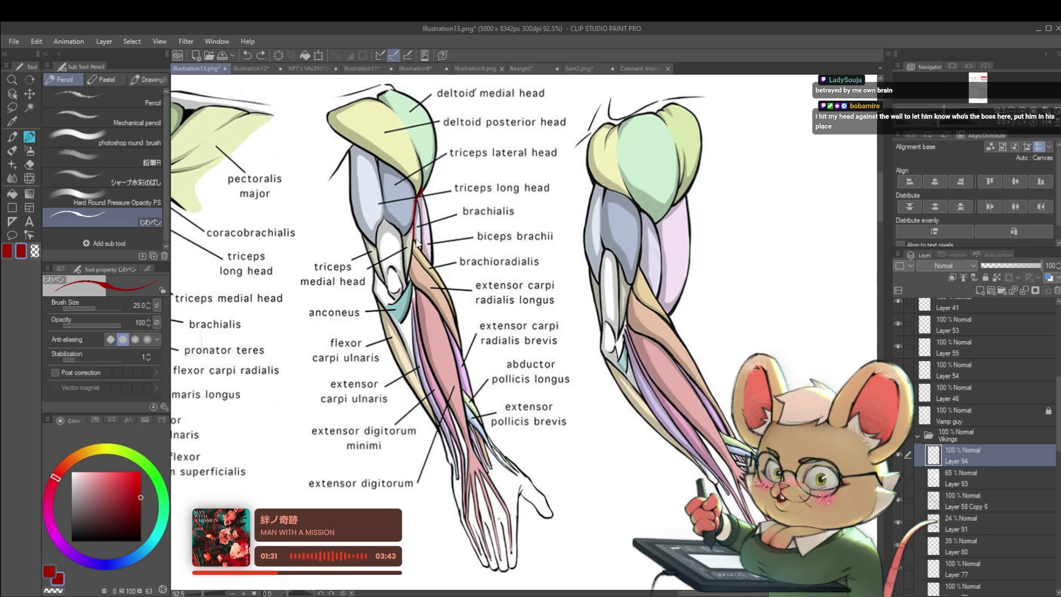
drag(431, 224, 433, 263)
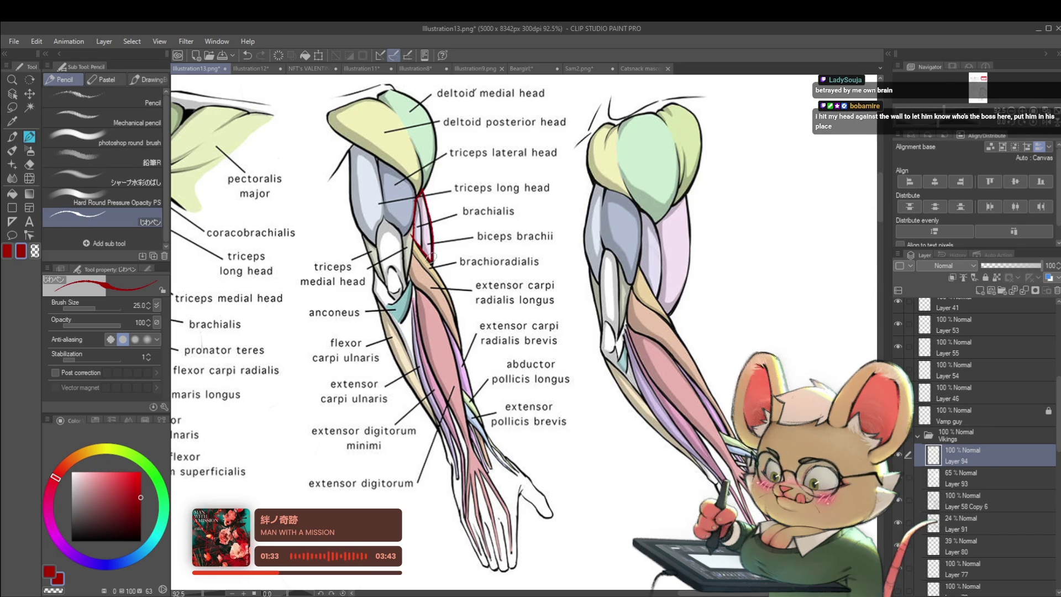
scroll(434, 206, down, 3)
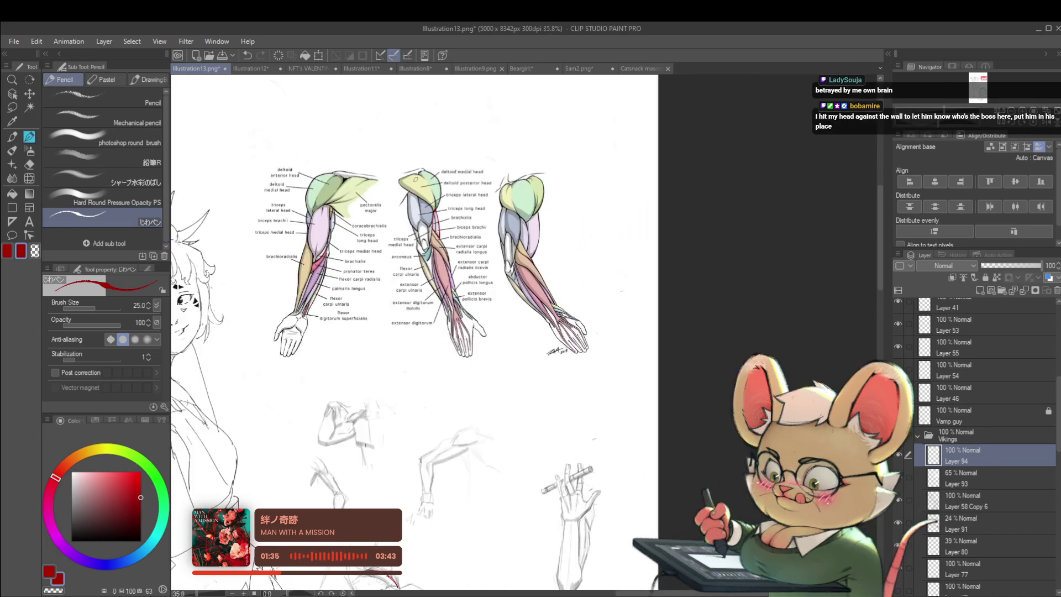
scroll(532, 240, up, 2)
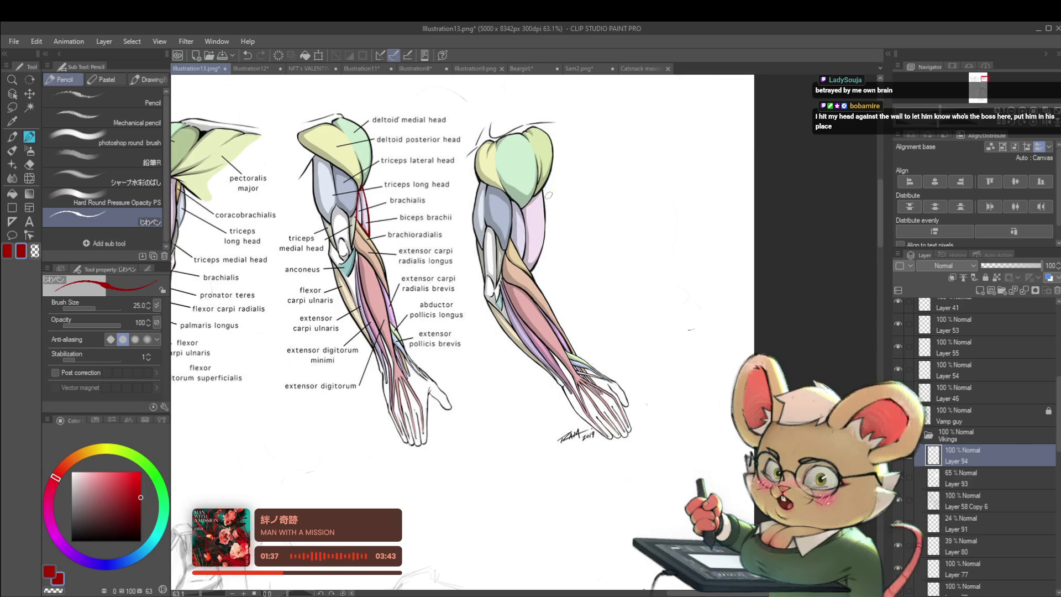
Trace the right arm's biceps edge and the first arm's muscle edges in red
drag(543, 191, 532, 269)
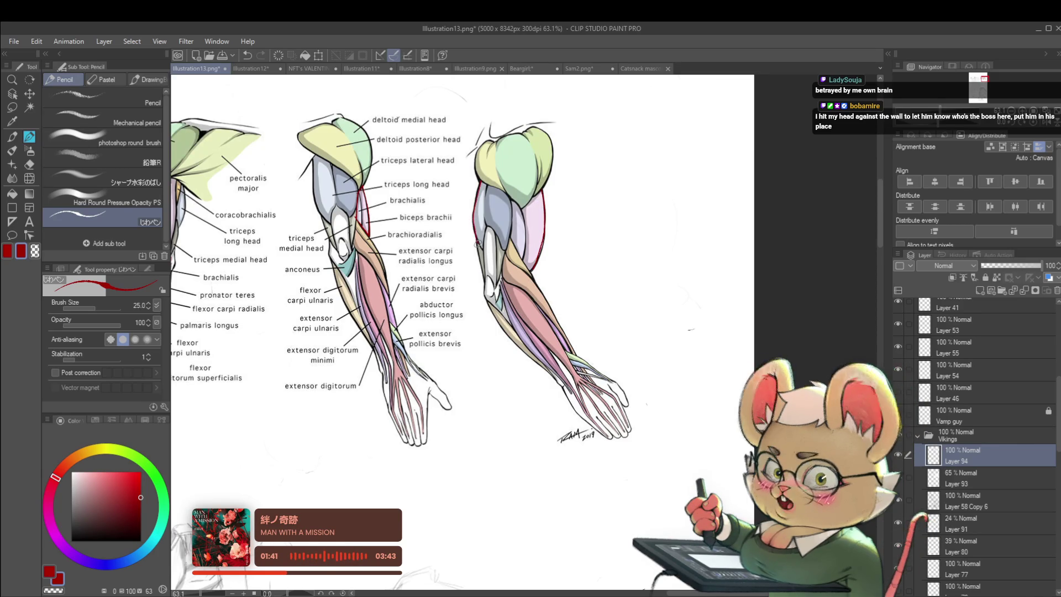
scroll(475, 240, down, 2)
scroll(504, 232, up, 1)
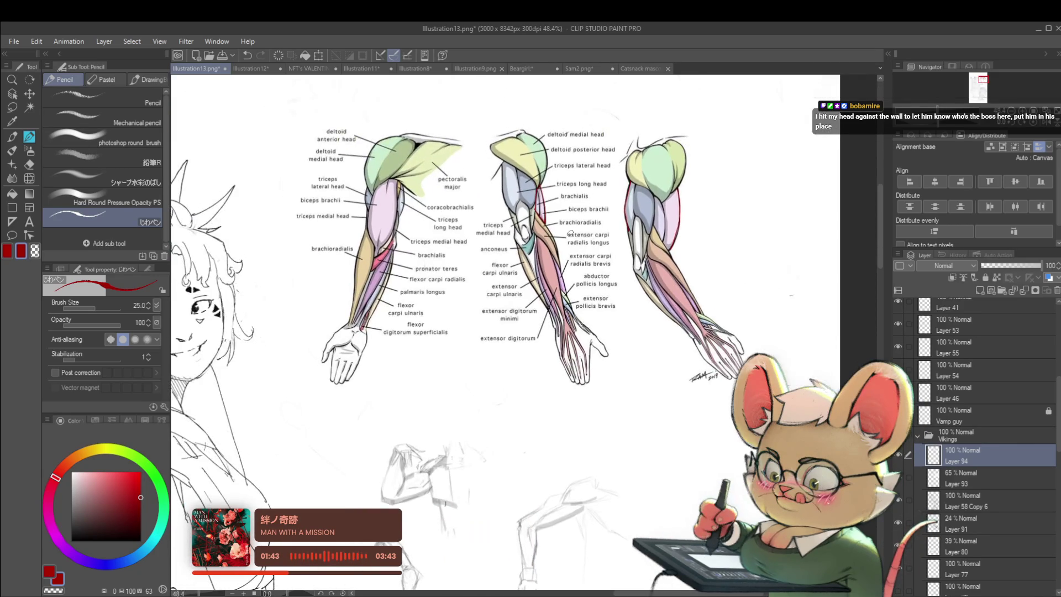
scroll(503, 231, up, 1)
drag(361, 225, 366, 249)
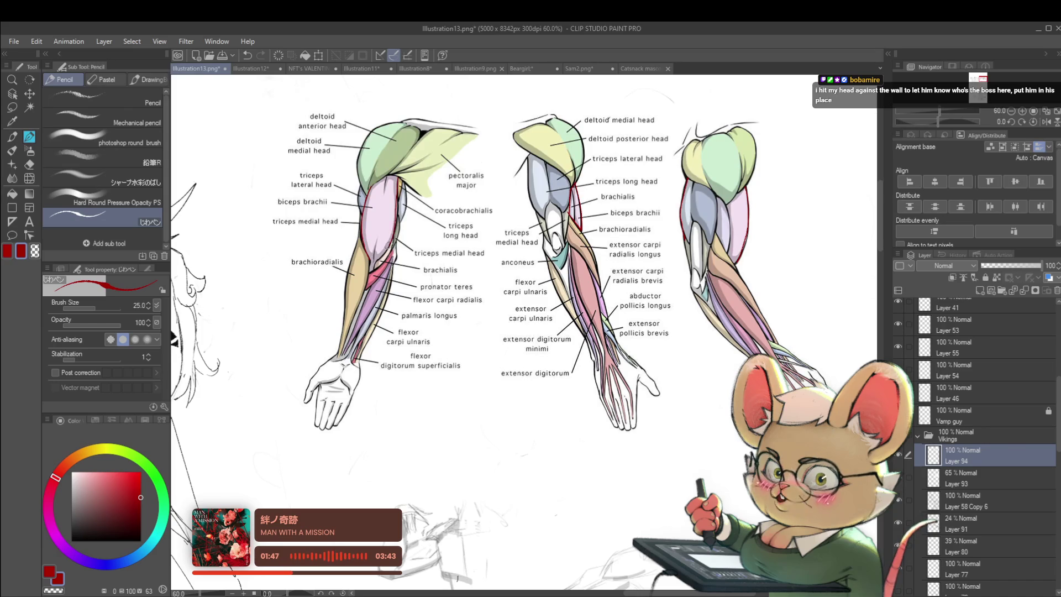
drag(402, 205, 397, 224)
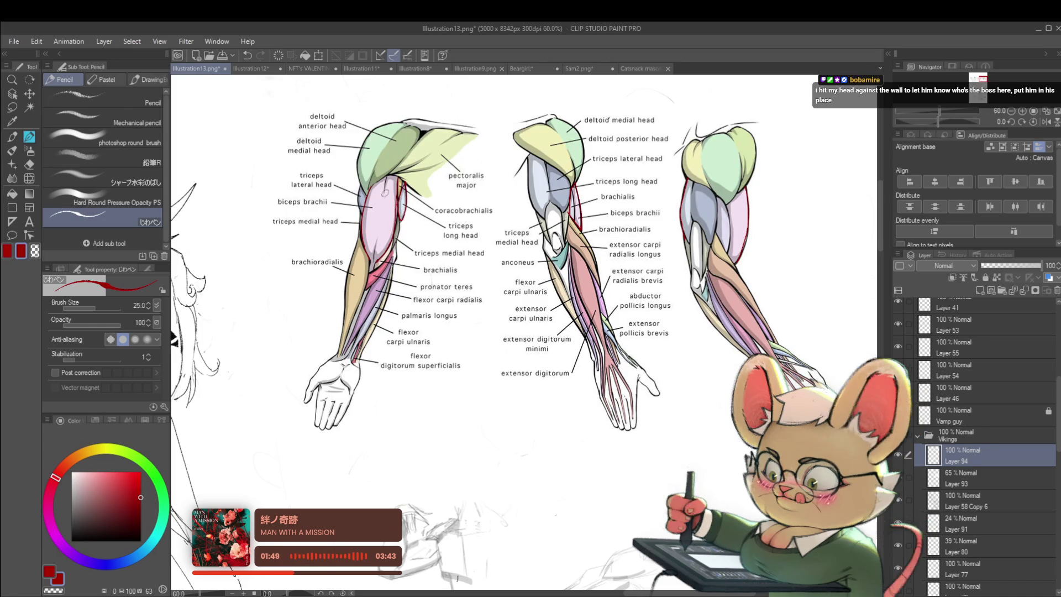
Try extending the red line on the forearm sketch, then undo the extension
scroll(448, 307, down, 2)
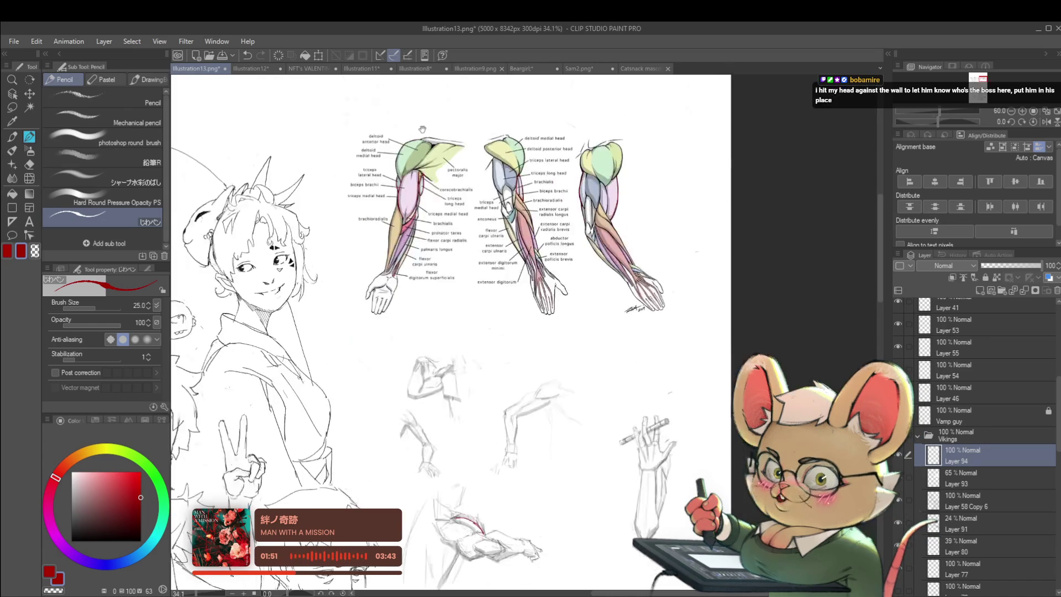
scroll(447, 307, down, 10)
scroll(448, 307, up, 2)
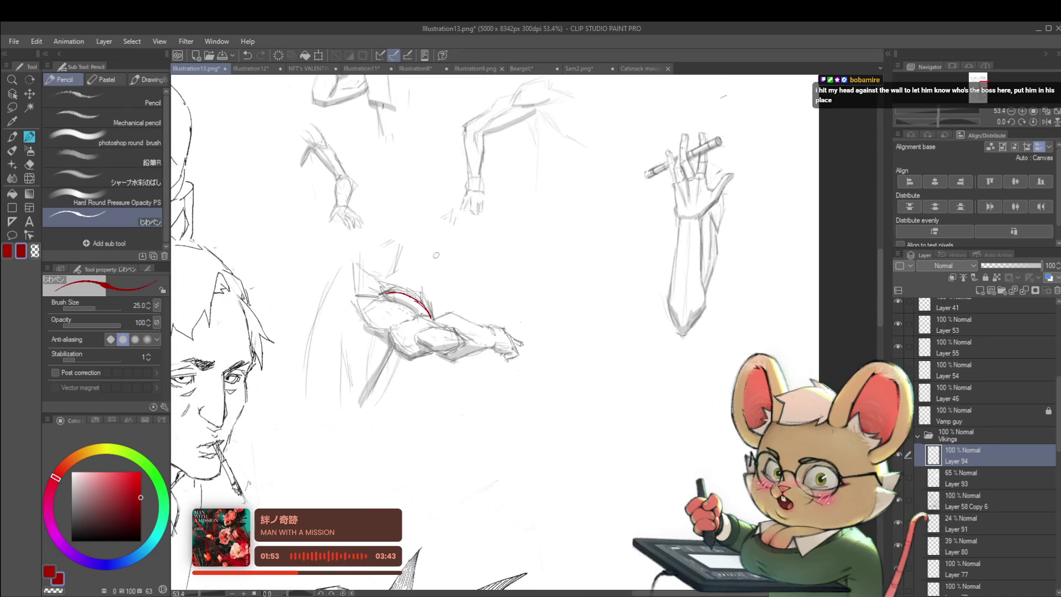
scroll(471, 193, down, 4)
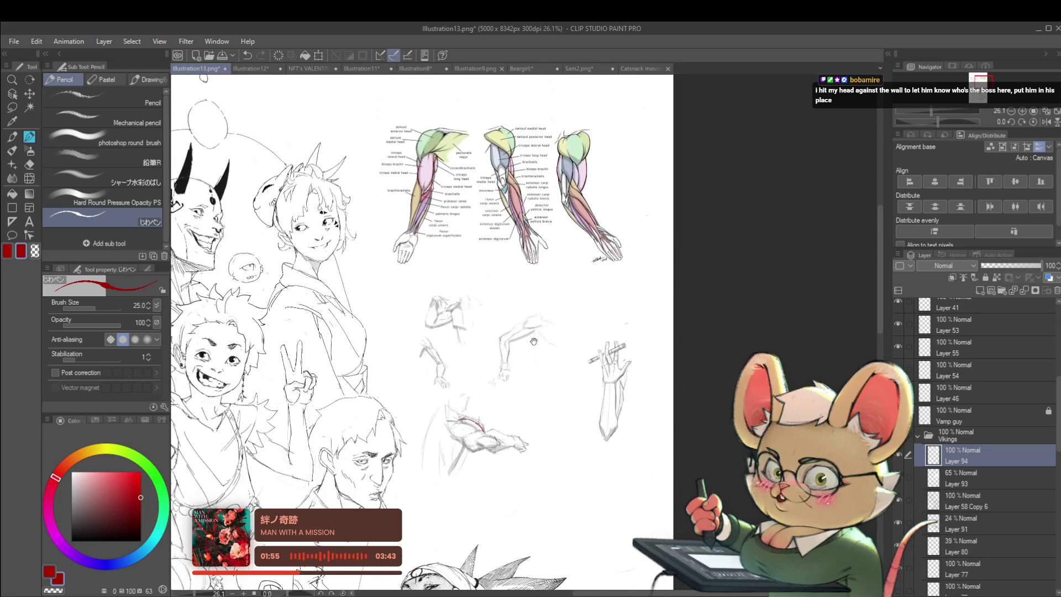
drag(543, 360, 529, 338)
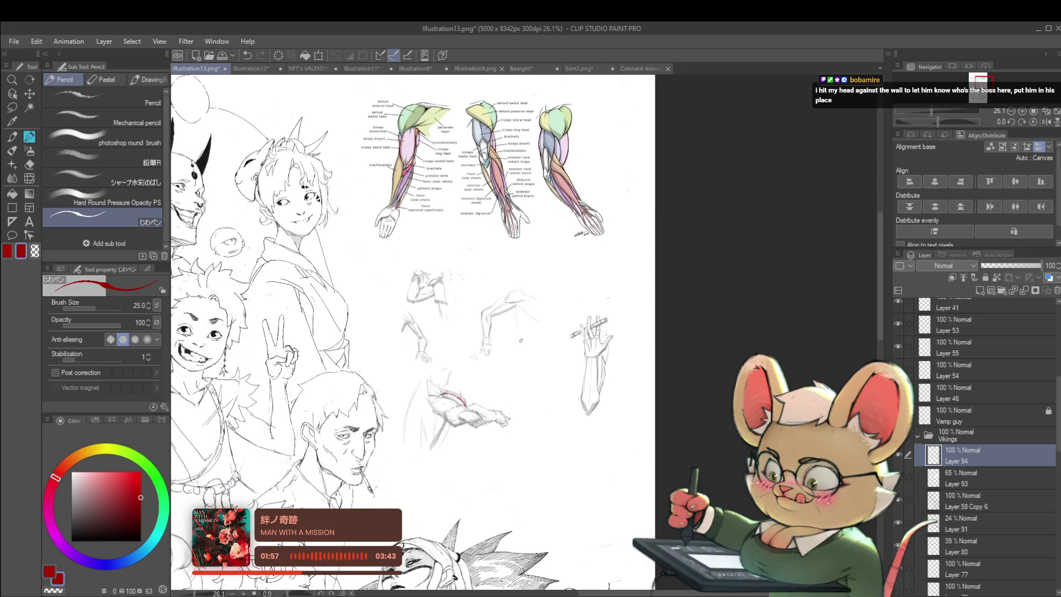
scroll(397, 383, up, 3)
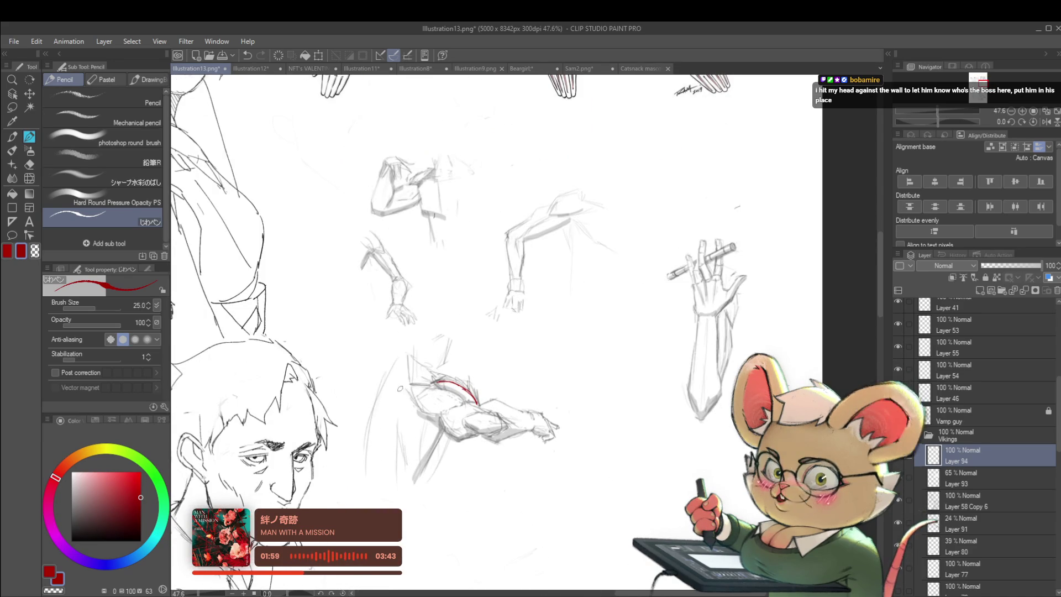
drag(408, 388, 426, 381)
key(ctrl+z)
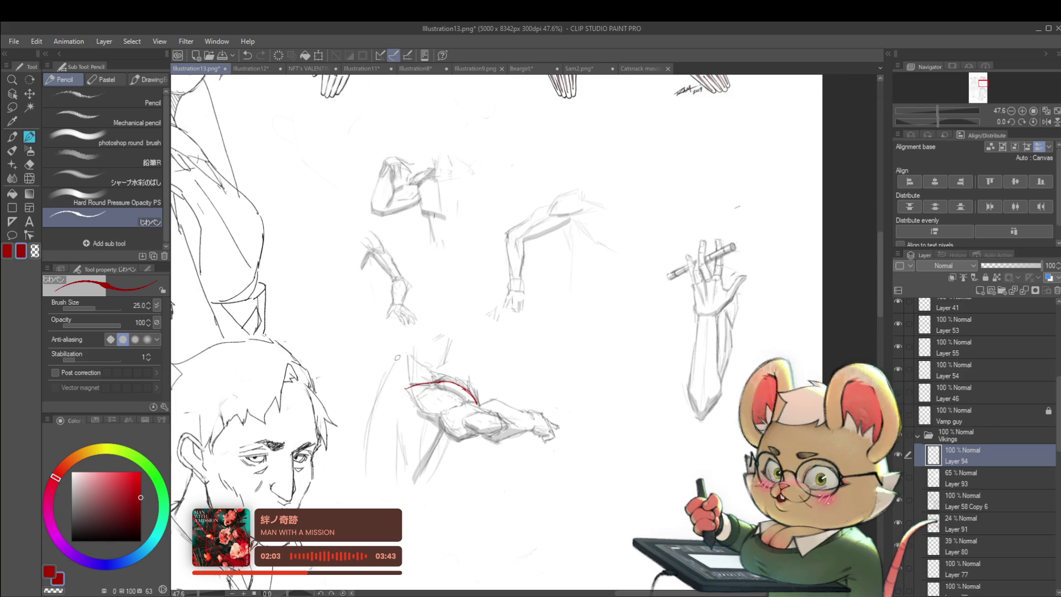
Draw red curved construction lines above the arm sketches
scroll(397, 346, up, 5)
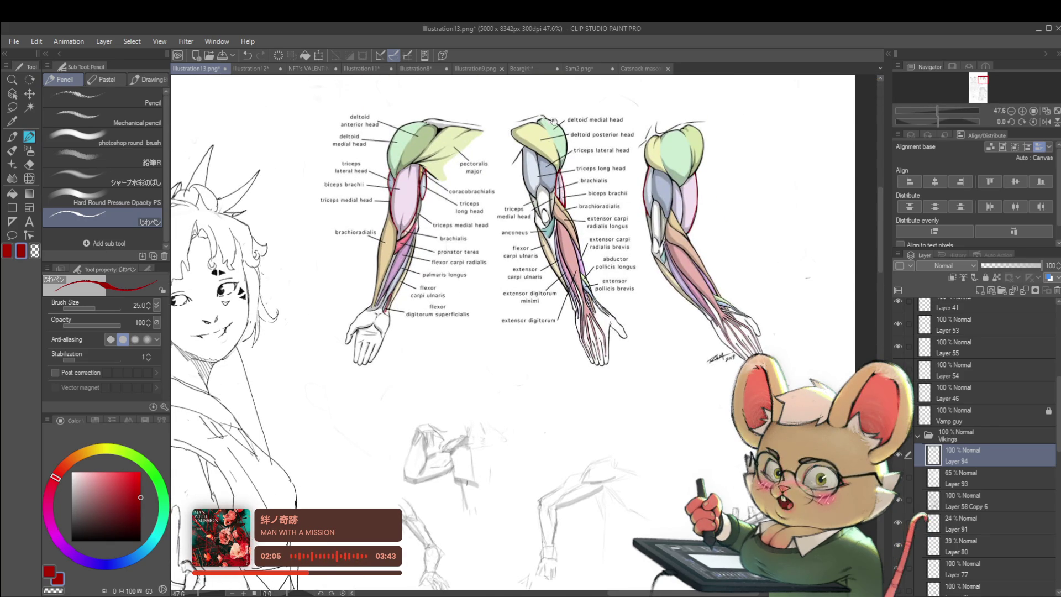
scroll(557, 110, down, 5)
drag(660, 228, 634, 239)
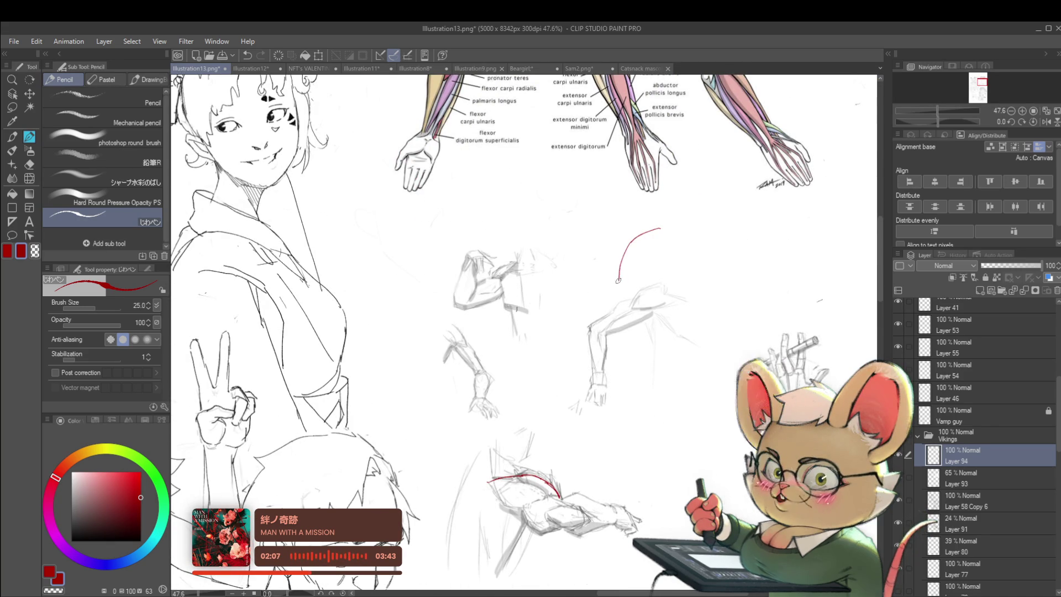
drag(619, 279, 667, 266)
scroll(601, 219, right, 2)
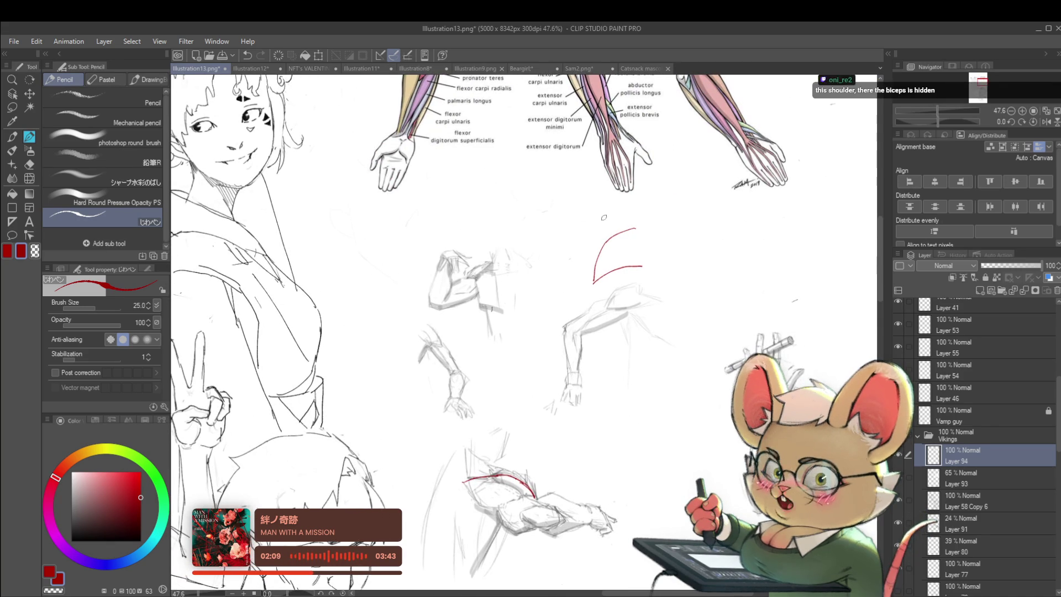
mouse_move(613, 209)
mouse_down()
mouse_move(548, 201)
mouse_move(599, 234)
mouse_up()
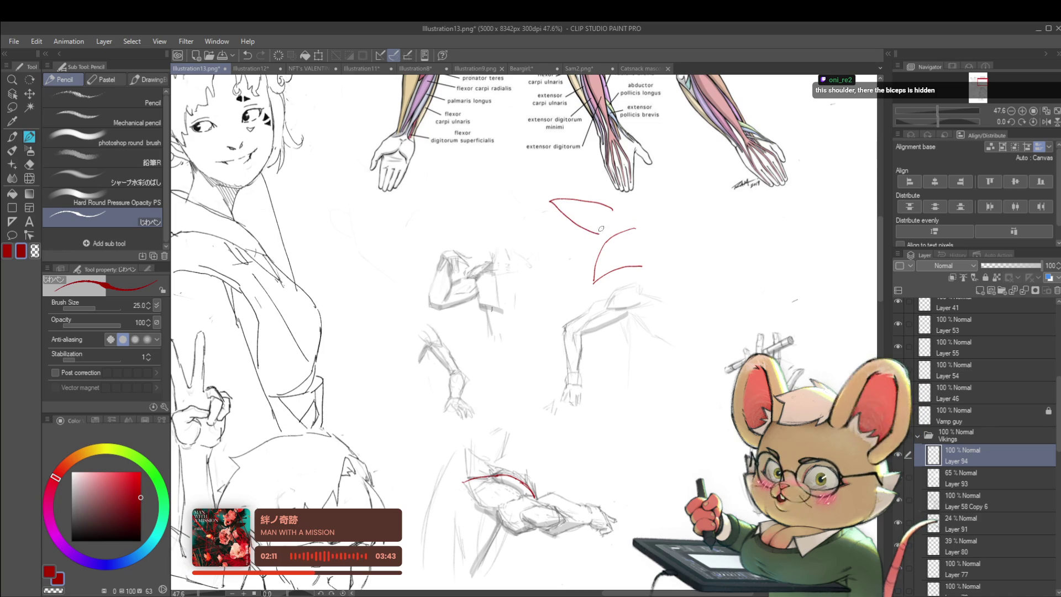
scroll(621, 228, right, 2)
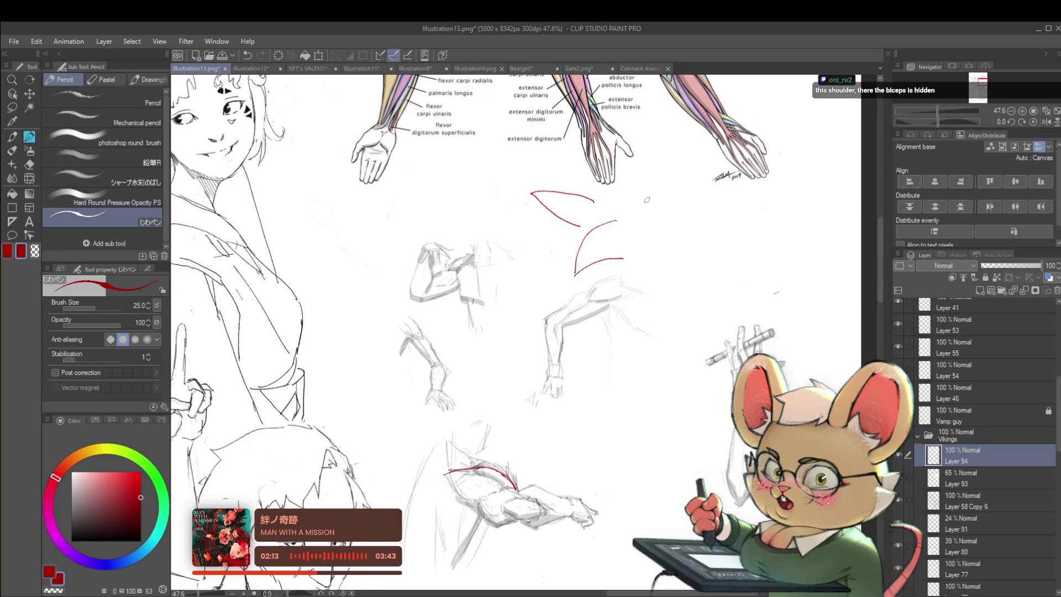
Trace the top of the middle reference arm's deltoid in red
scroll(646, 191, down, 3)
scroll(551, 203, down, 3)
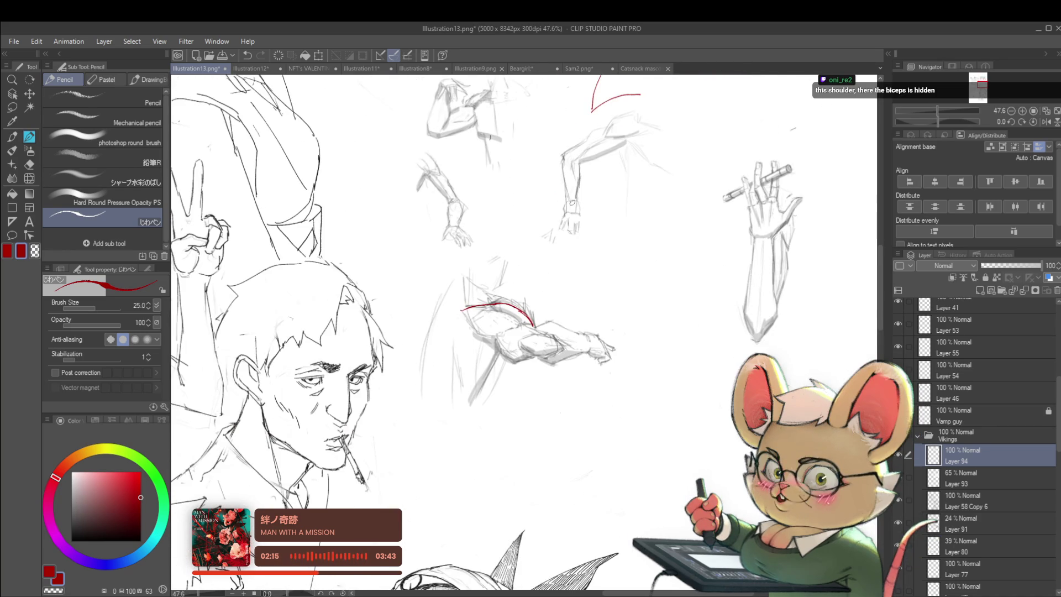
scroll(551, 203, up, 10)
scroll(478, 188, up, 3)
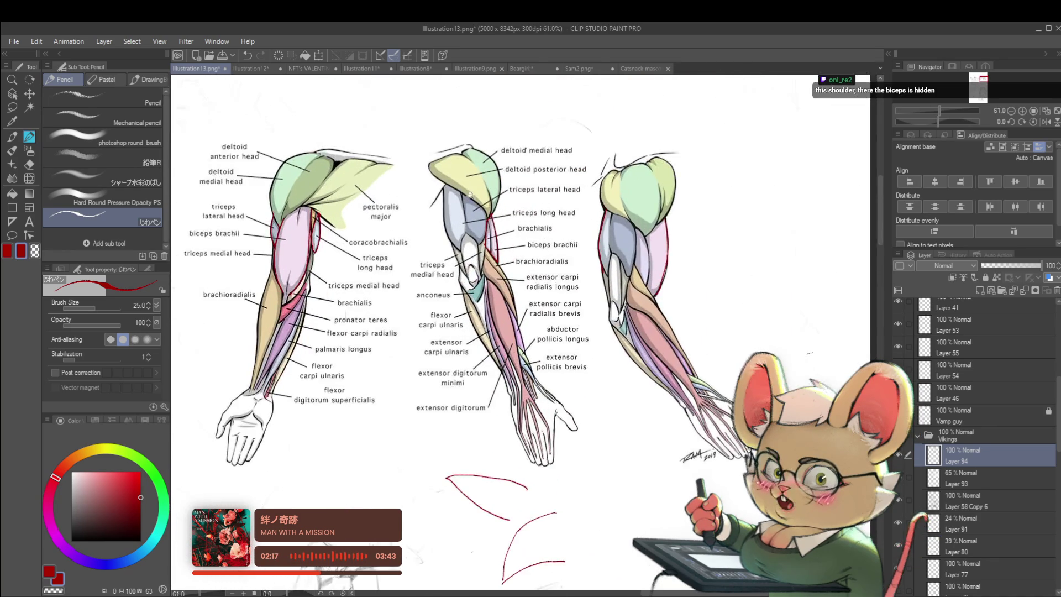
scroll(478, 188, up, 3)
drag(407, 144, 406, 146)
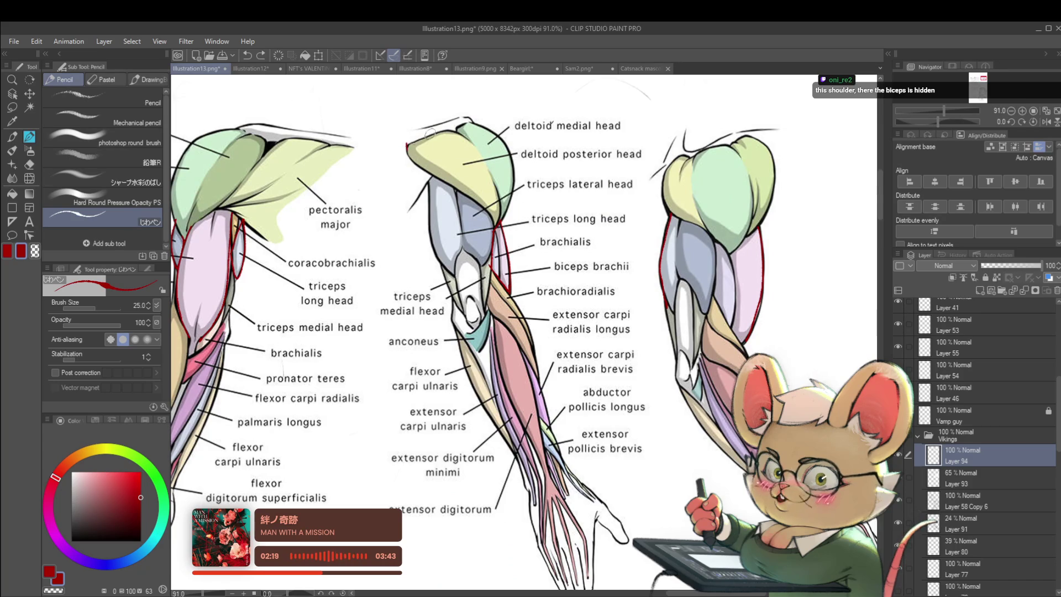
drag(407, 138, 459, 114)
scroll(475, 135, down, 3)
drag(592, 168, 470, 338)
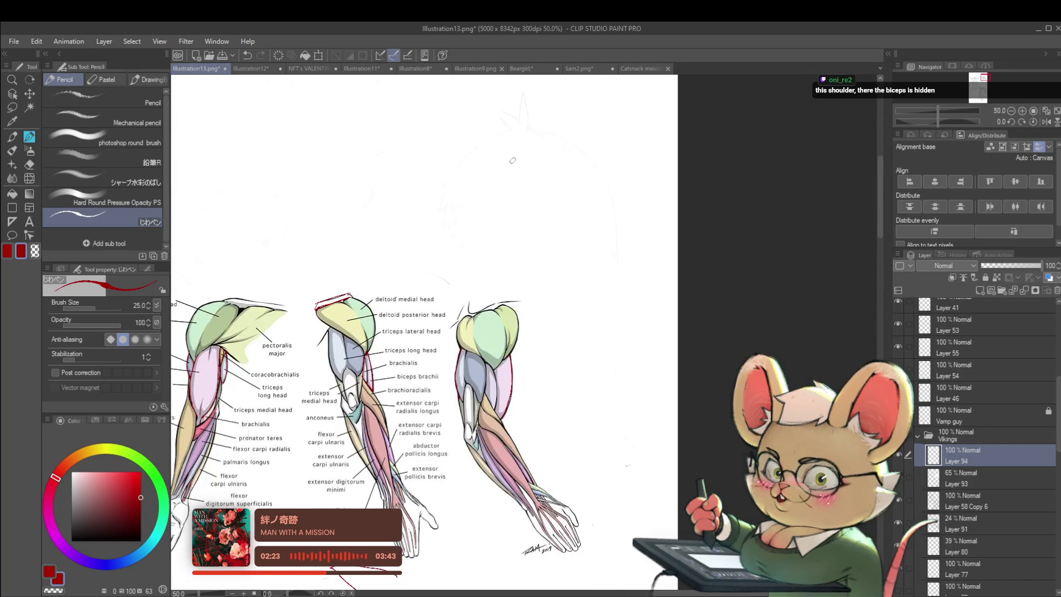
Draw red neck and shoulder lines above the reference, undoing and redrawing the misplaced arch
drag(514, 185, 568, 162)
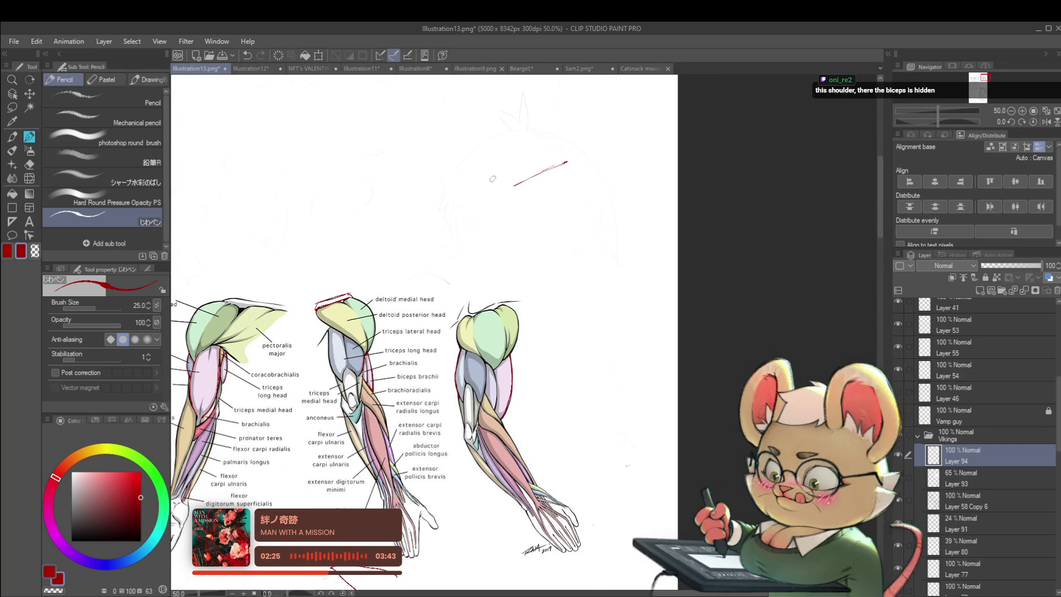
mouse_move(464, 164)
mouse_down()
mouse_move(503, 182)
mouse_move(517, 115)
mouse_move(532, 163)
mouse_move(520, 97)
mouse_up()
key(ctrl+z)
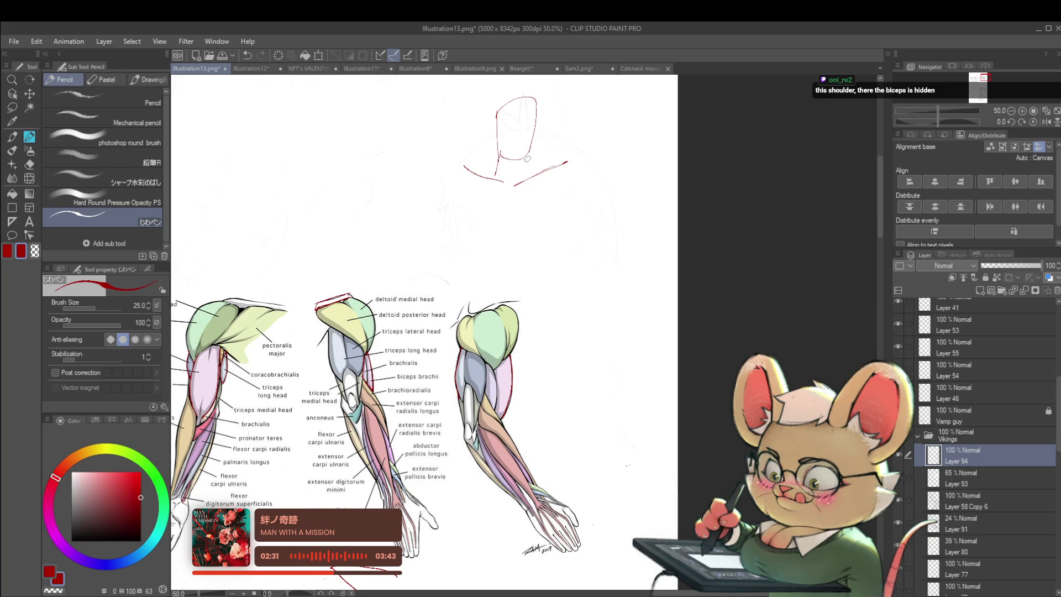
drag(542, 172, 573, 161)
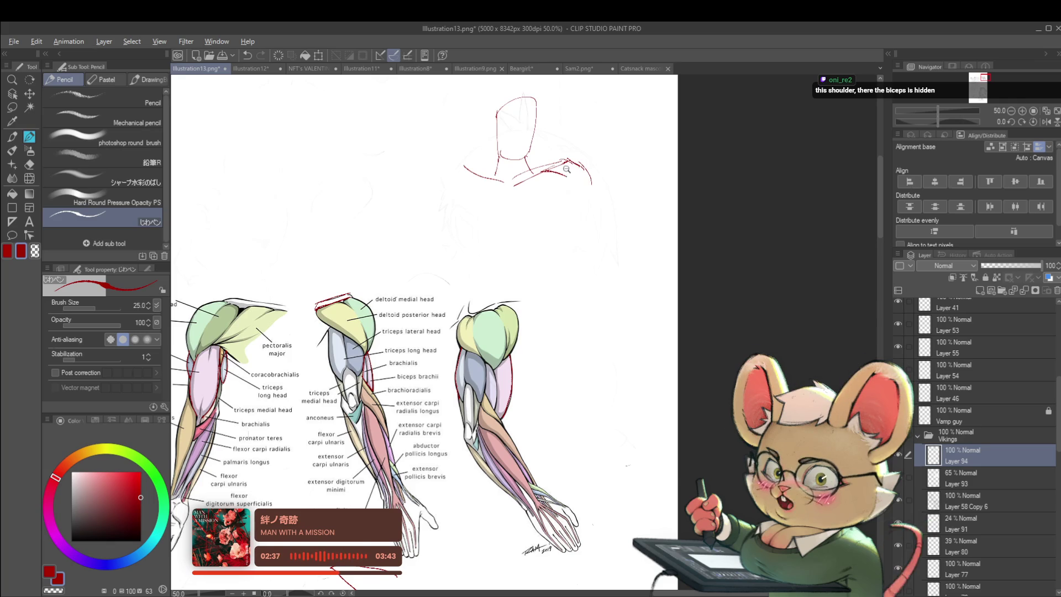
scroll(564, 163, up, 1)
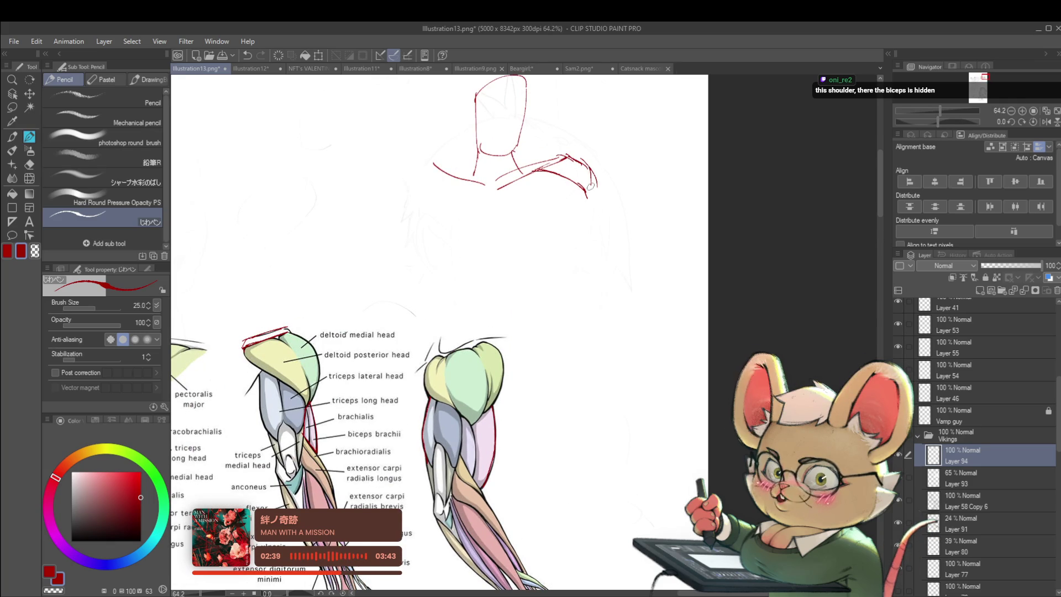
scroll(590, 174, down, 2)
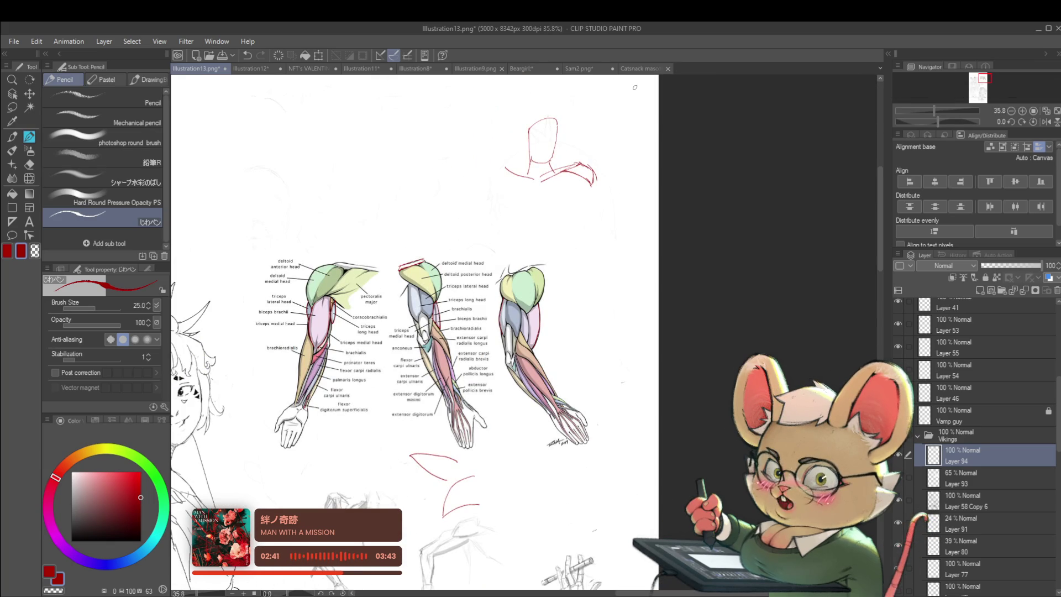
Mirror the canvas view and mark the reference shoulder and upper arm with red circles and outlines
click(1046, 121)
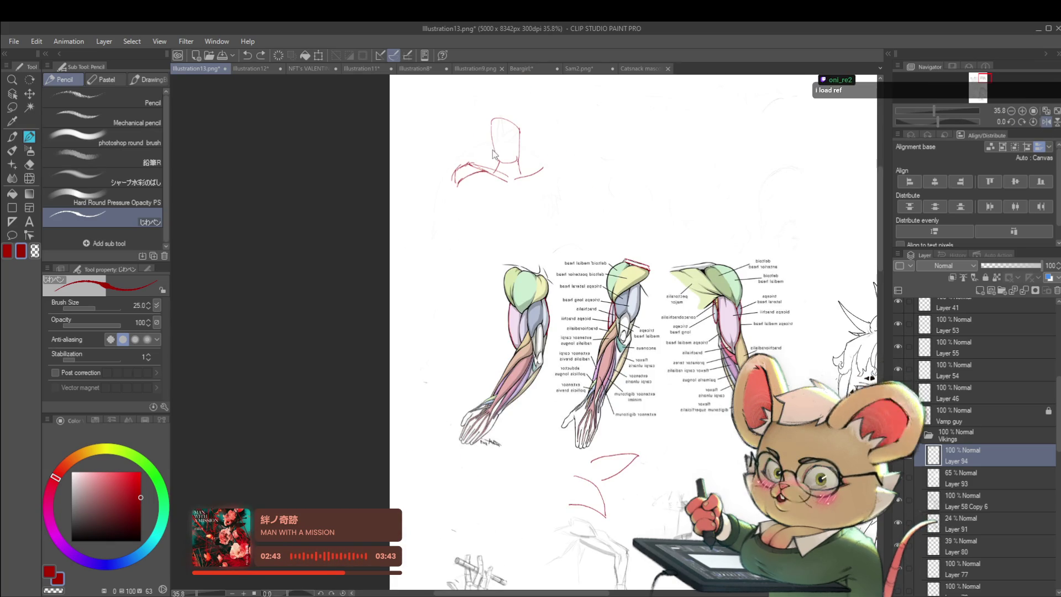
scroll(454, 156, up, 3)
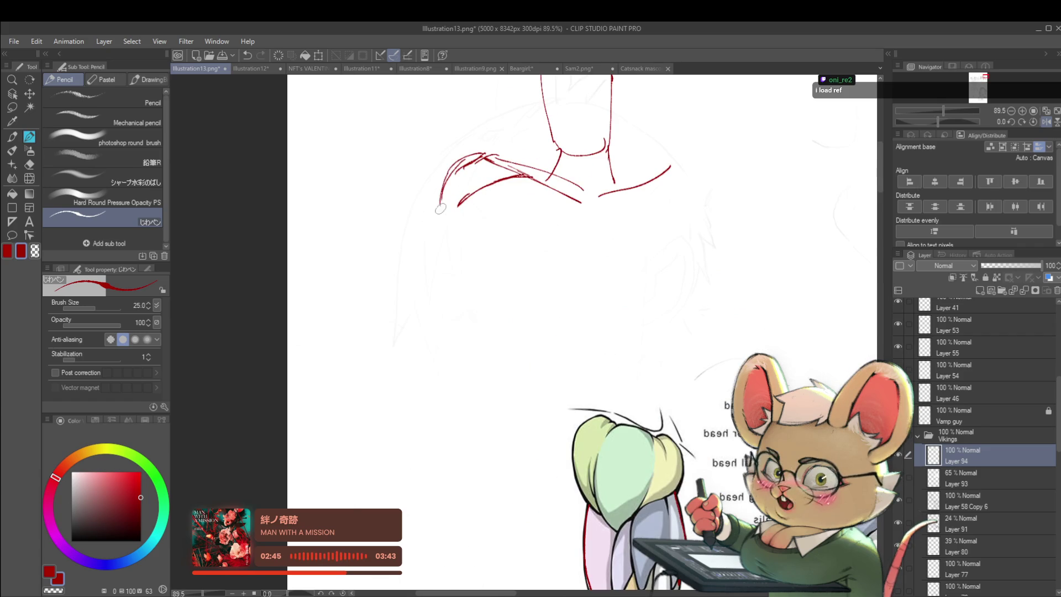
scroll(440, 204, down, 2)
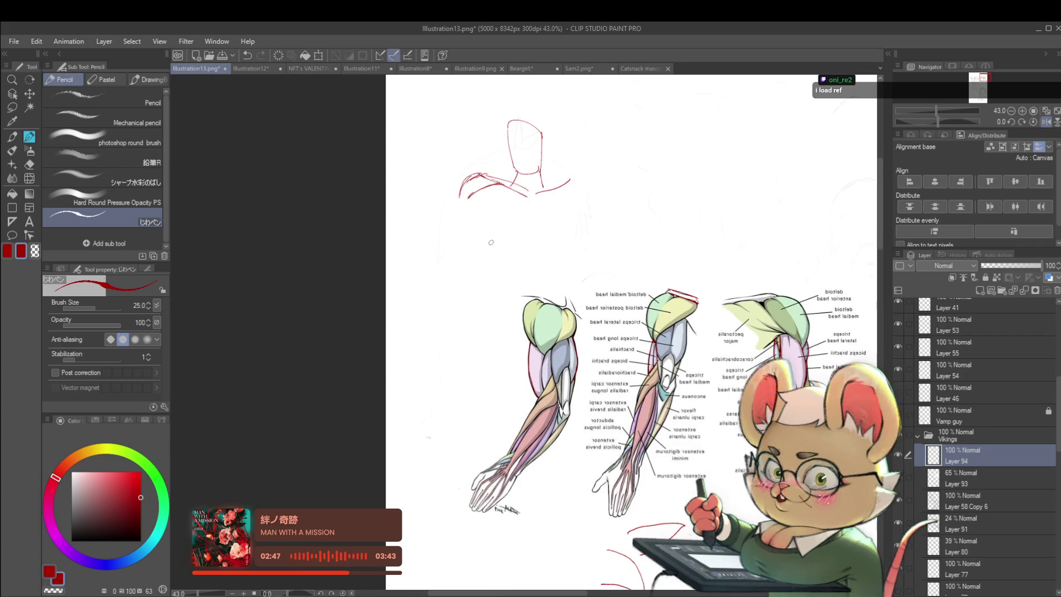
mouse_move(702, 358)
mouse_down()
mouse_move(559, 201)
mouse_move(548, 79)
mouse_move(537, 101)
mouse_move(582, 262)
mouse_move(591, 368)
mouse_up()
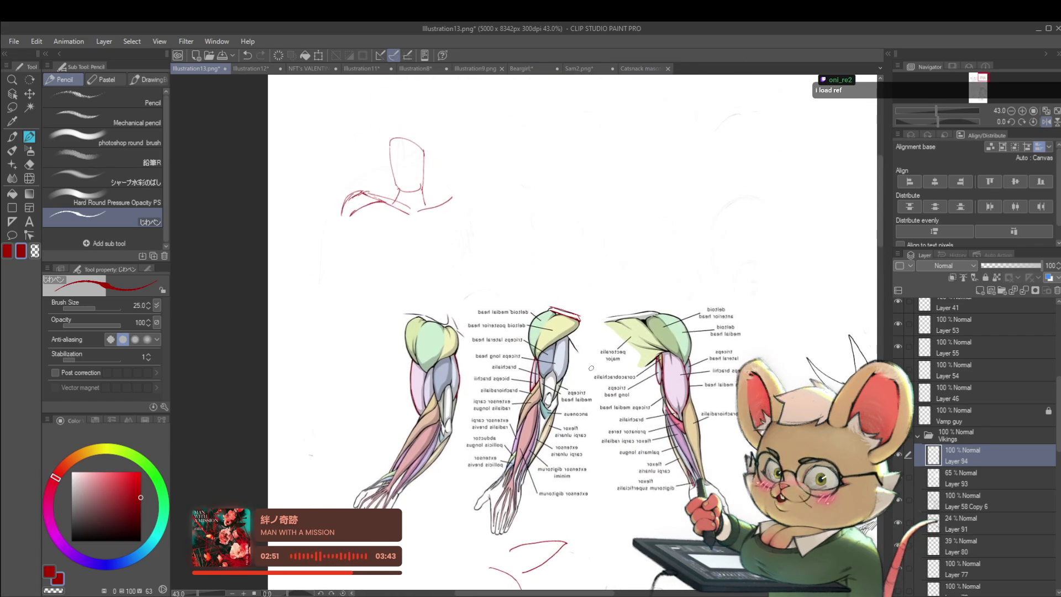
scroll(591, 368, up, 2)
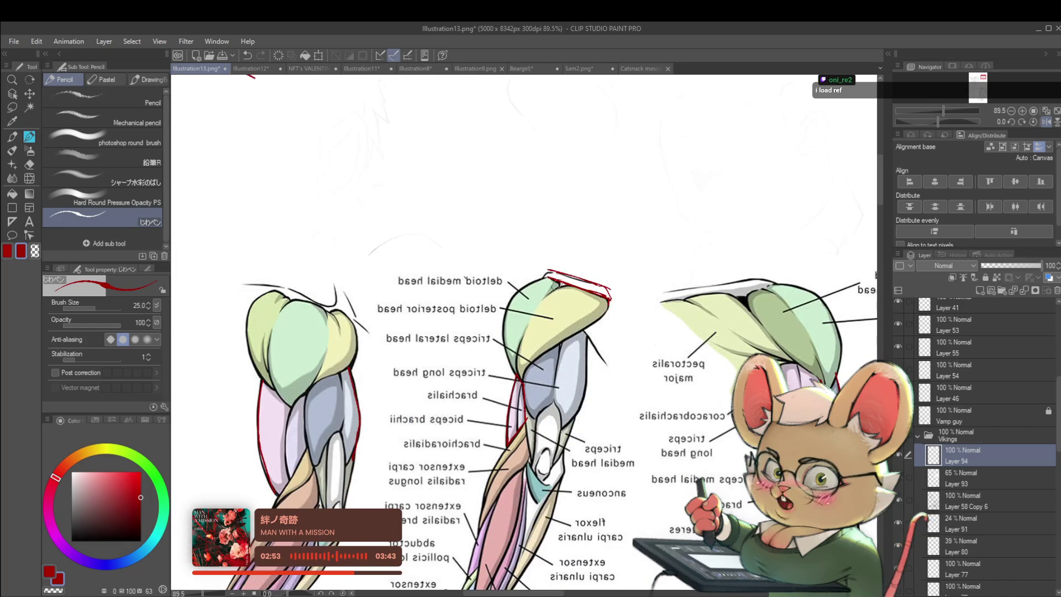
drag(582, 283, 590, 289)
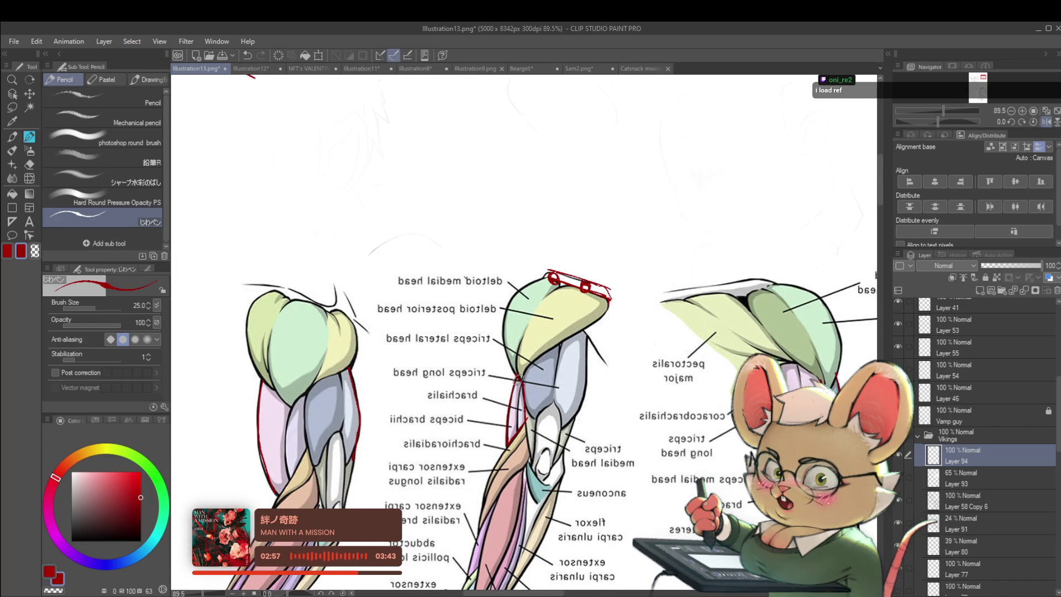
scroll(519, 381, down, 2)
scroll(525, 342, up, 3)
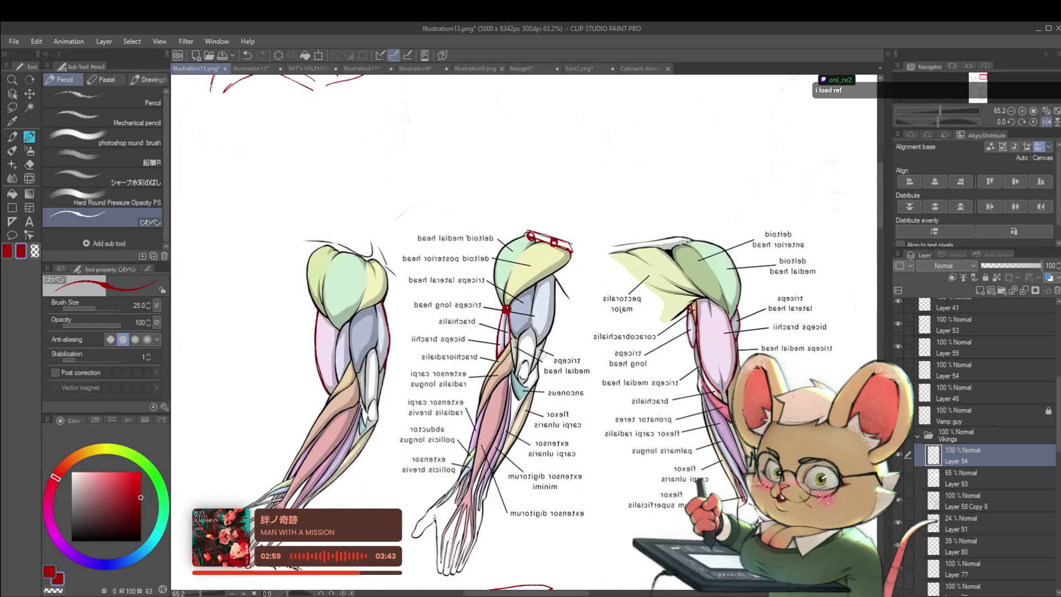
mouse_move(511, 323)
mouse_down()
mouse_move(509, 309)
mouse_move(506, 337)
mouse_up()
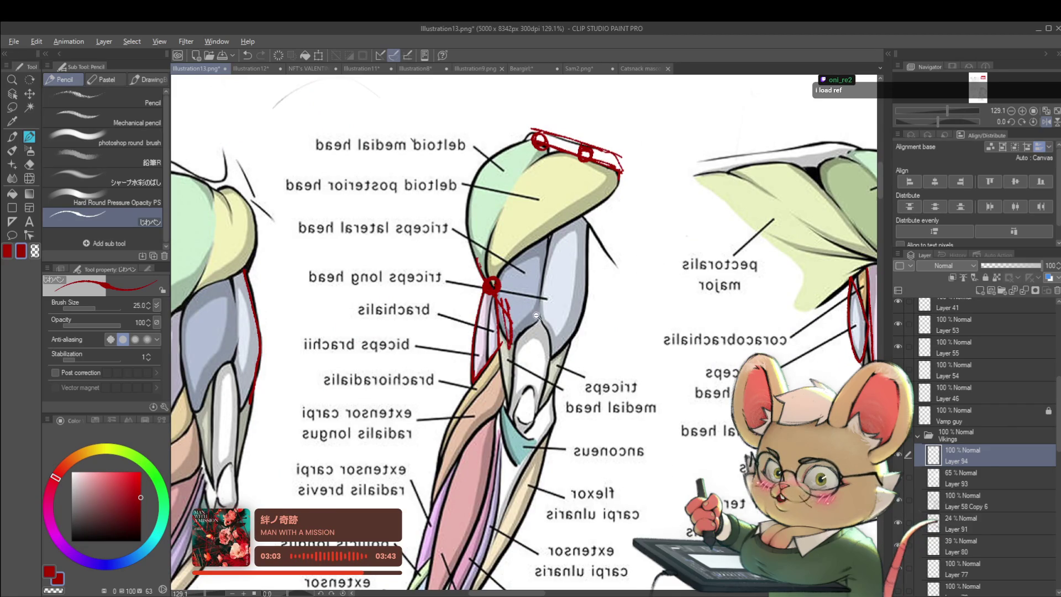
Draw two straight red bone-shaft lines with a hooked lower end
scroll(526, 308, down, 3)
drag(570, 325, 436, 462)
drag(561, 211, 440, 277)
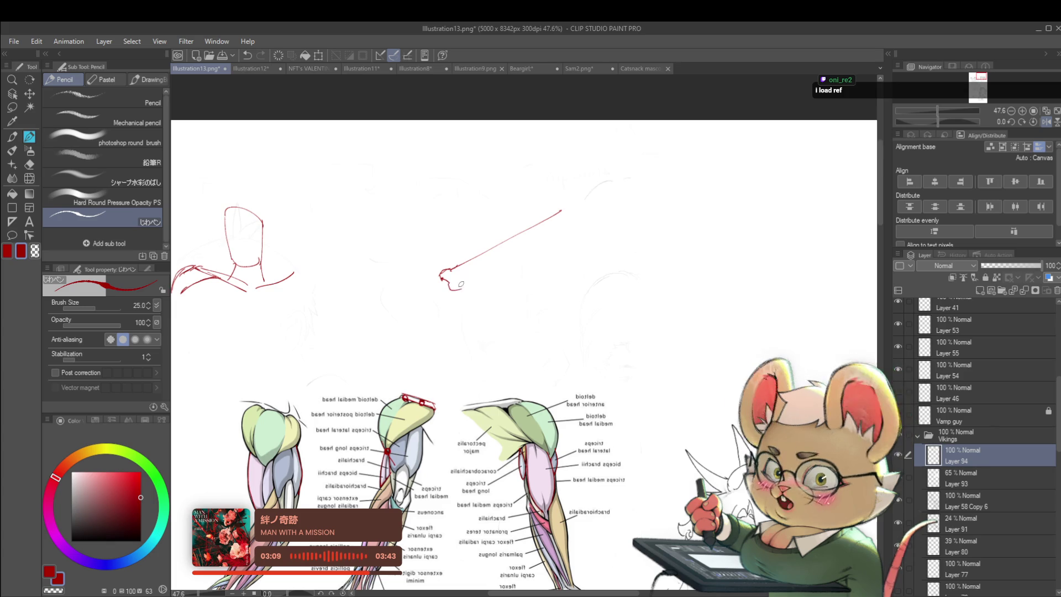
drag(452, 290, 465, 280)
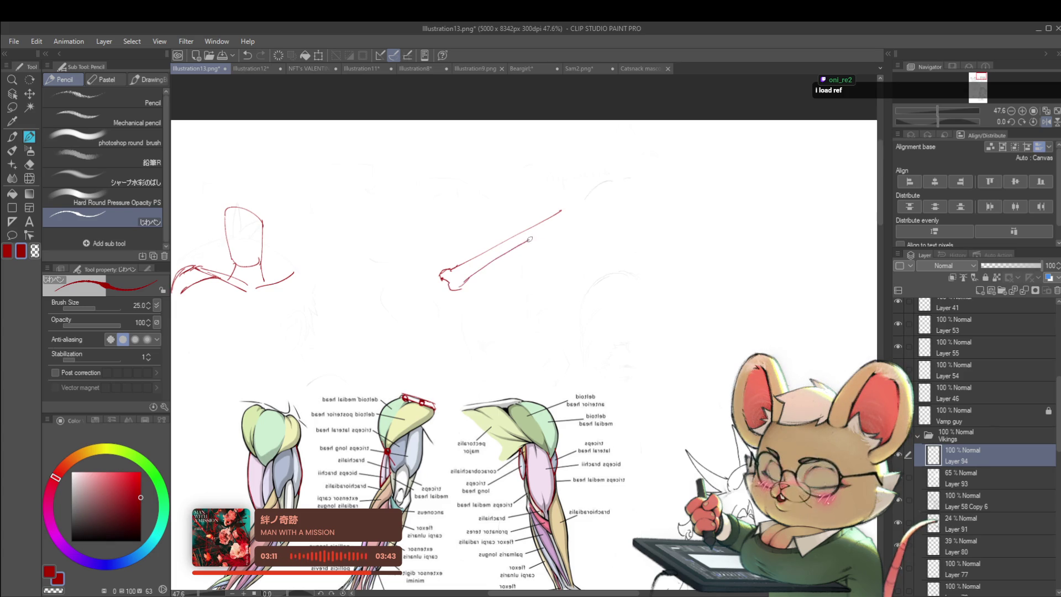
Round the bone's upper end, add a parallel red upper-arm line and an elbow knob, then pick blue
drag(539, 233, 574, 206)
scroll(576, 221, down, 2)
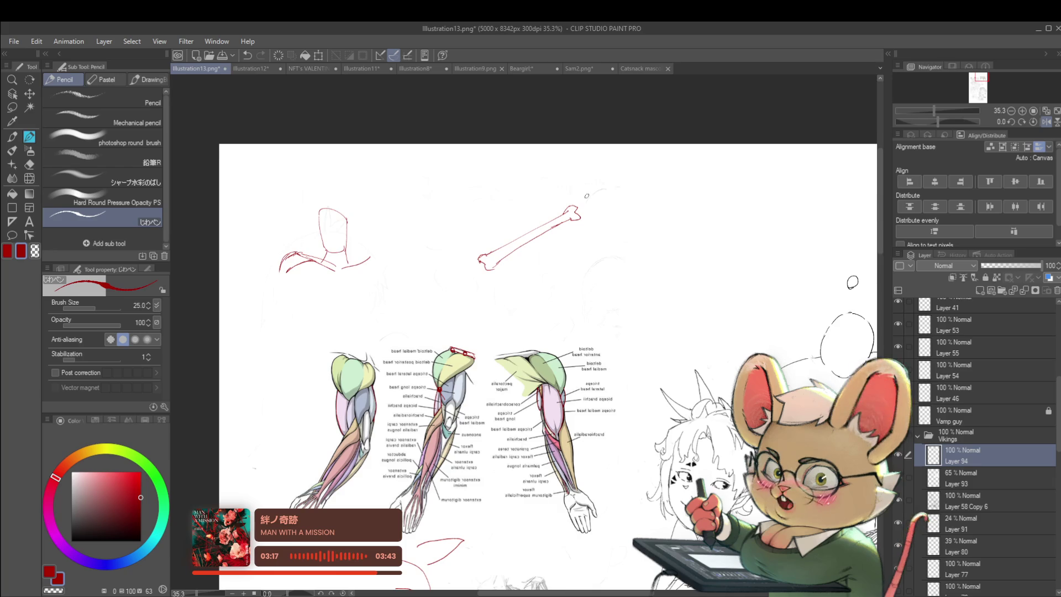
scroll(587, 206, up, 3)
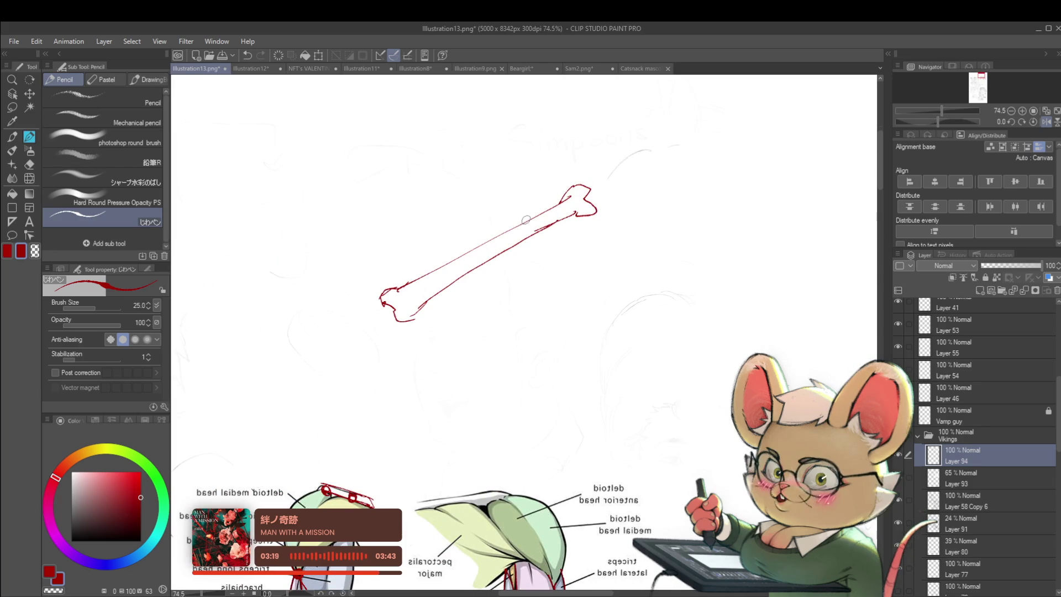
mouse_move(521, 227)
mouse_down()
mouse_move(582, 168)
mouse_move(691, 223)
mouse_up()
drag(648, 186, 724, 226)
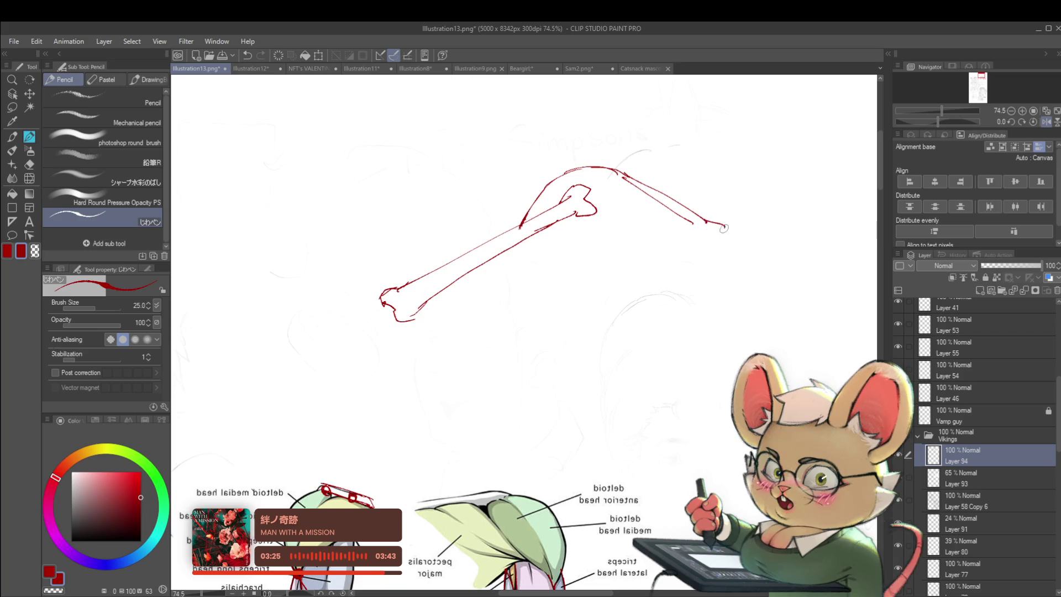
mouse_move(612, 175)
mouse_down()
mouse_move(627, 173)
mouse_move(639, 192)
mouse_up()
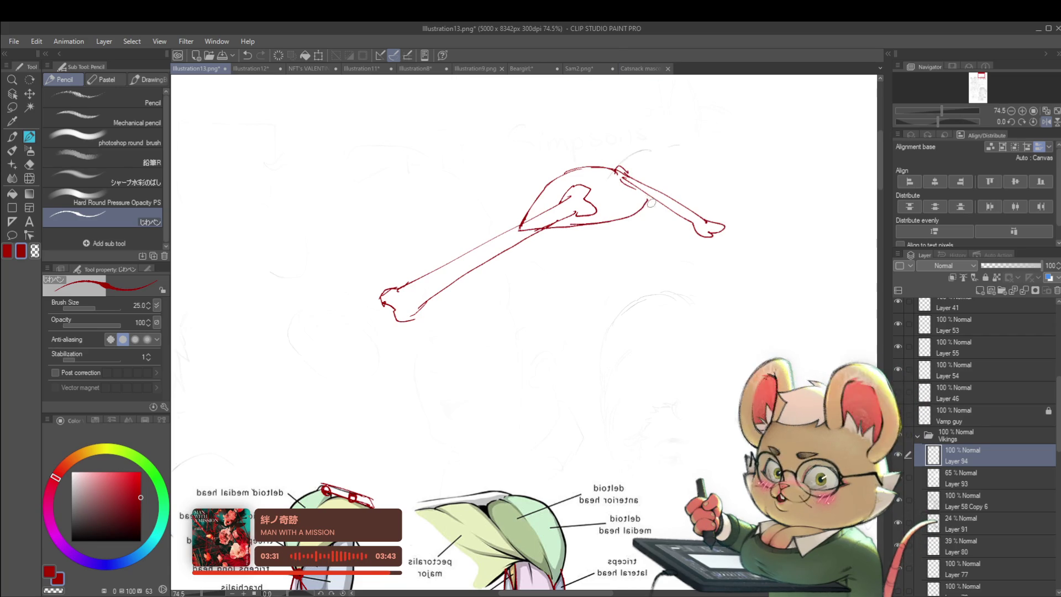
scroll(622, 218, down, 3)
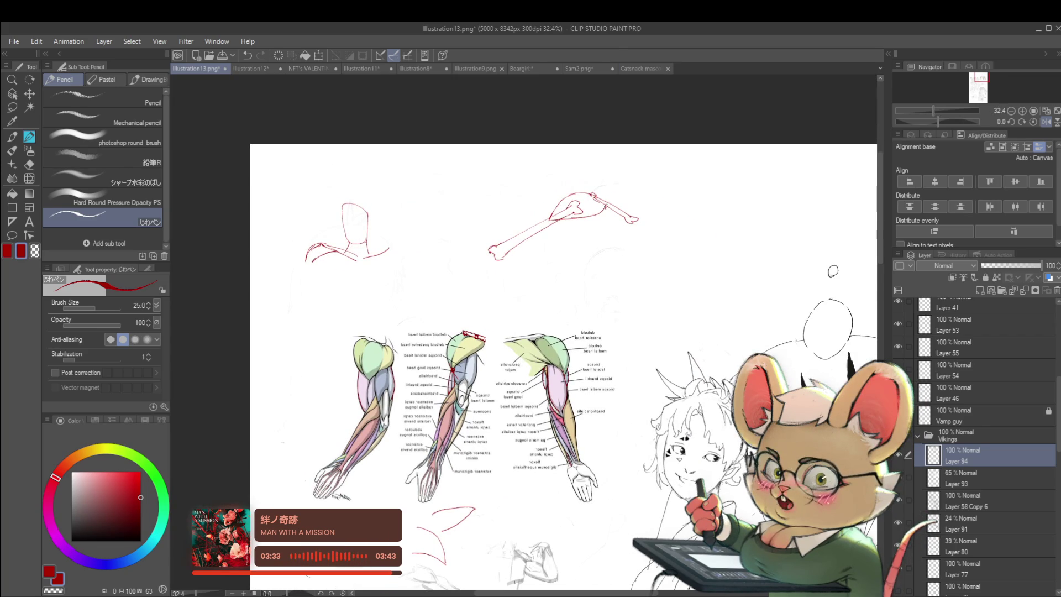
click(100, 564)
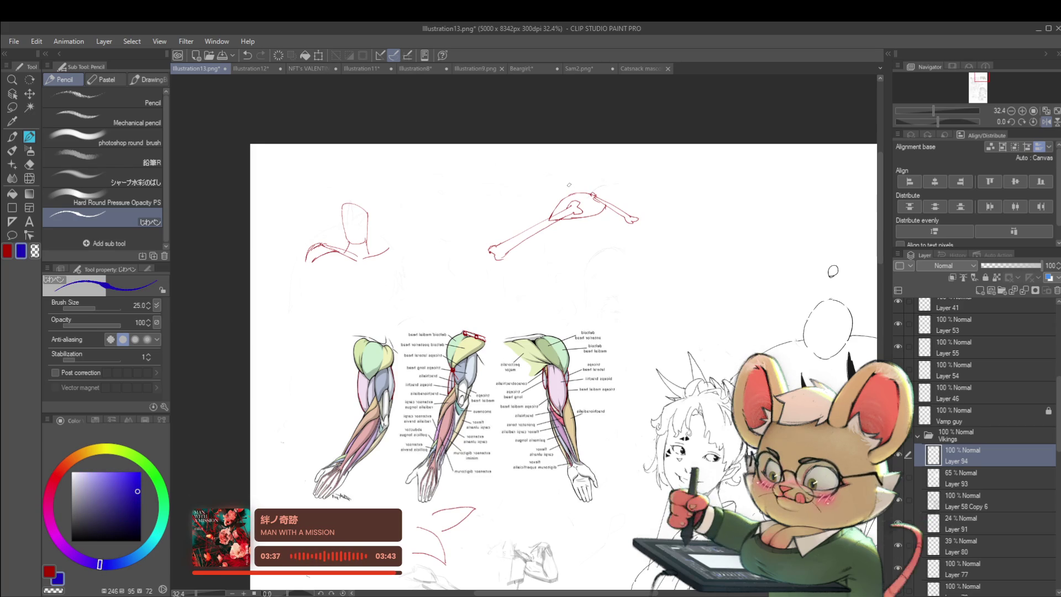
Draw a blue bone outline above the red sketch, curving down to join the red elbow
drag(559, 175, 560, 185)
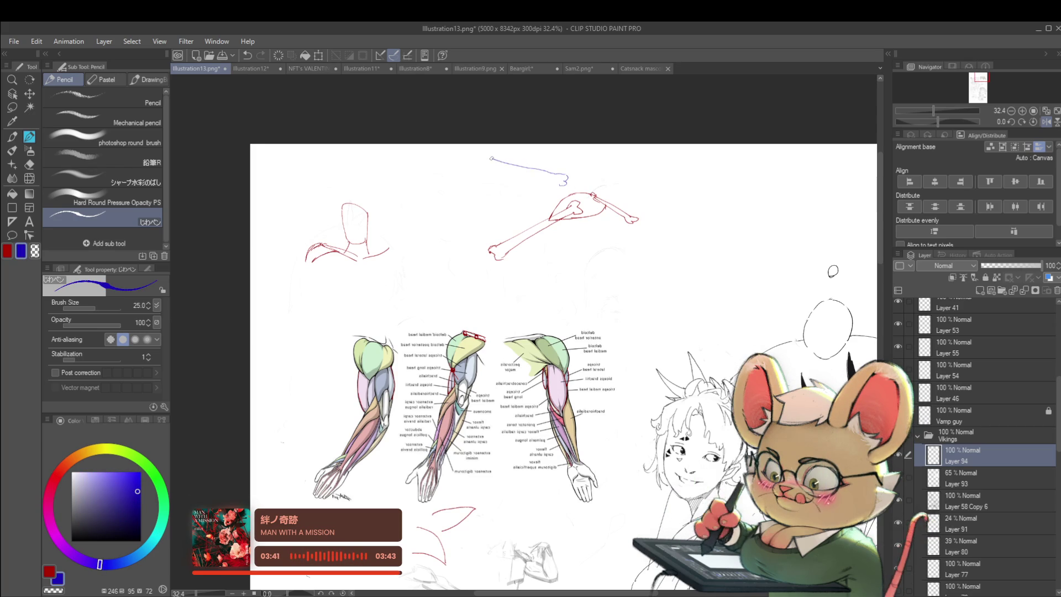
drag(473, 153, 465, 151)
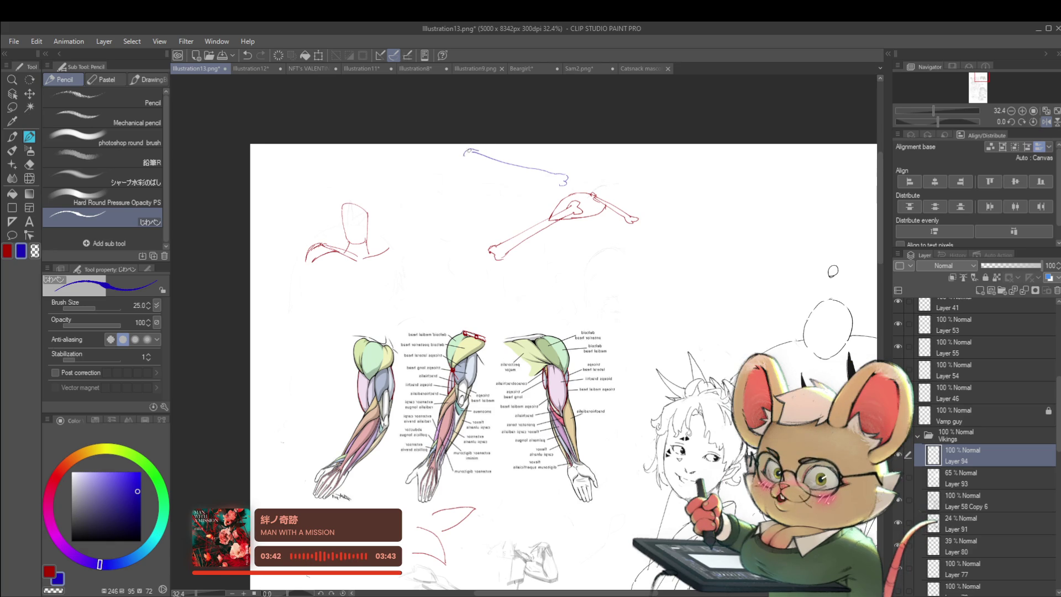
drag(499, 168, 549, 181)
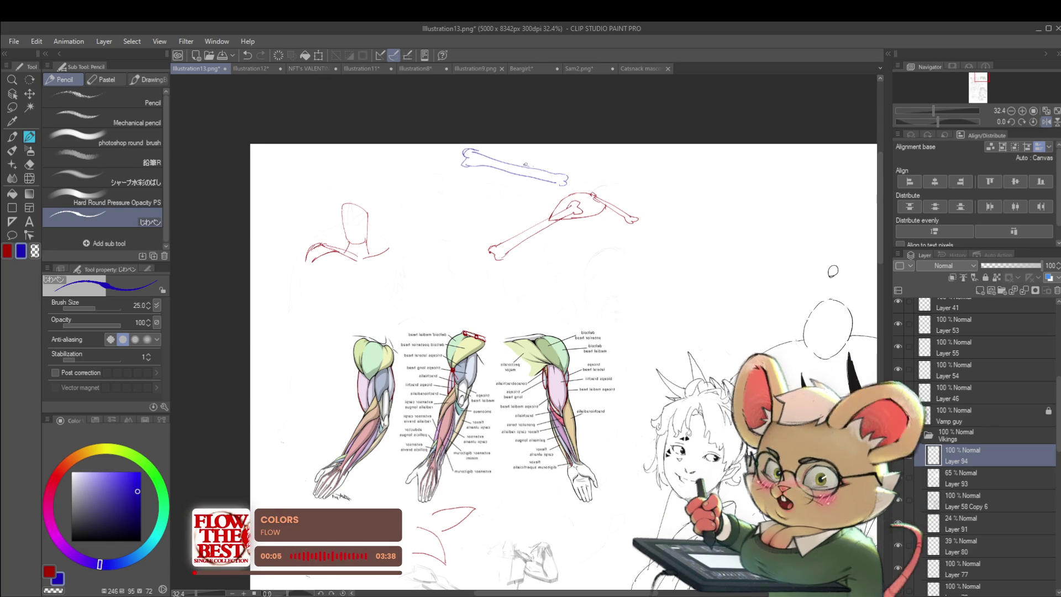
drag(529, 166, 542, 164)
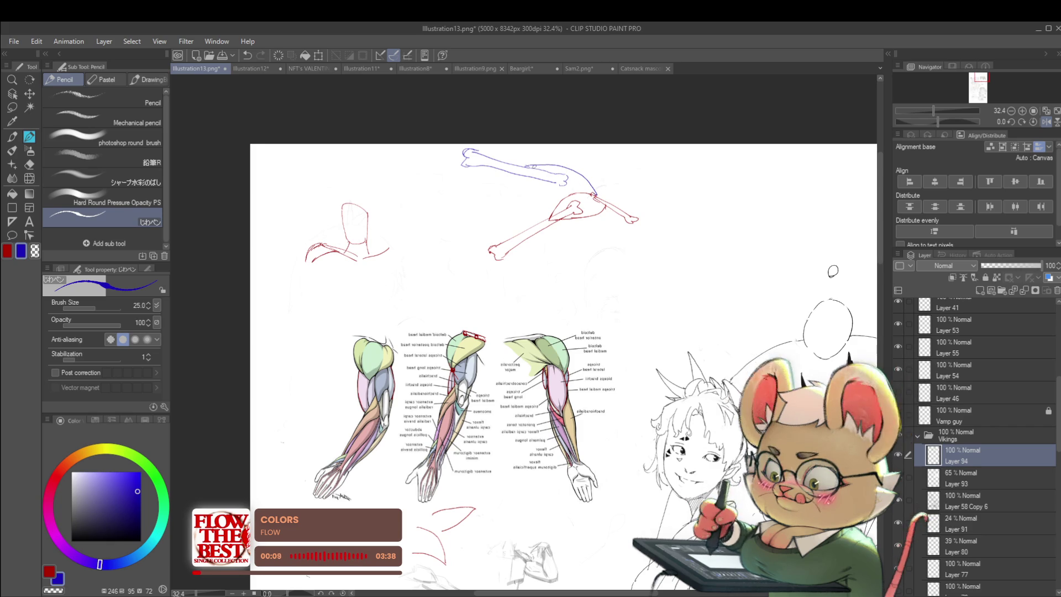
drag(553, 178, 590, 195)
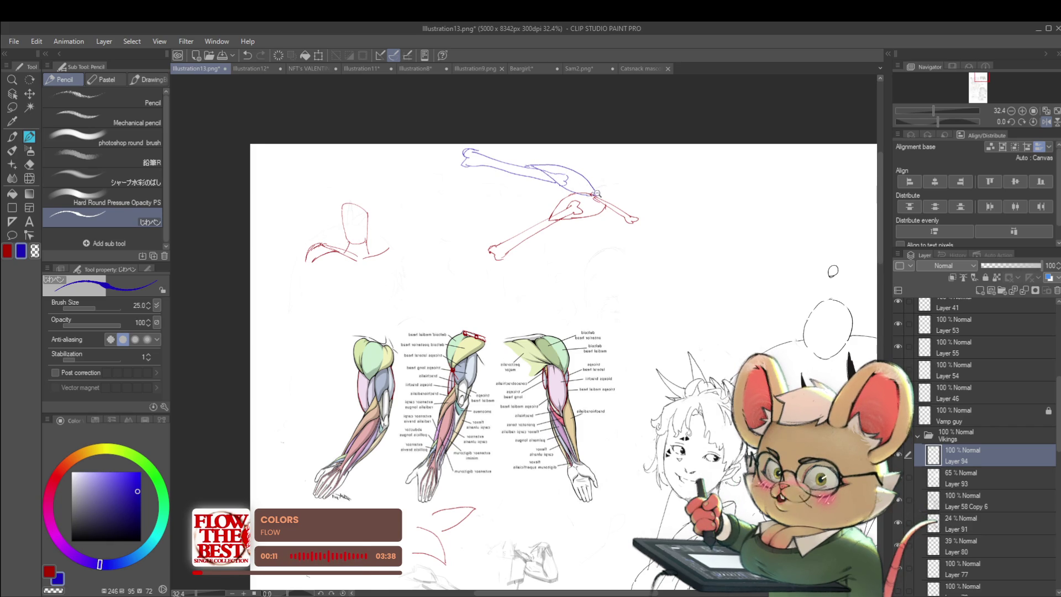
scroll(602, 193, down, 2)
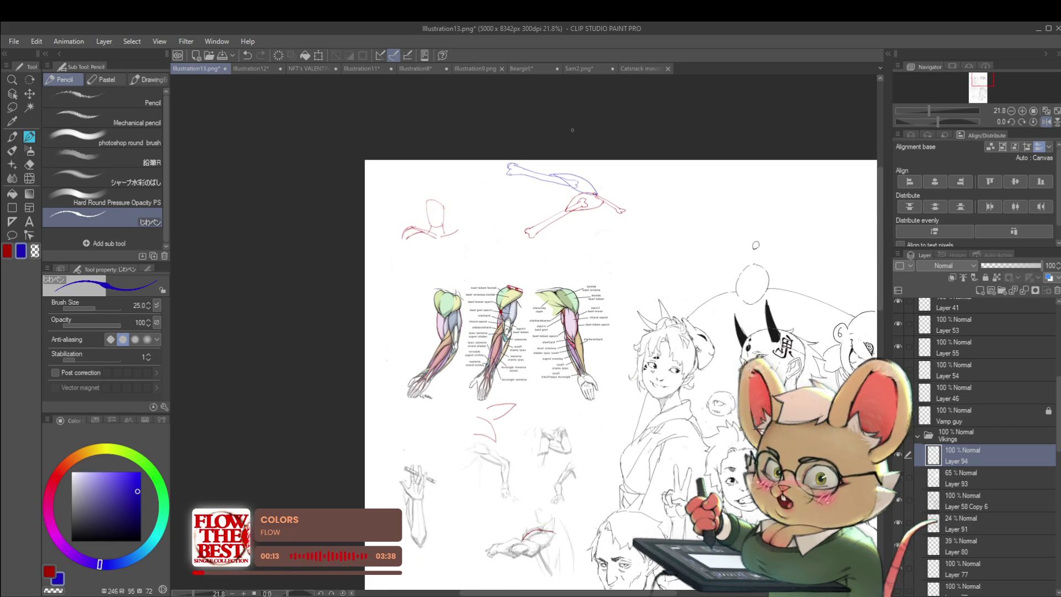
Frame the bone sketches and begin handwriting a blue label beneath them
mouse_move(641, 252)
mouse_down()
mouse_move(577, 215)
mouse_move(558, 127)
mouse_up()
scroll(594, 234, up, 2)
drag(622, 217, 622, 341)
scroll(622, 232, down, 1)
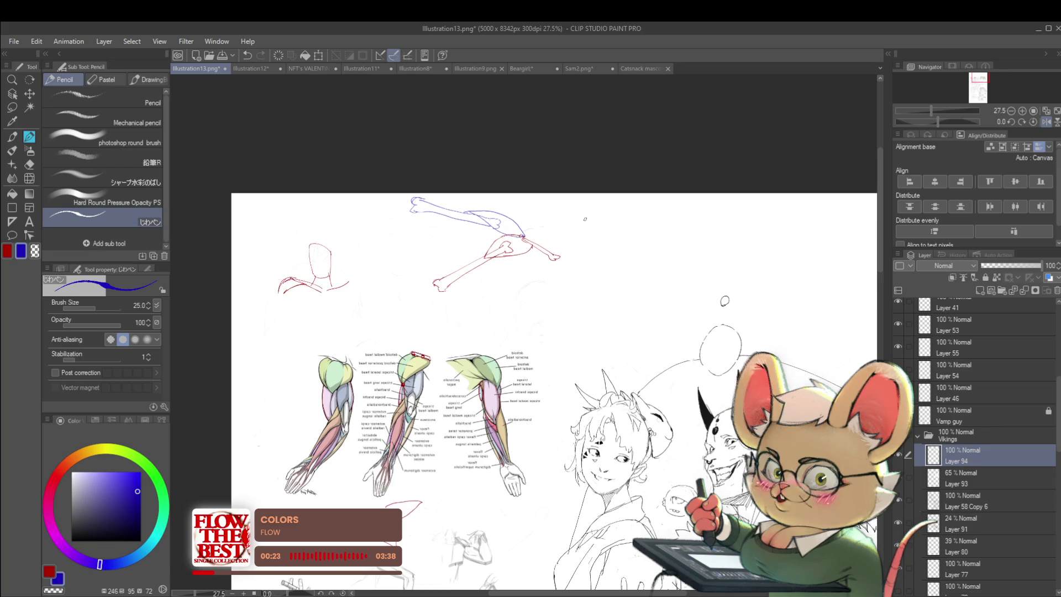
drag(525, 331, 448, 232)
scroll(448, 232, up, 1)
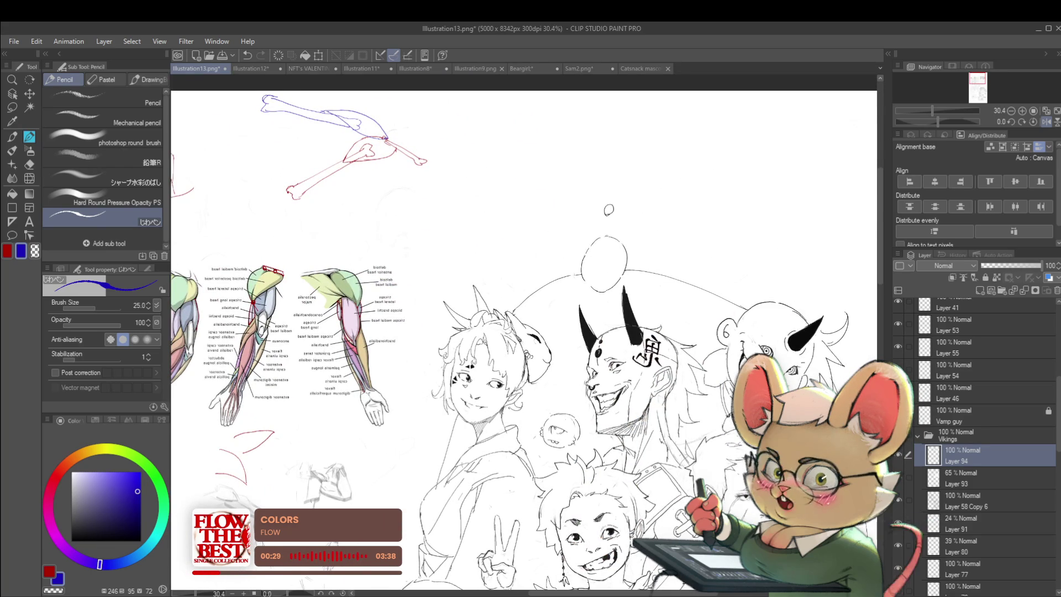
drag(498, 150, 528, 162)
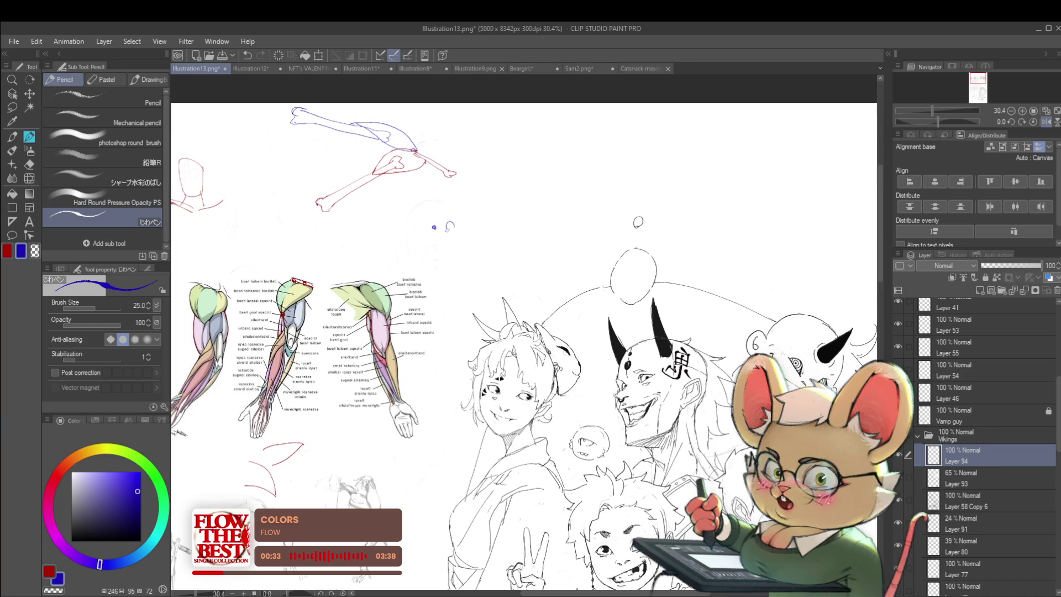
mouse_move(487, 226)
mouse_down()
mouse_move(478, 242)
mouse_move(493, 224)
mouse_up()
drag(495, 227, 504, 227)
Finish writing the 'Origins' label
drag(513, 219, 506, 227)
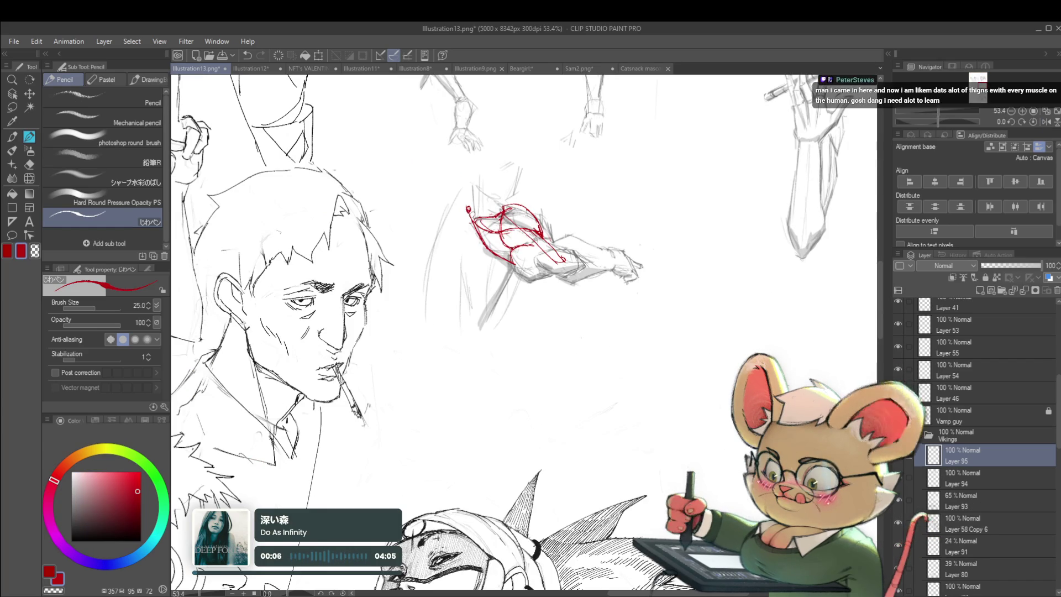
scroll(507, 217, down, 3)
scroll(520, 217, up, 3)
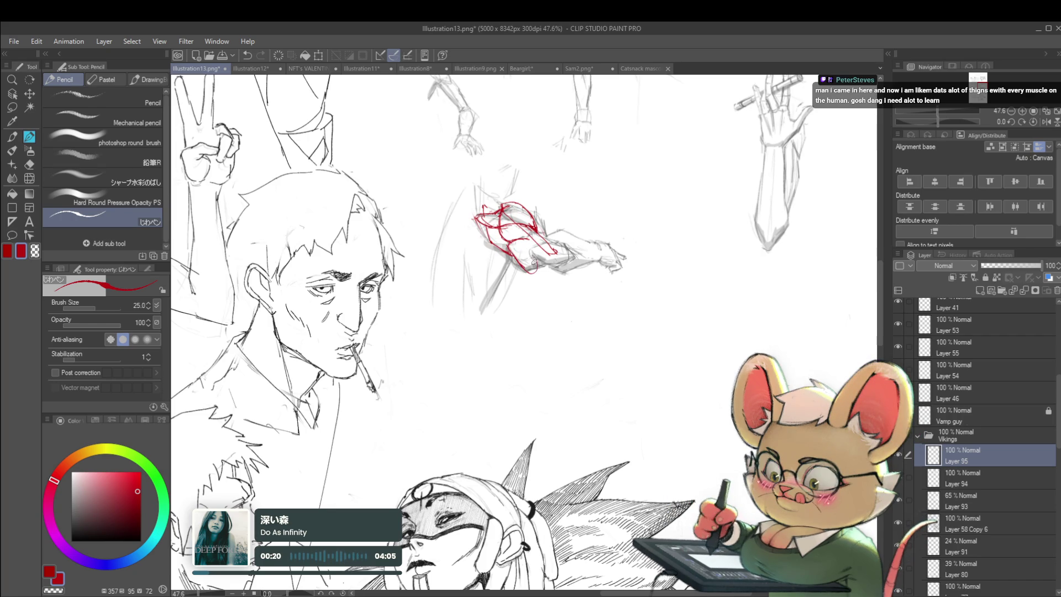
Undo and redraw the red forearm muscle stroke, undo once more, and switch to Layer 94
key(ctrl+z)
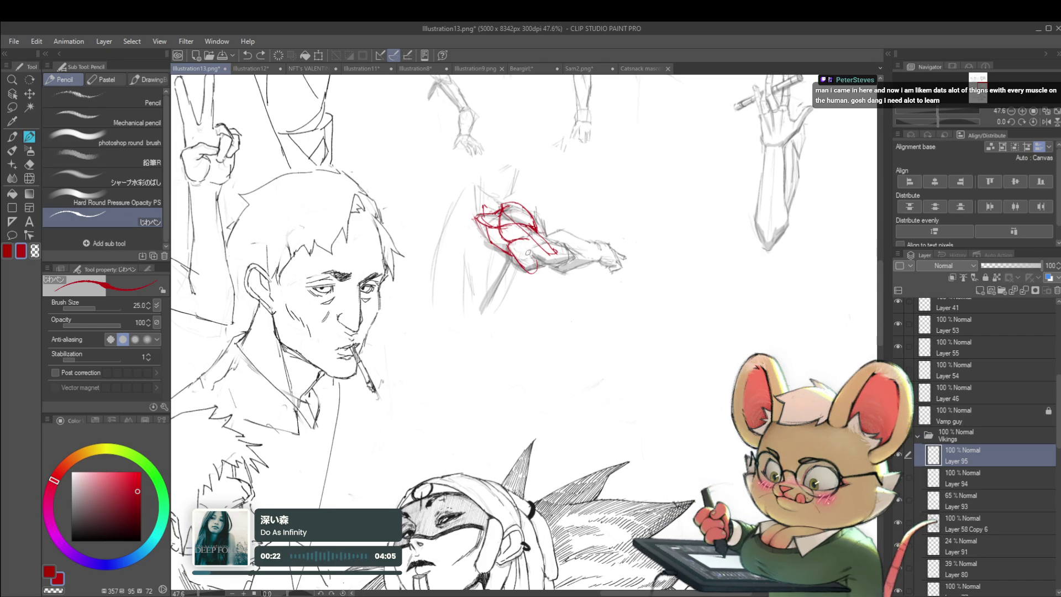
drag(524, 243, 533, 272)
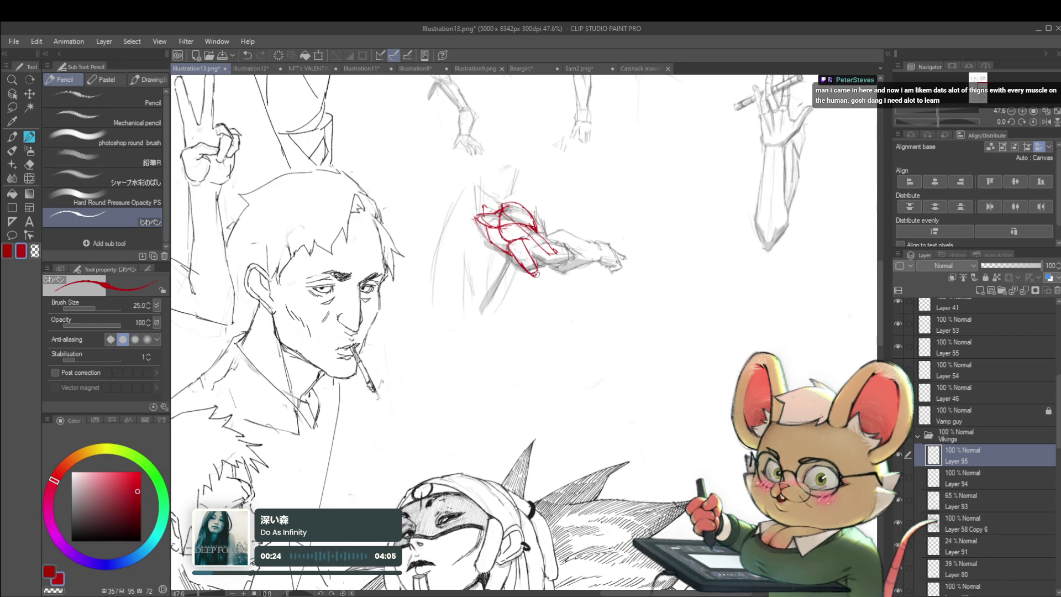
scroll(535, 273, up, 2)
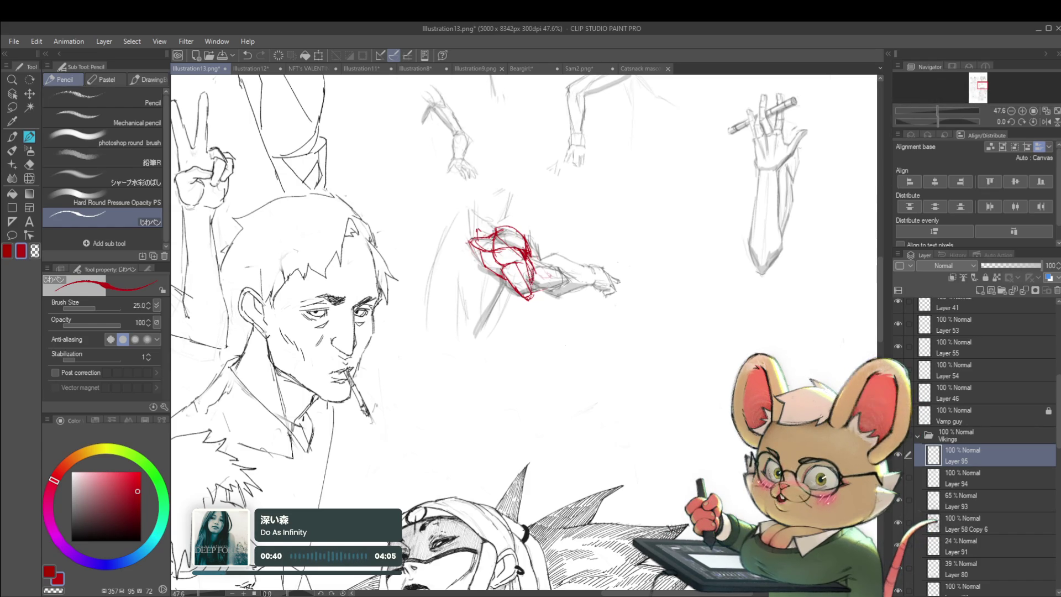
scroll(527, 205, down, 2)
key(ctrl+z)
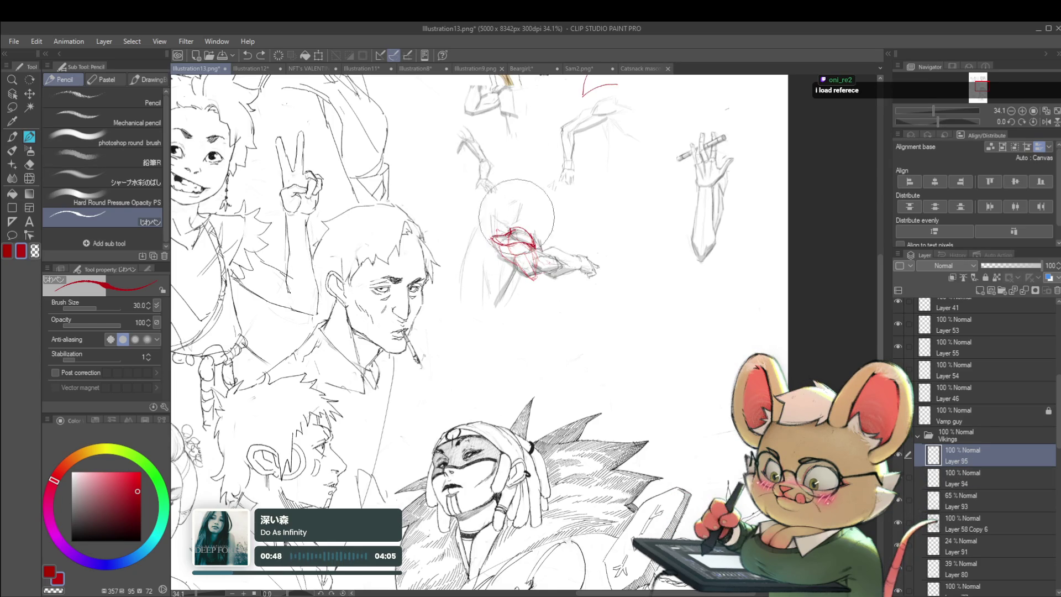
click(956, 484)
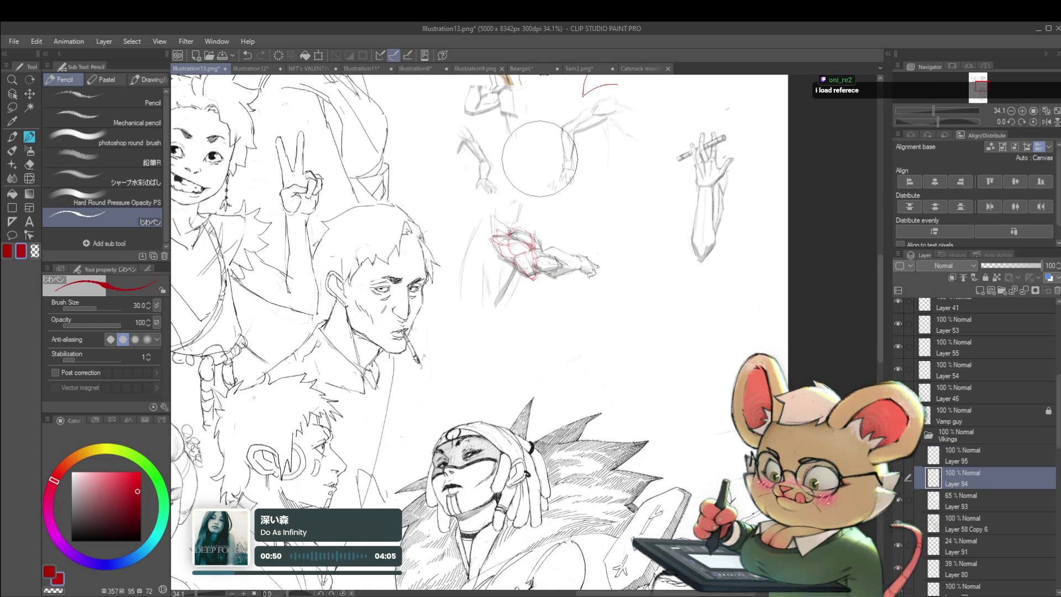
Lower Layer 93's opacity to 28% and return to Layer 94
drag(540, 160, 586, 159)
click(962, 501)
click(1007, 266)
drag(1006, 266, 997, 267)
click(966, 480)
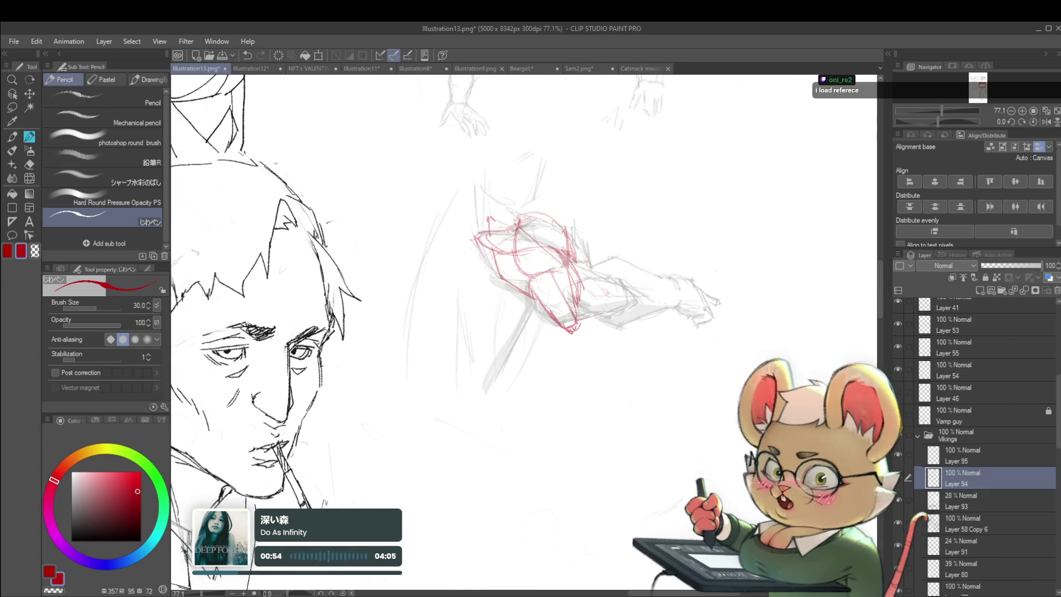
Draw red muscle contours across the forearm and along its lower edge toward the wrist
drag(520, 214, 572, 265)
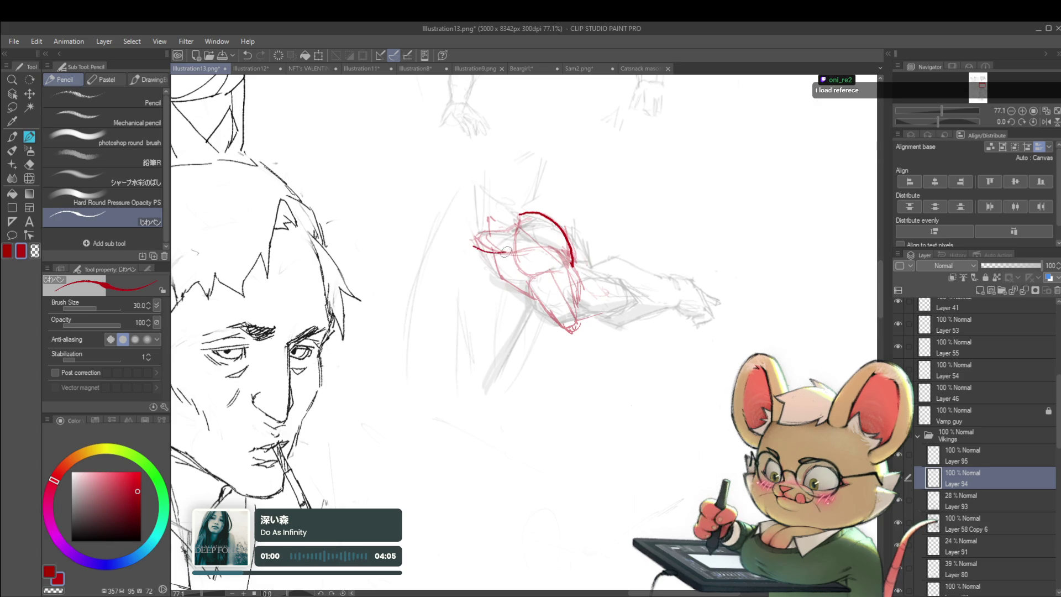
drag(534, 249, 571, 265)
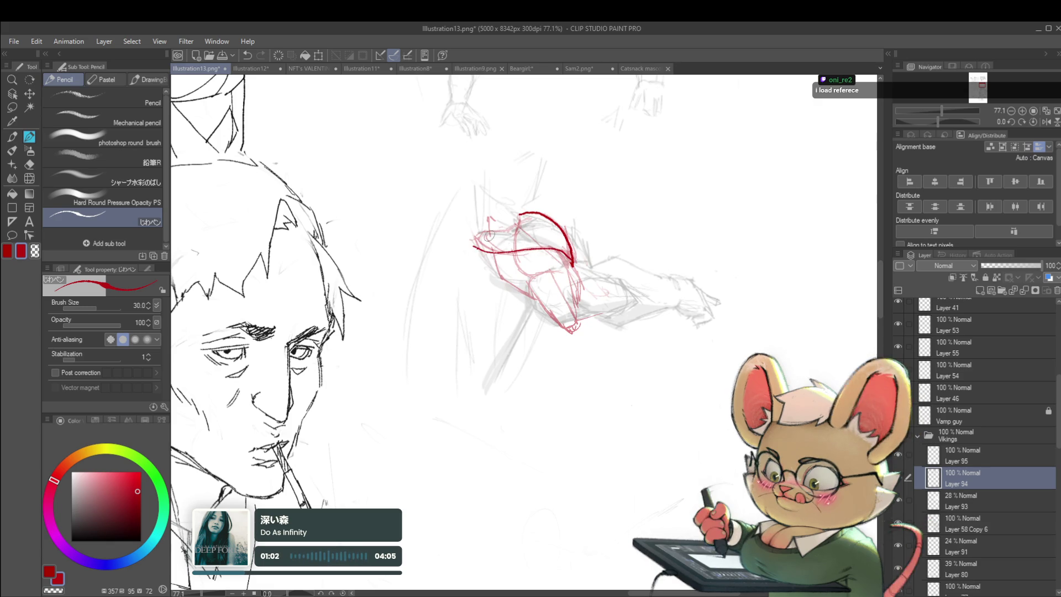
scroll(520, 214, down, 3)
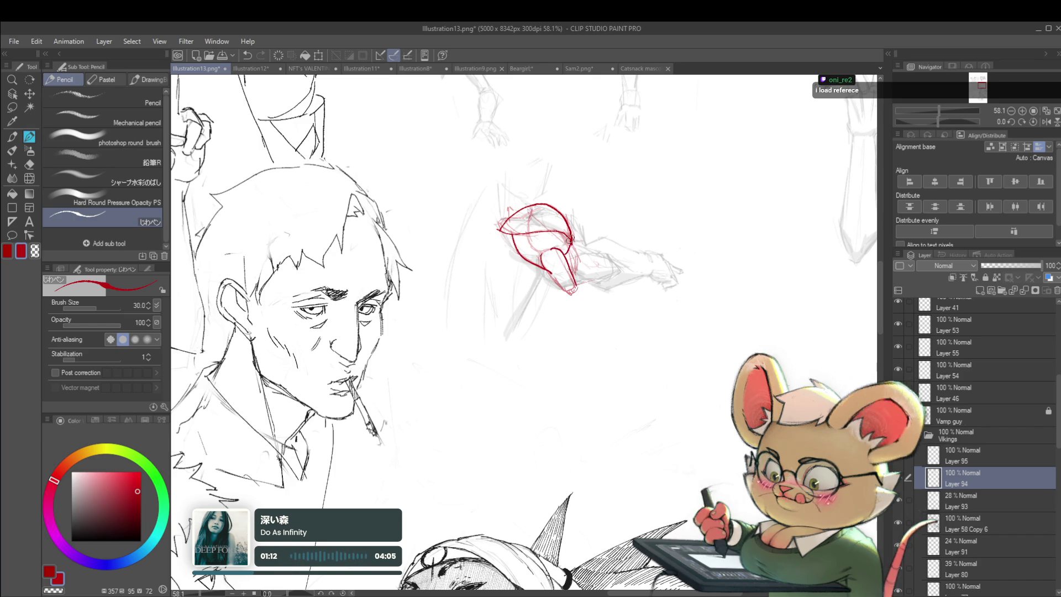
scroll(566, 252, down, 5)
scroll(617, 279, up, 4)
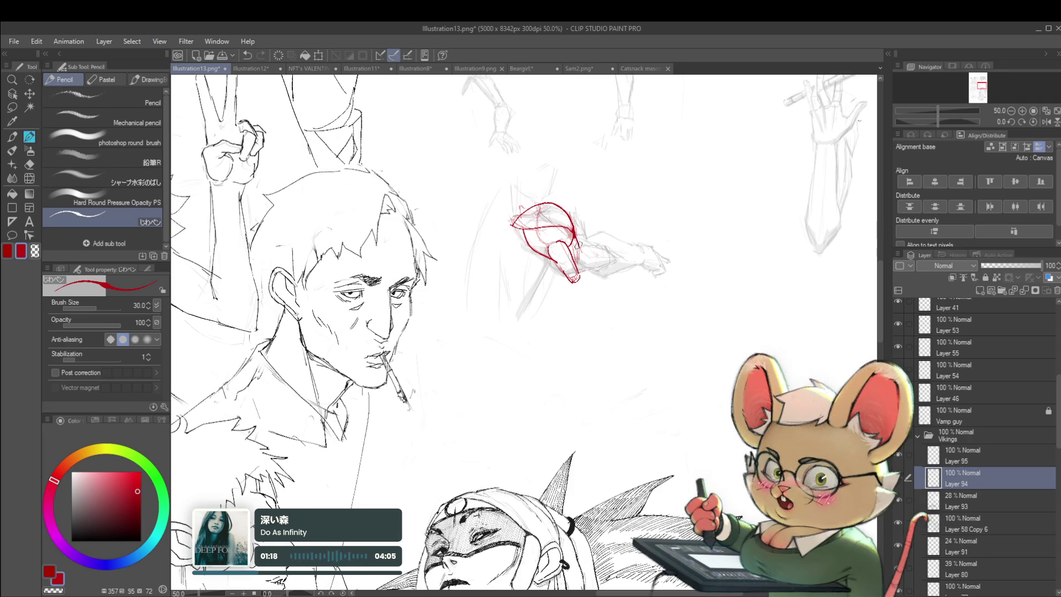
scroll(575, 250, down, 4)
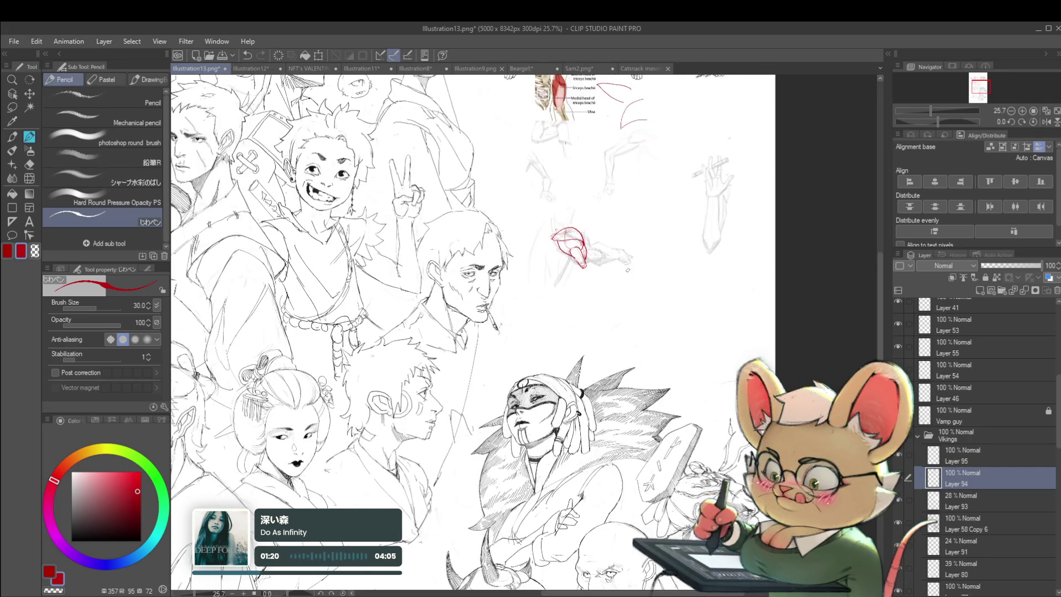
scroll(622, 274, up, 6)
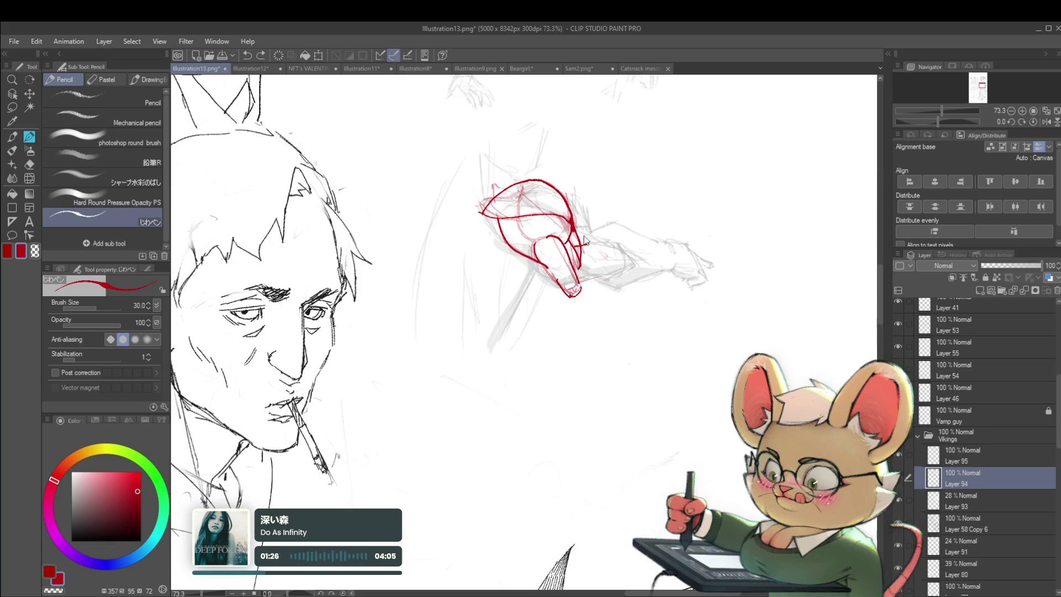
drag(579, 243, 628, 242)
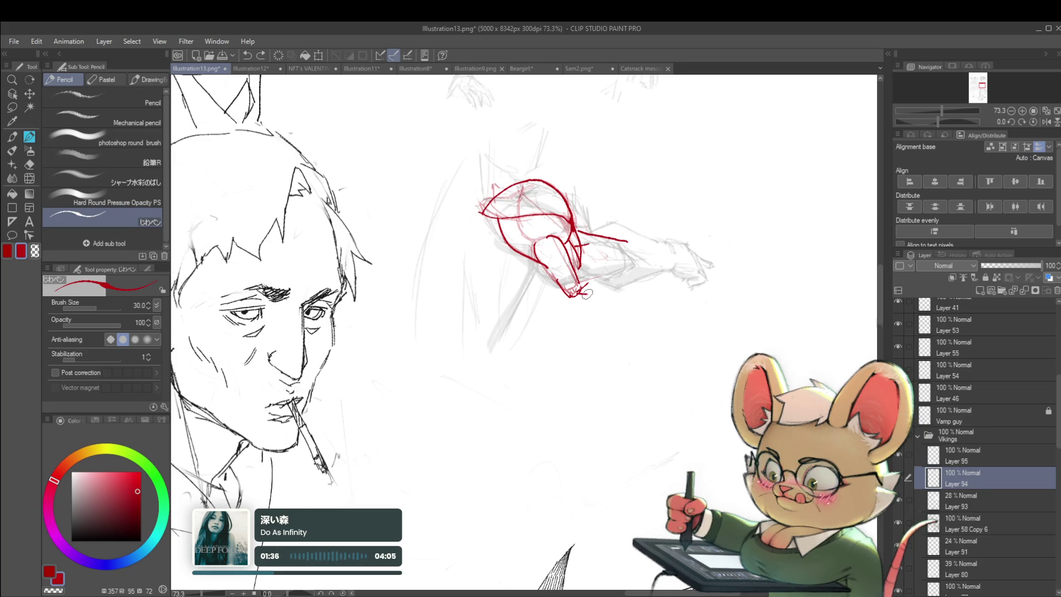
drag(614, 283, 640, 266)
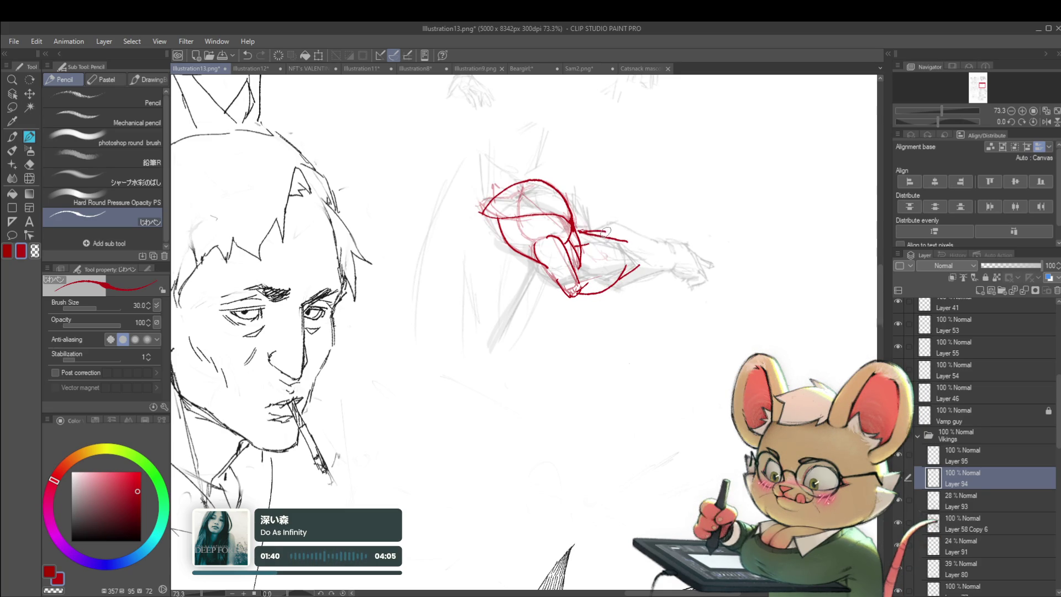
scroll(627, 239, down, 5)
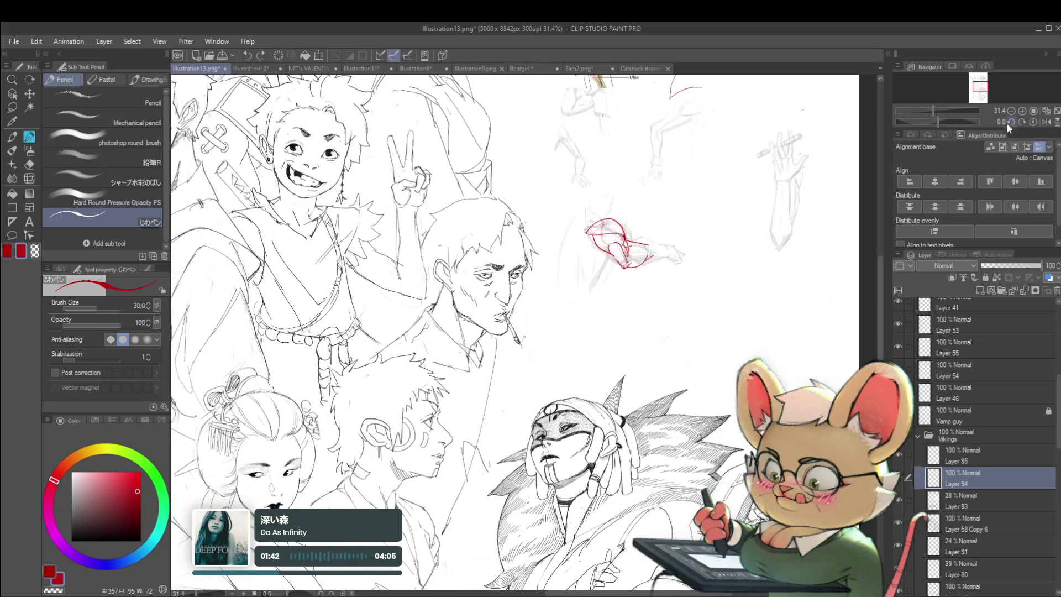
Mirror the view, undo two short red strokes, and redraw red contours on the forearm's side and top
click(1044, 120)
scroll(387, 241, up, 4)
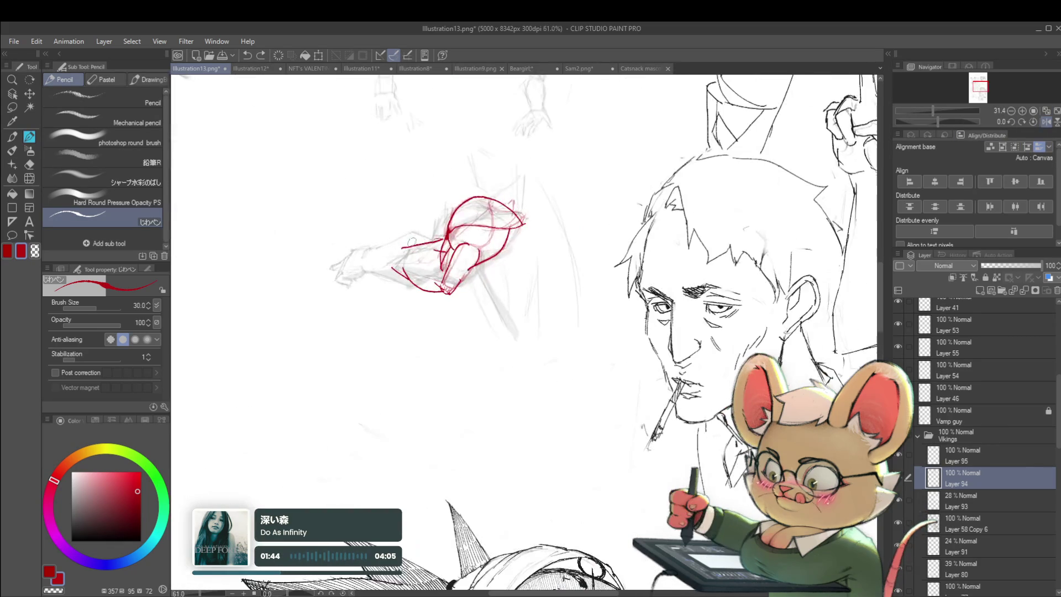
key(ctrl+z)
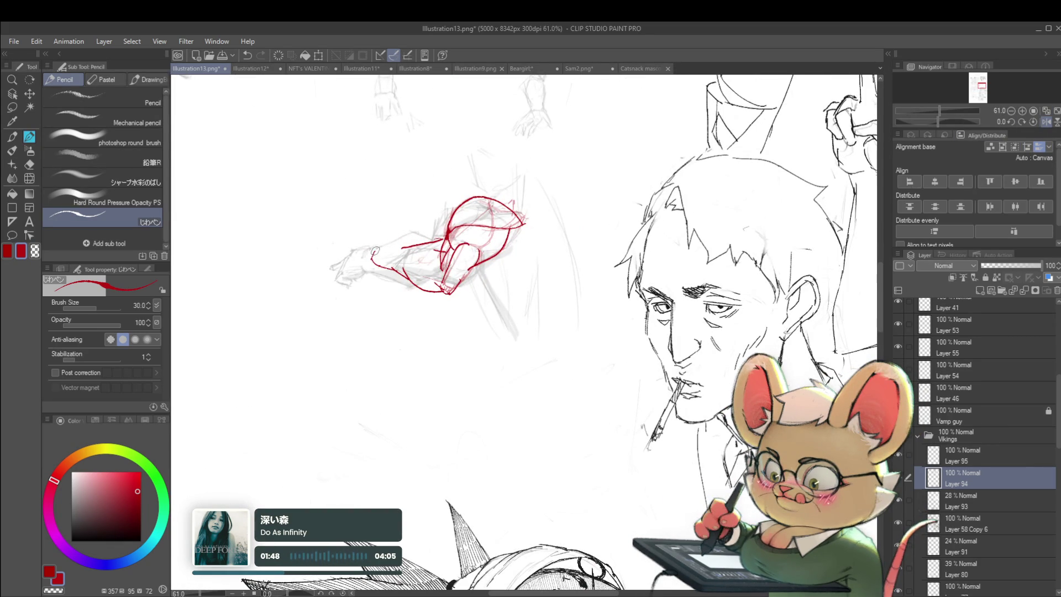
key(ctrl+z)
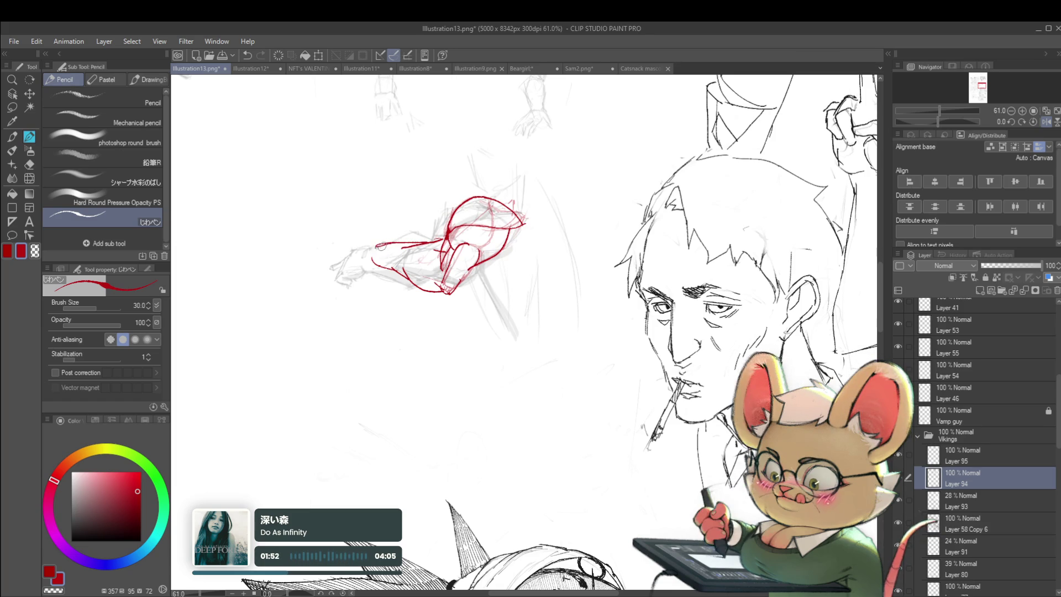
scroll(345, 221, down, 5)
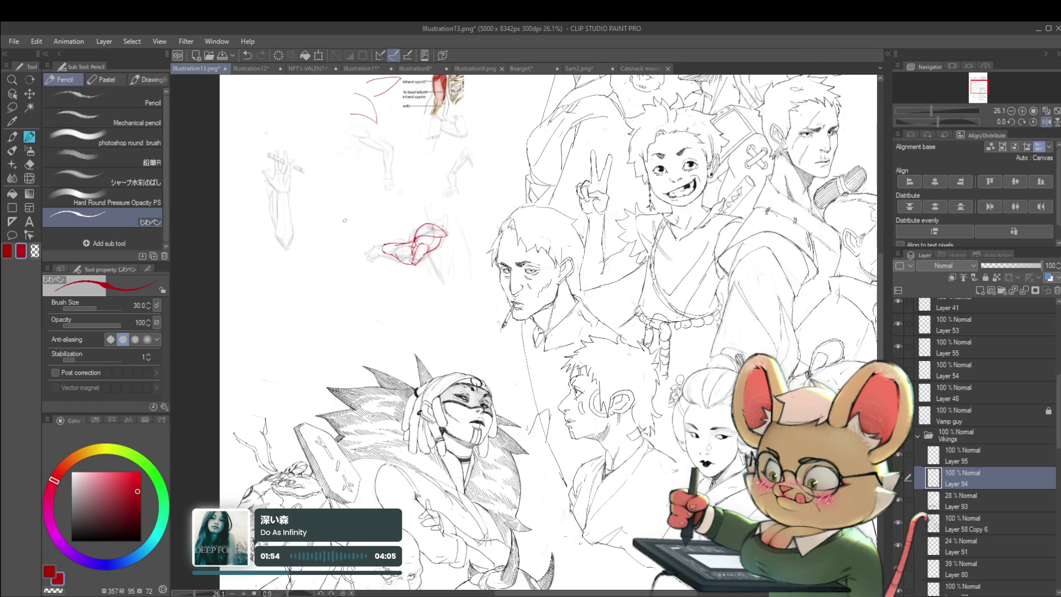
scroll(426, 231, up, 5)
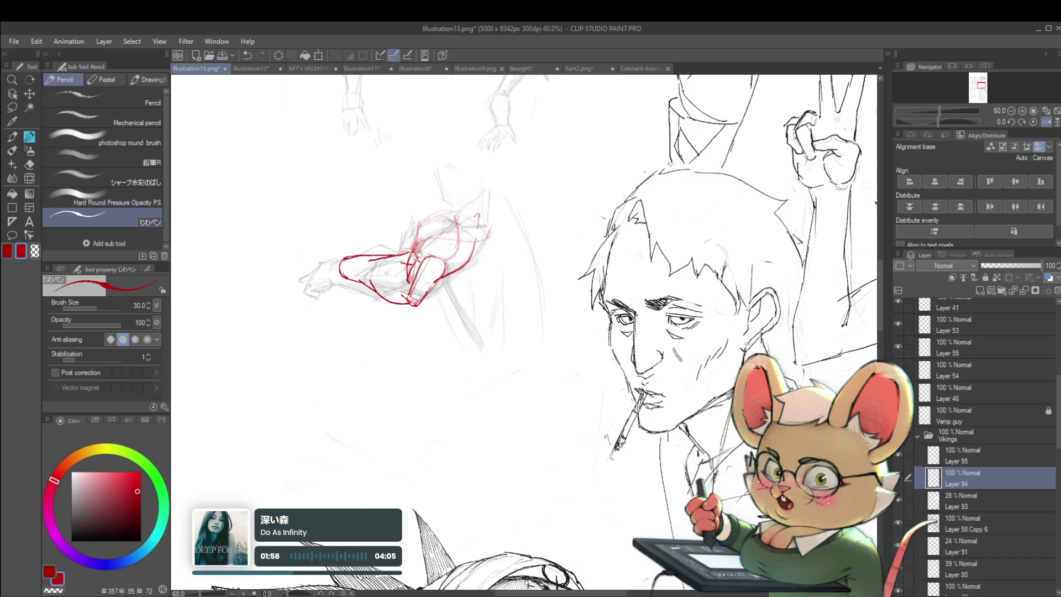
drag(465, 205, 474, 244)
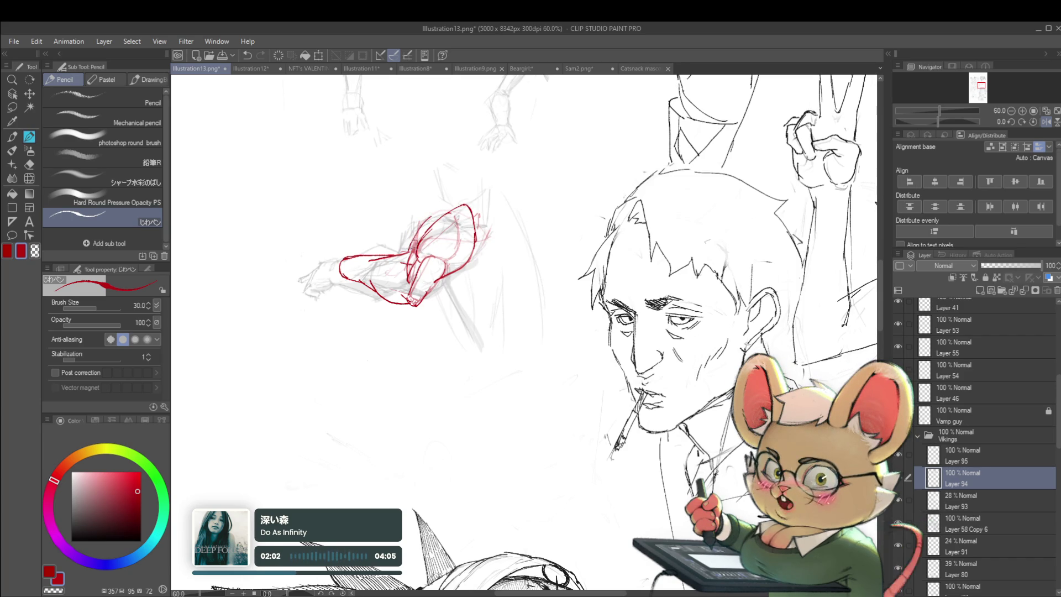
mouse_move(433, 213)
mouse_down()
mouse_move(445, 188)
mouse_move(482, 178)
mouse_up()
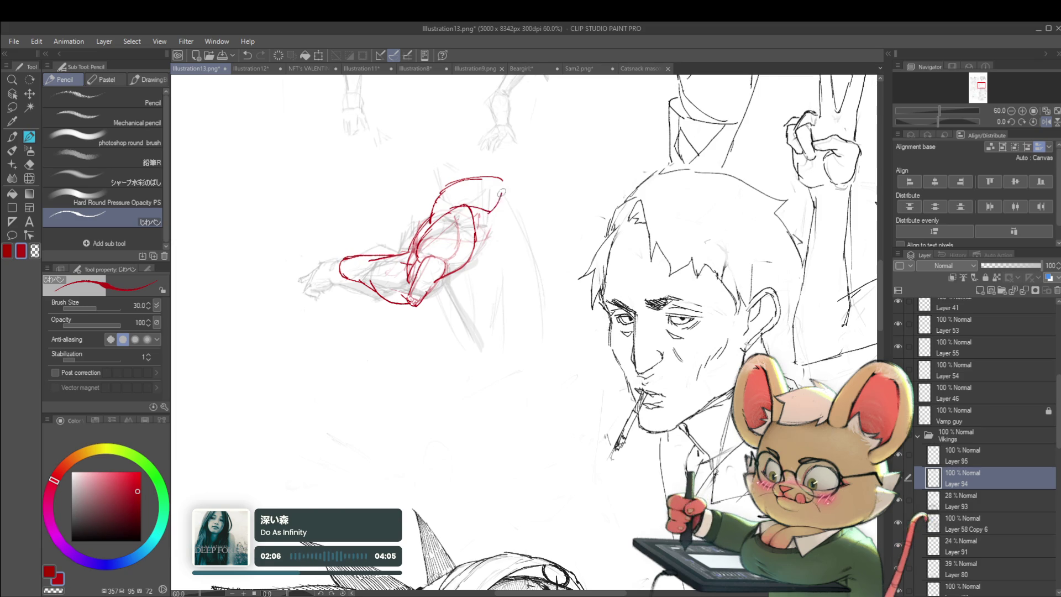
Unmirror the view, extend the top red contour right and down, and add a short stroke
scroll(521, 200, down, 4)
click(1041, 122)
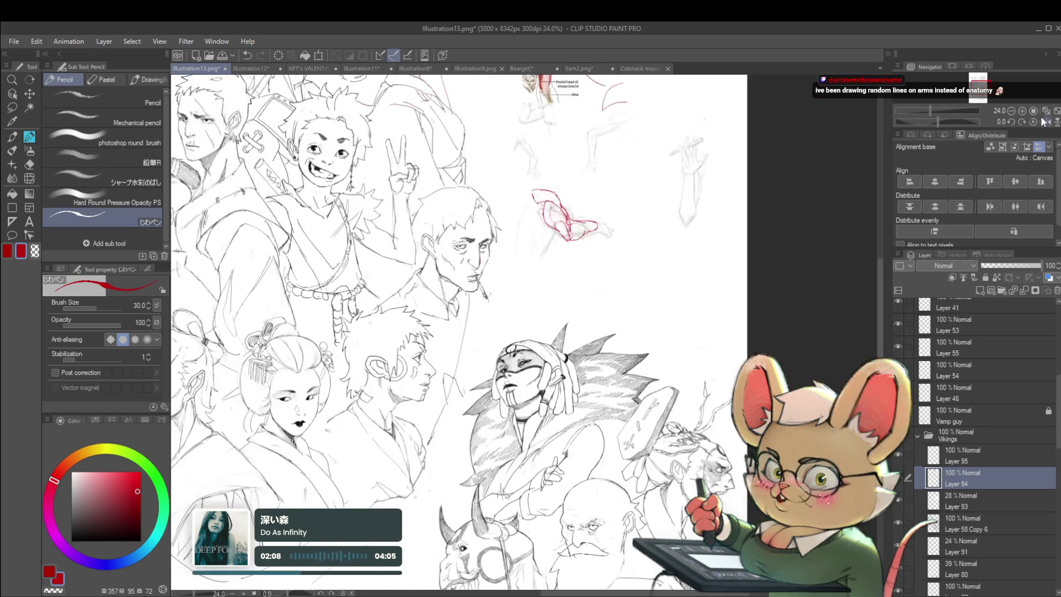
scroll(557, 223, up, 3)
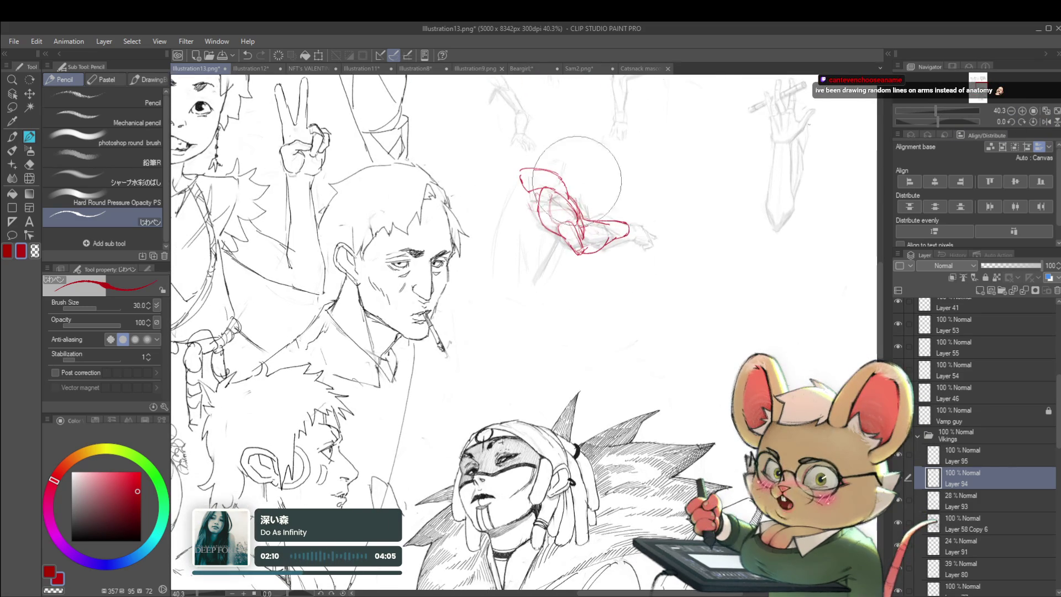
scroll(521, 169, up, 2)
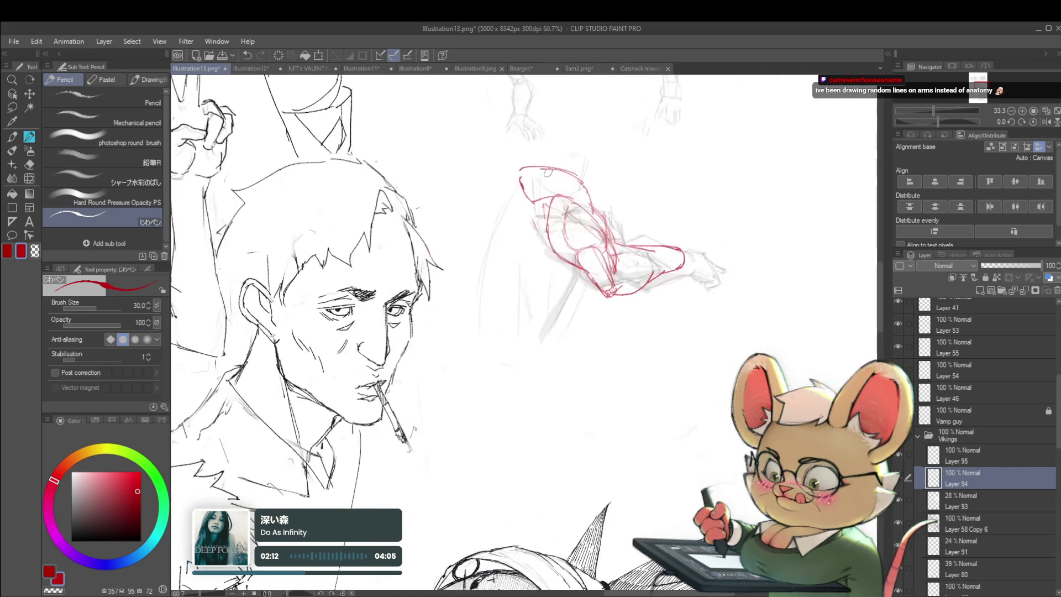
drag(568, 174, 592, 216)
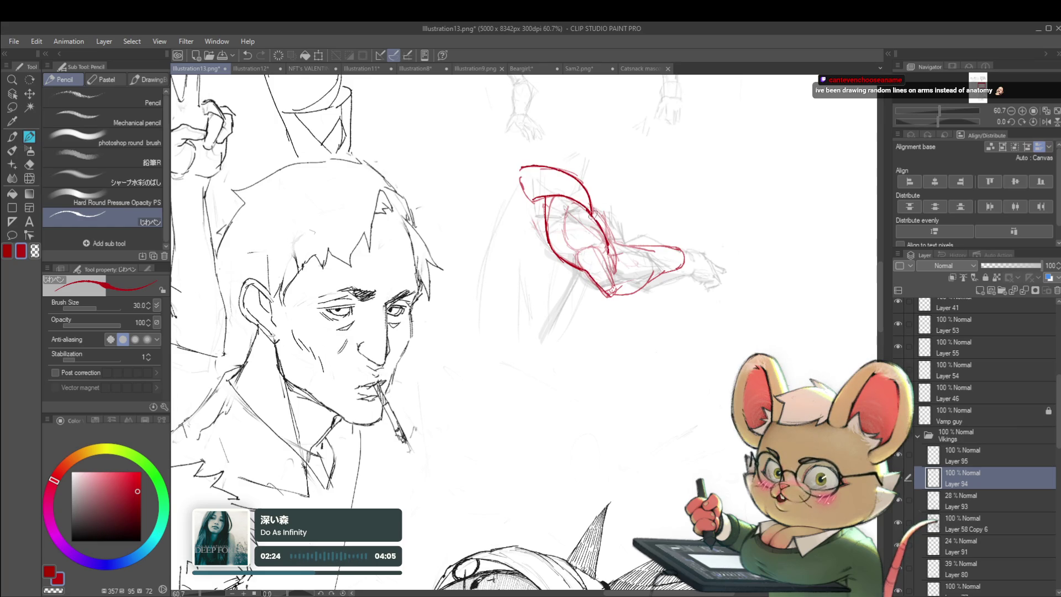
scroll(593, 214, down, 3)
scroll(590, 209, up, 1)
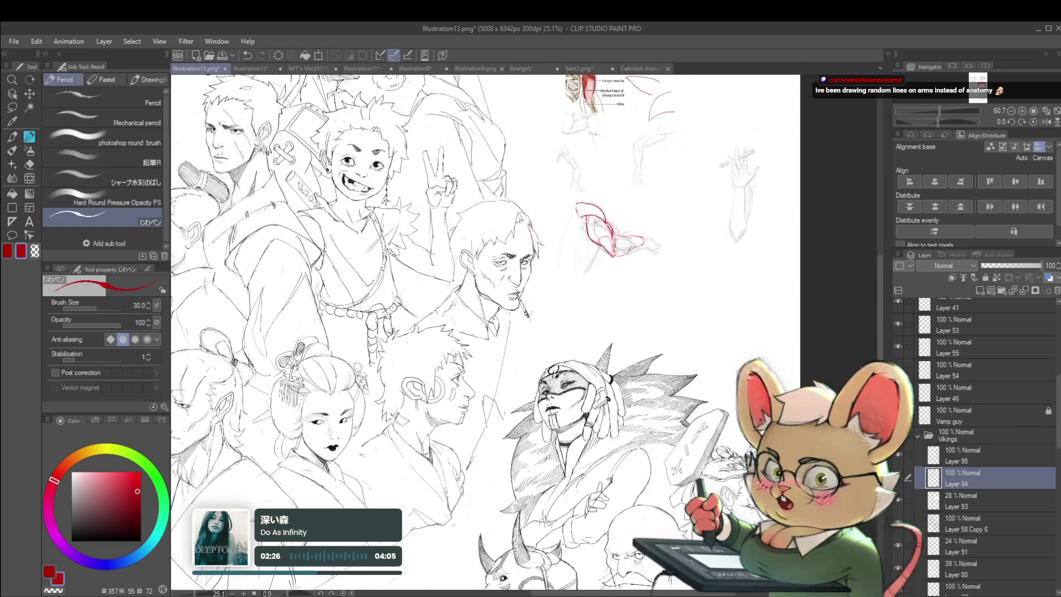
scroll(592, 221, up, 2)
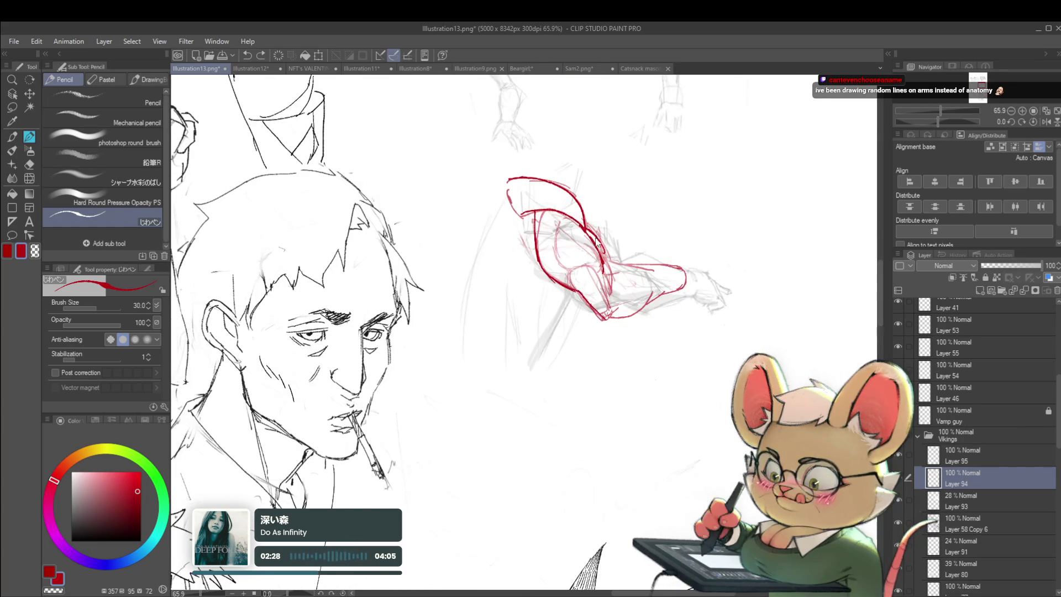
drag(597, 243, 605, 255)
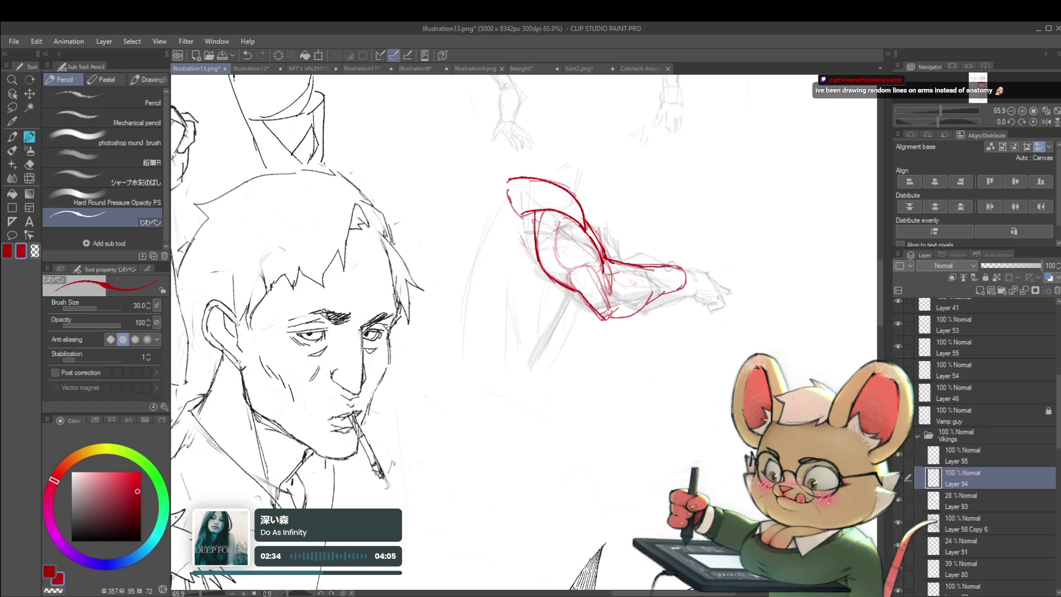
scroll(642, 243, down, 5)
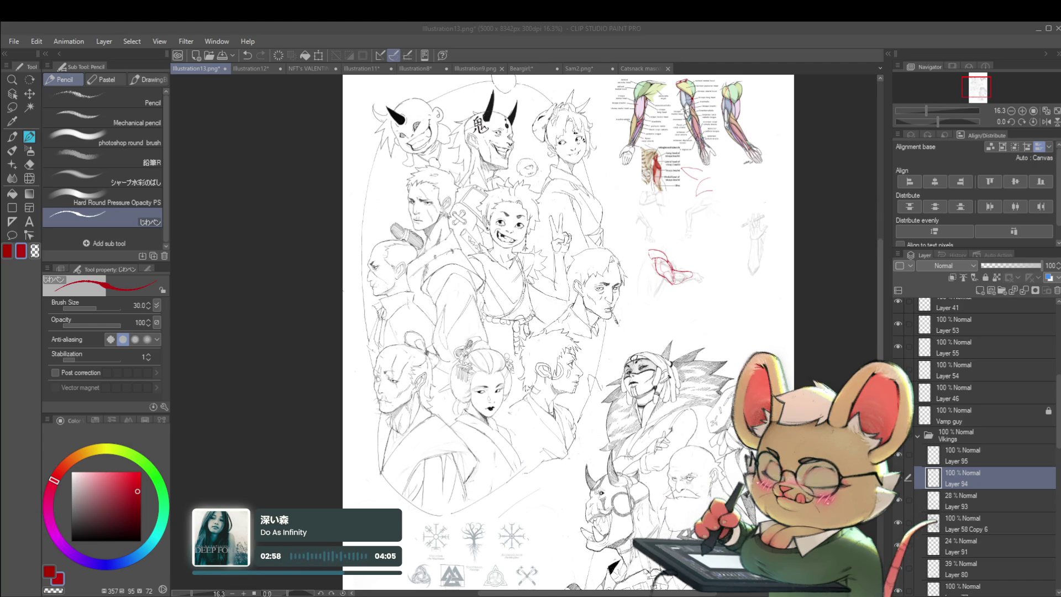
Extend the red forearm lines out toward the hand
scroll(723, 296, up, 5)
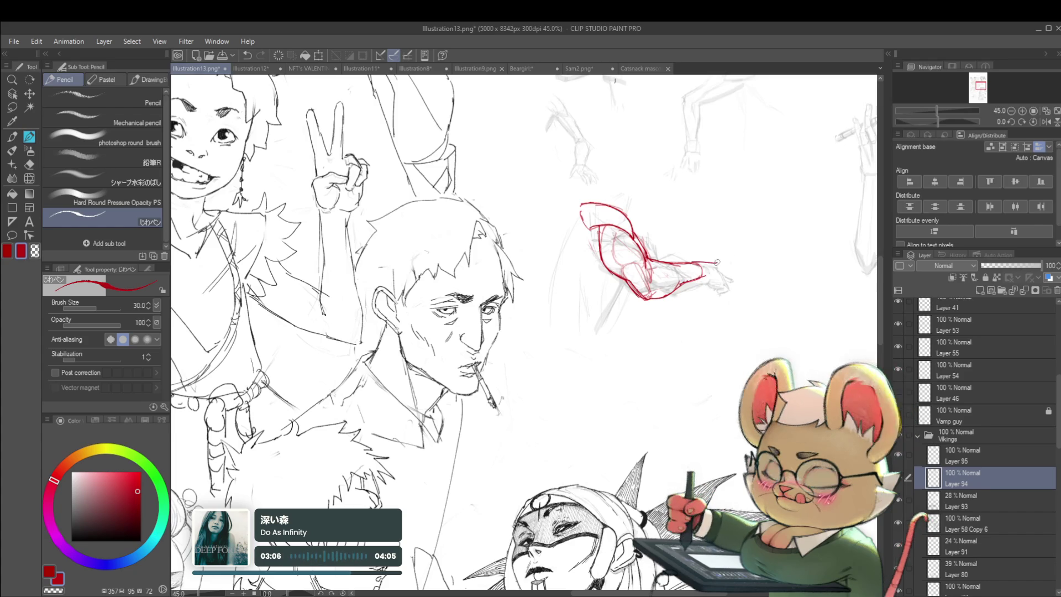
drag(706, 265, 707, 276)
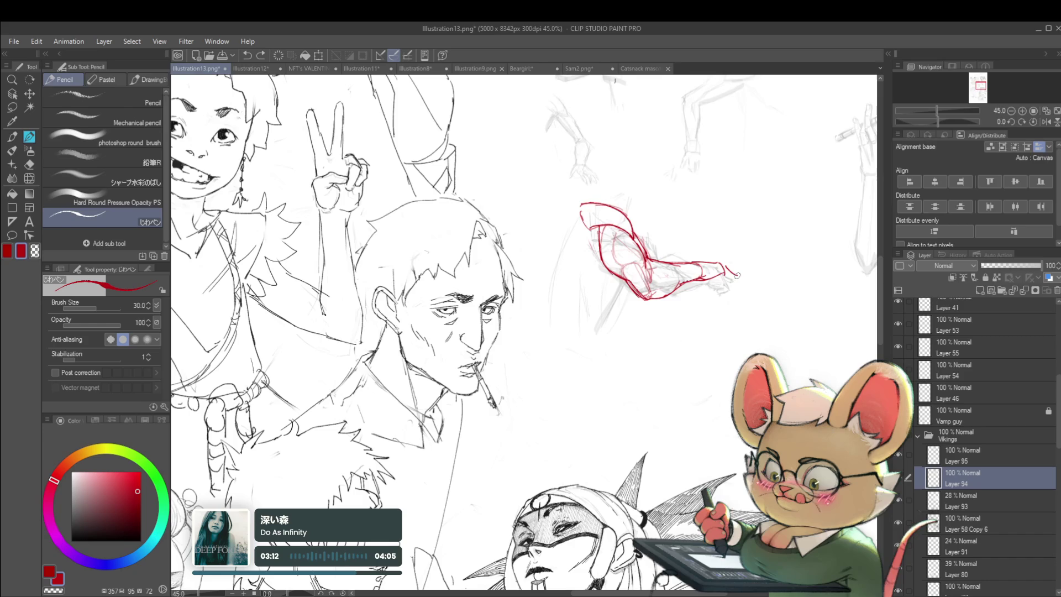
scroll(524, 331, down, 2)
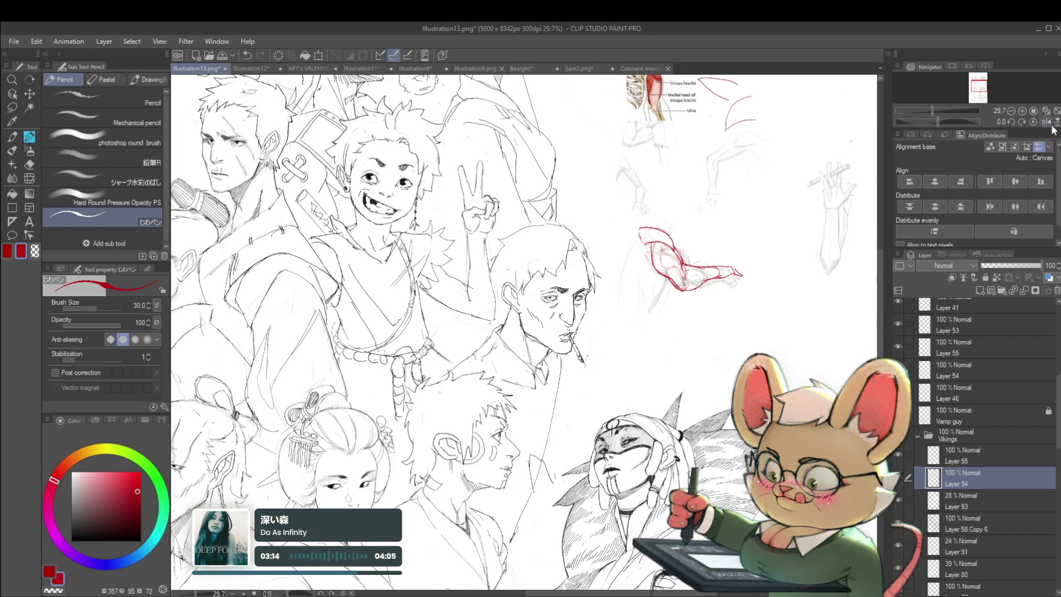
Mirror the canvas view and zoom around the sketch to check proportions
click(1046, 121)
scroll(328, 273, up, 2)
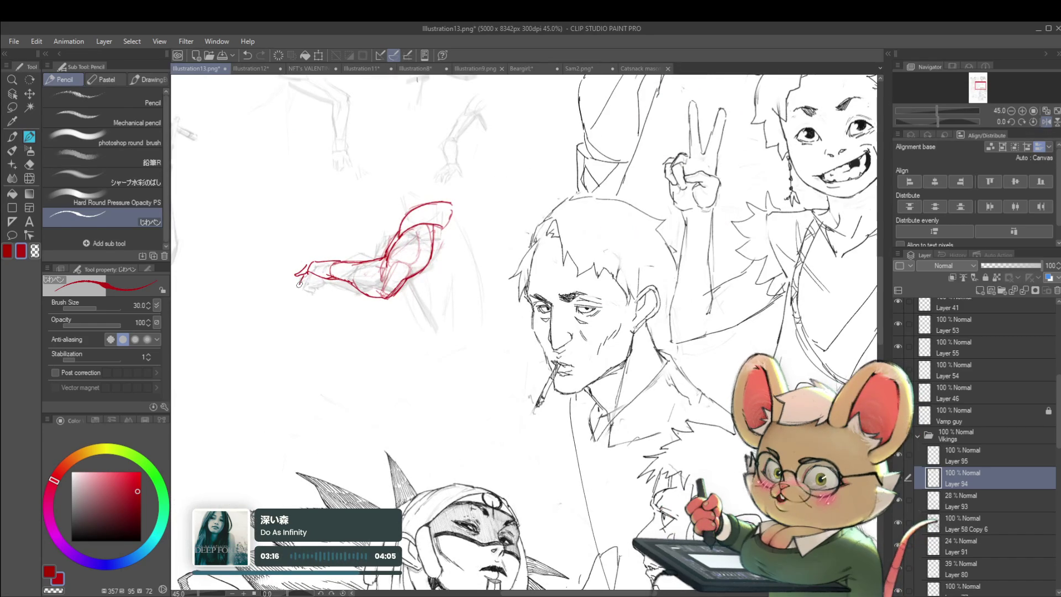
scroll(305, 280, down, 3)
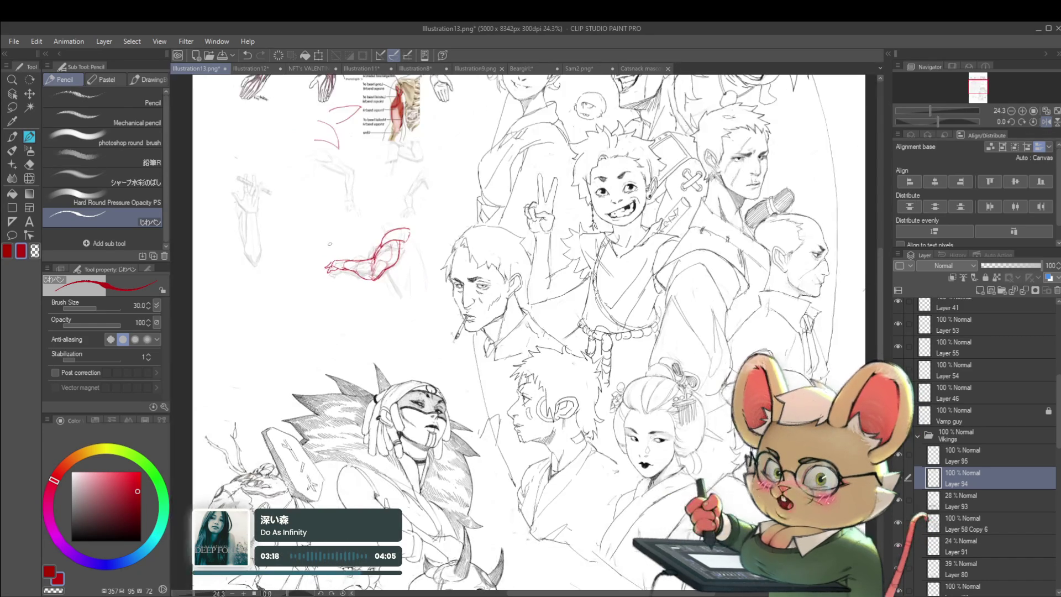
scroll(477, 325, up, 2)
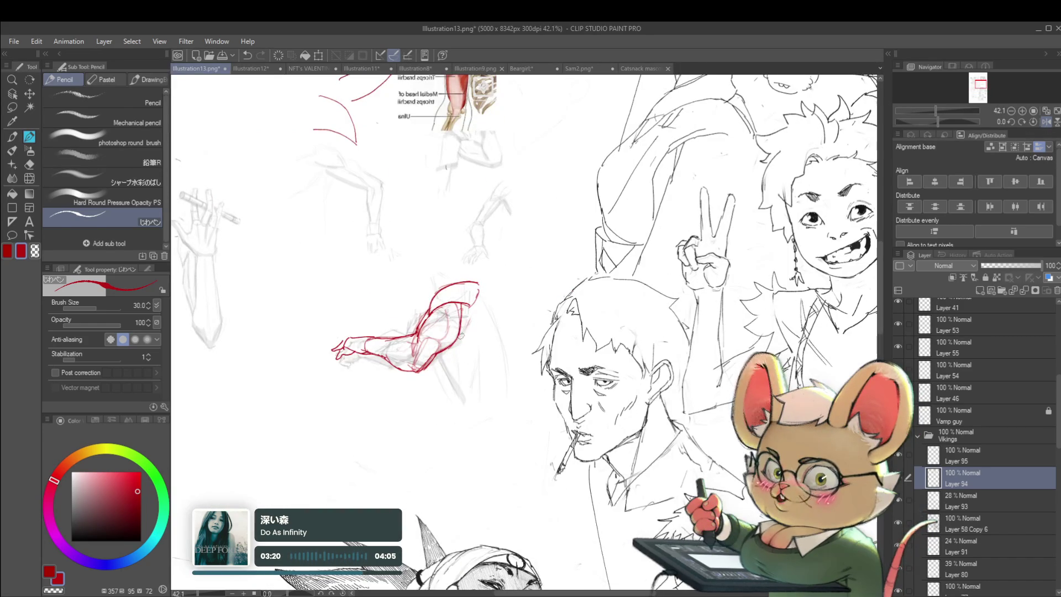
scroll(648, 332, down, 2)
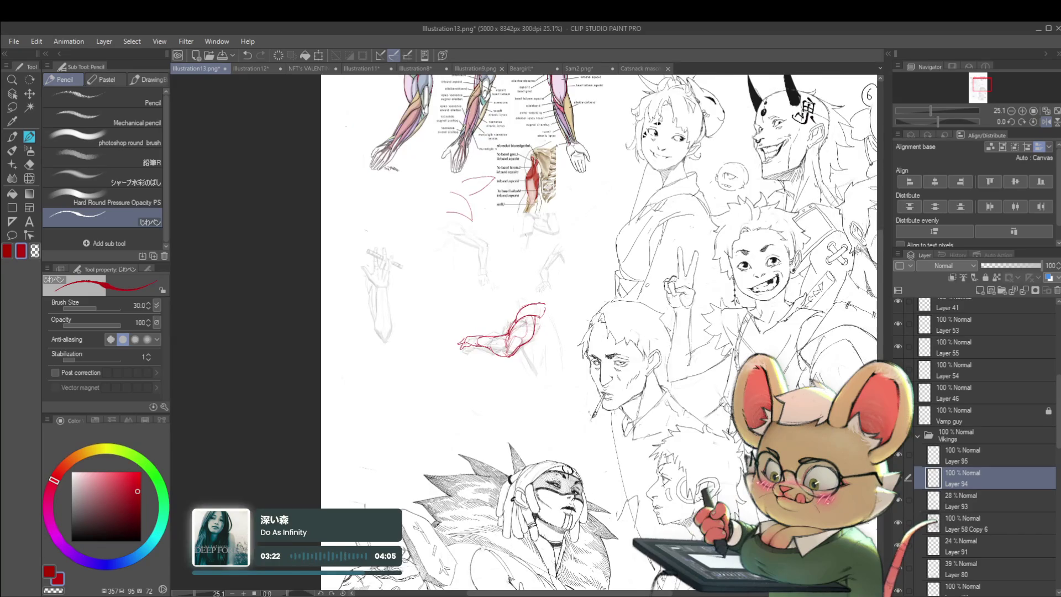
scroll(557, 303, up, 2)
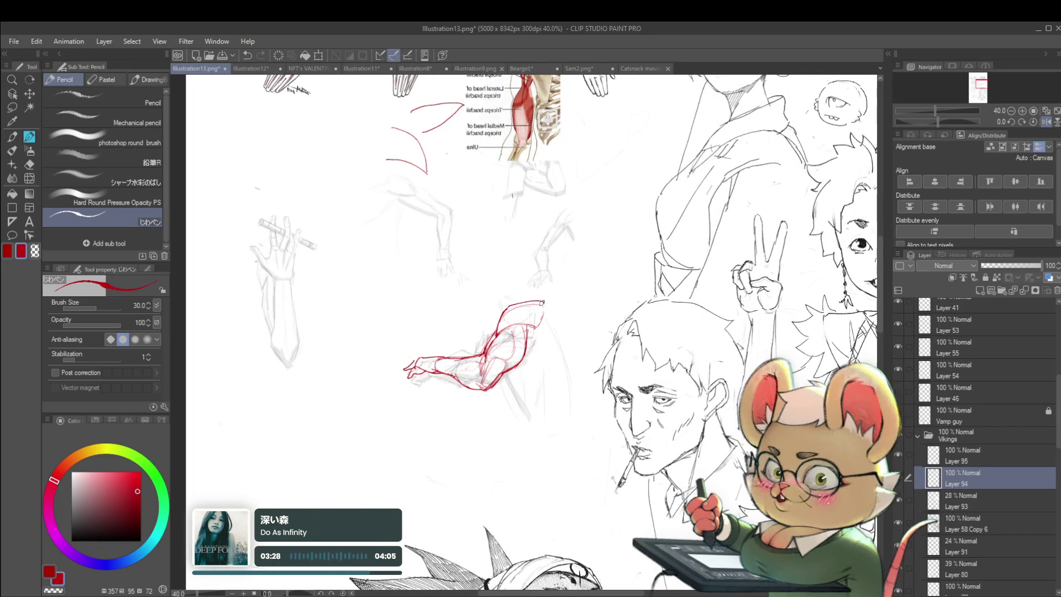
scroll(567, 314, down, 3)
scroll(553, 321, up, 3)
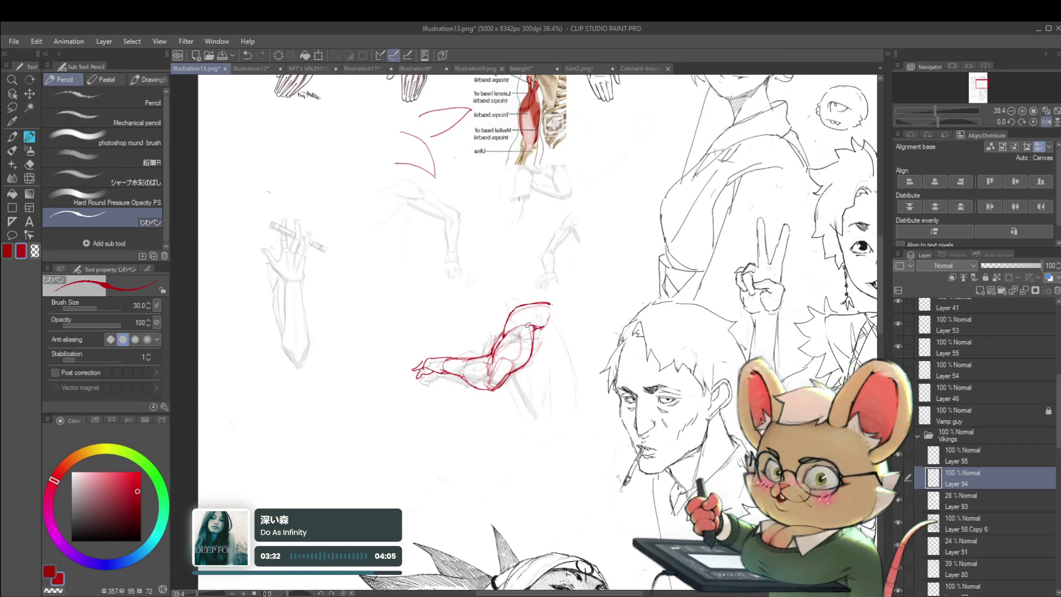
scroll(533, 301, down, 3)
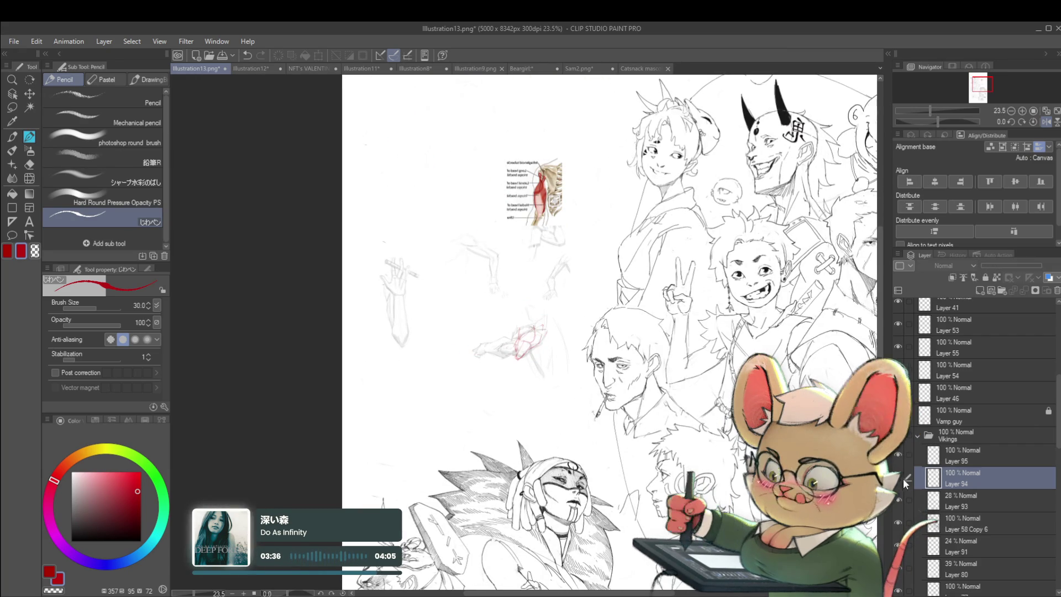
Hide the anatomy reference and red overlay layers
click(898, 502)
click(898, 502)
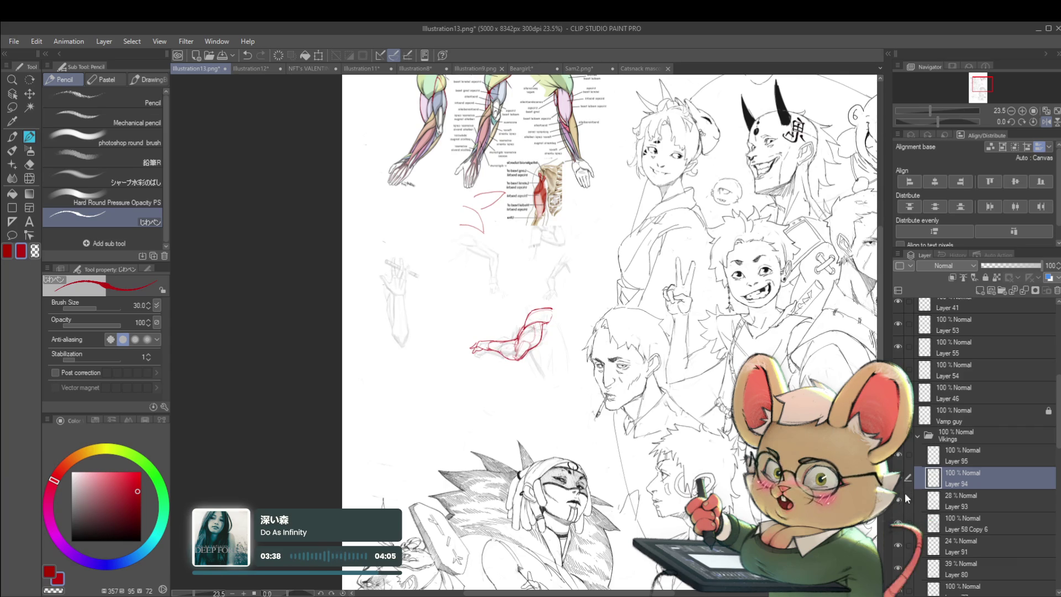
click(901, 482)
scroll(529, 335, up, 2)
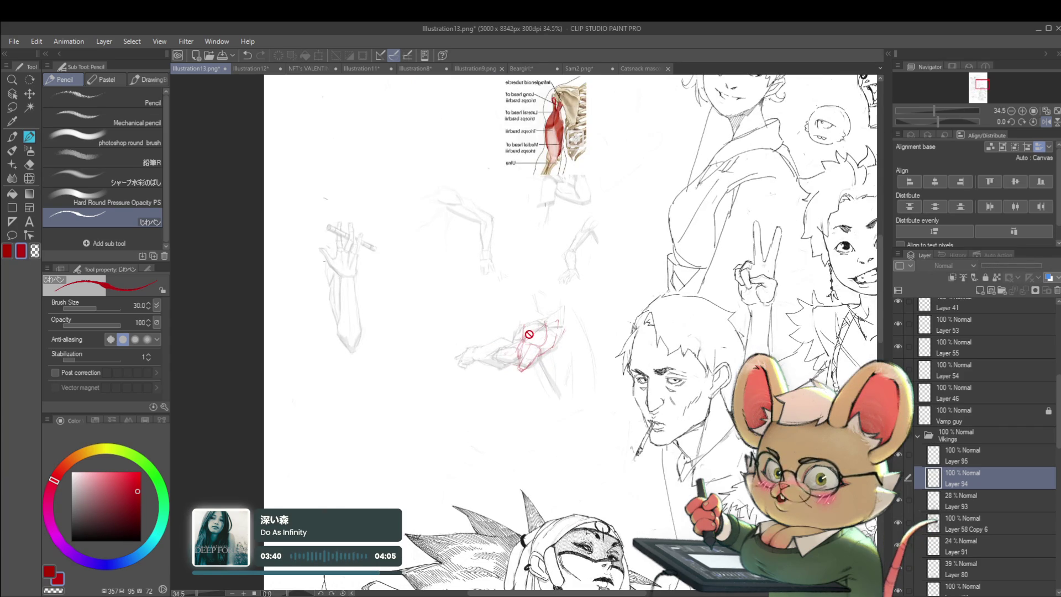
Set Layer 93 to 100% opacity, select Layer 95, unmirror the view, and show the red overlay
click(962, 500)
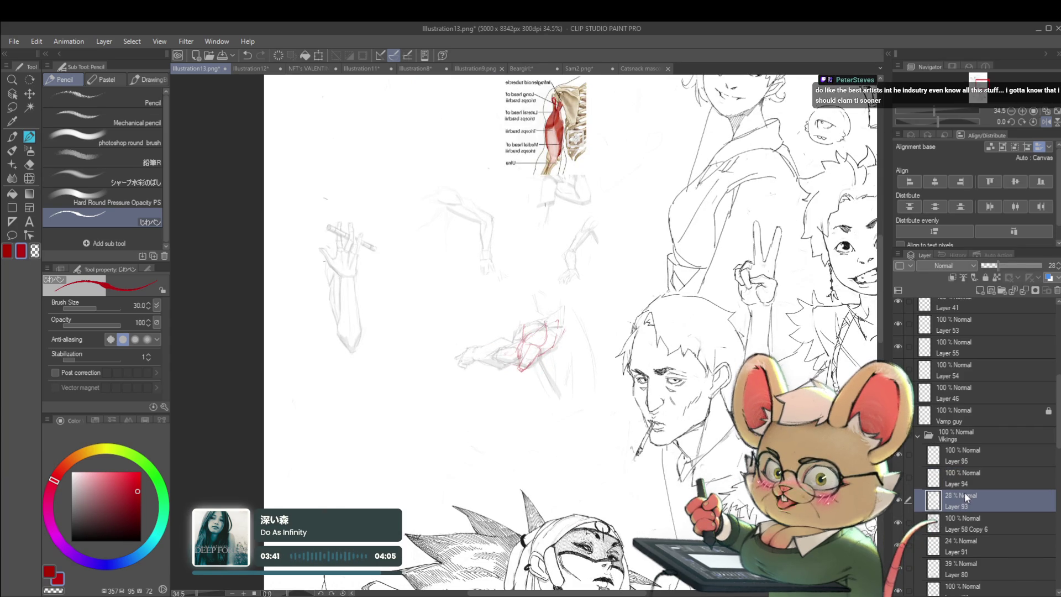
click(1042, 266)
click(947, 457)
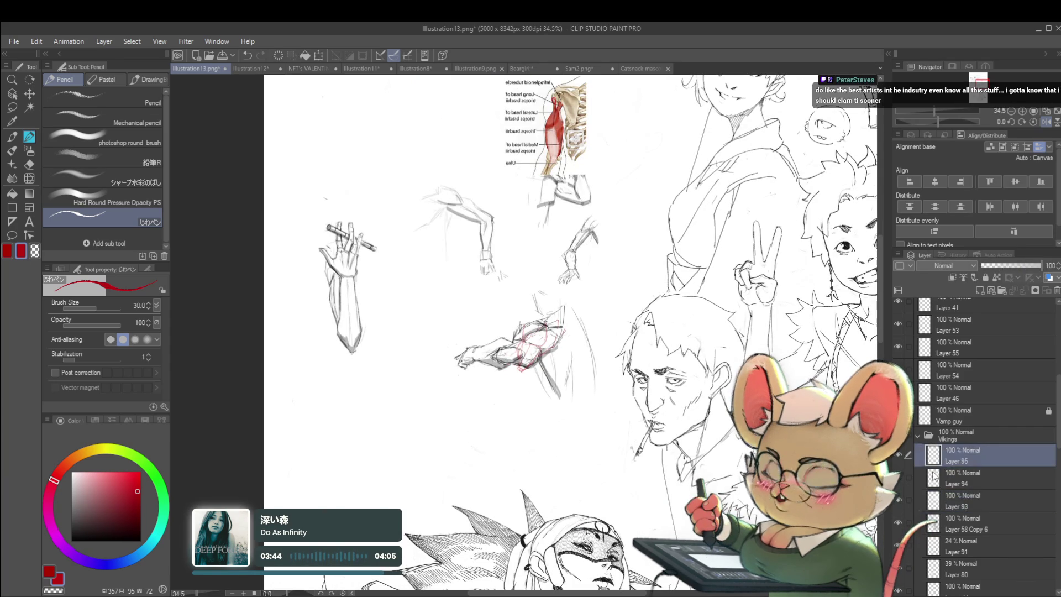
click(1034, 123)
drag(615, 310, 596, 279)
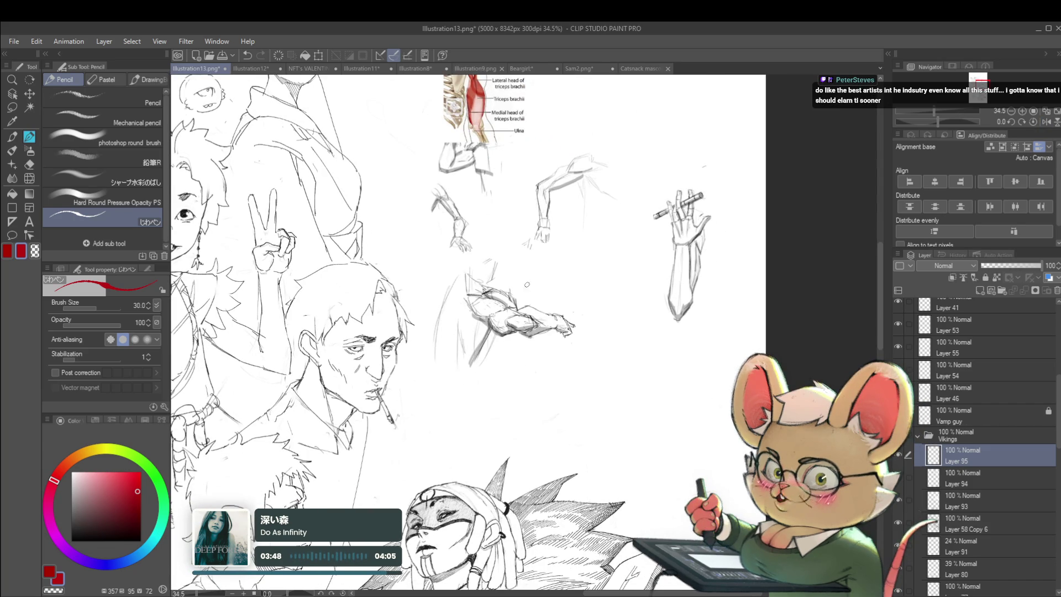
scroll(531, 259, up, 2)
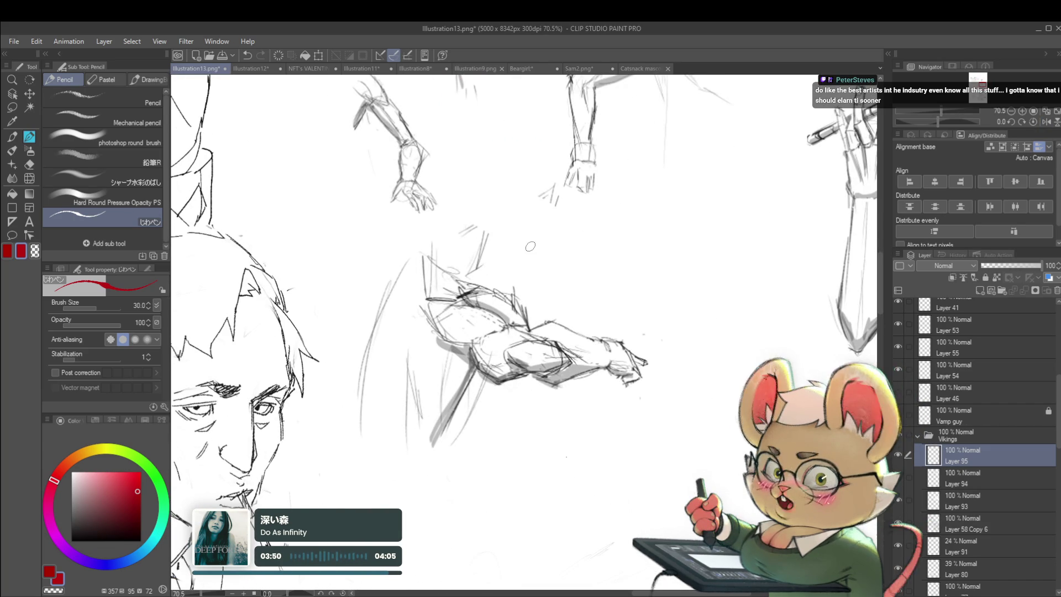
click(902, 477)
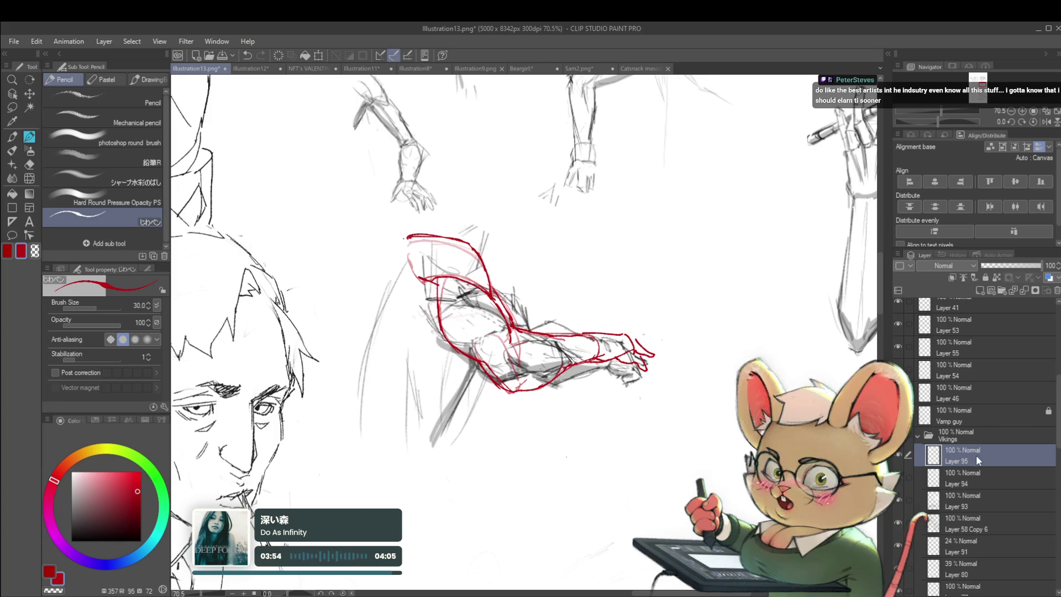
Transform the red overlay on Layer 94, moving it down below the pencil forearm sketch
key(ctrl+t)
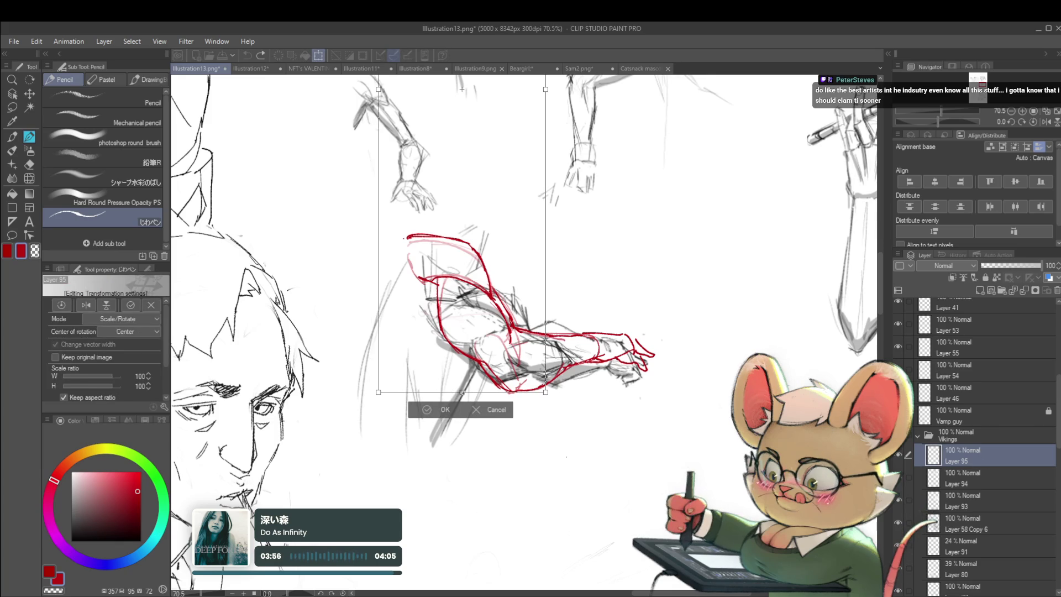
key(alt+bracketleft)
mouse_move(500, 259)
mouse_down()
mouse_move(510, 422)
mouse_move(501, 409)
mouse_up()
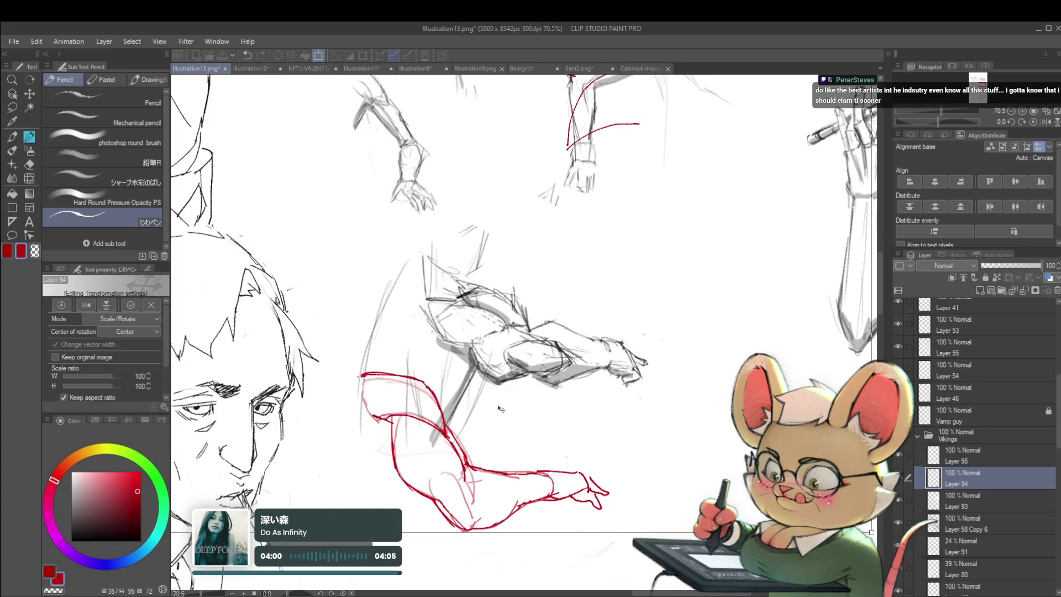